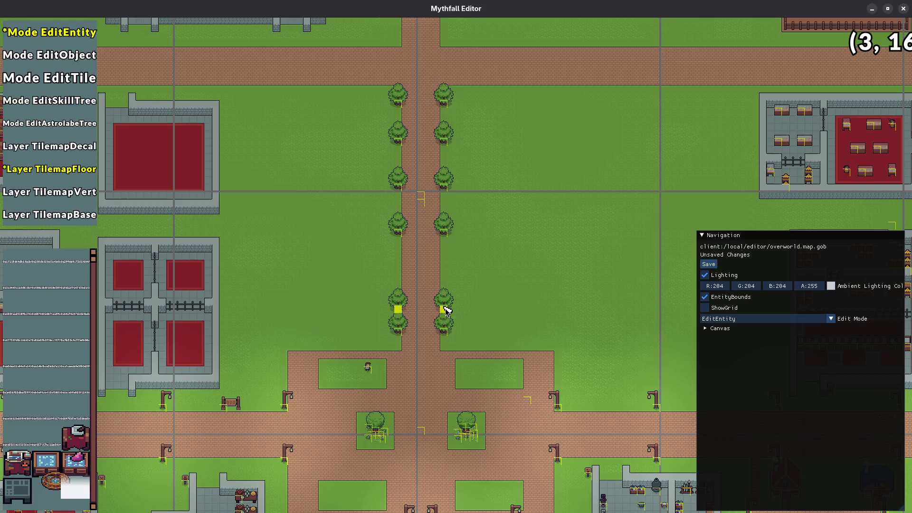
- Move the tree pair above the plaza down two tiles
drag(381, 215, 461, 257)
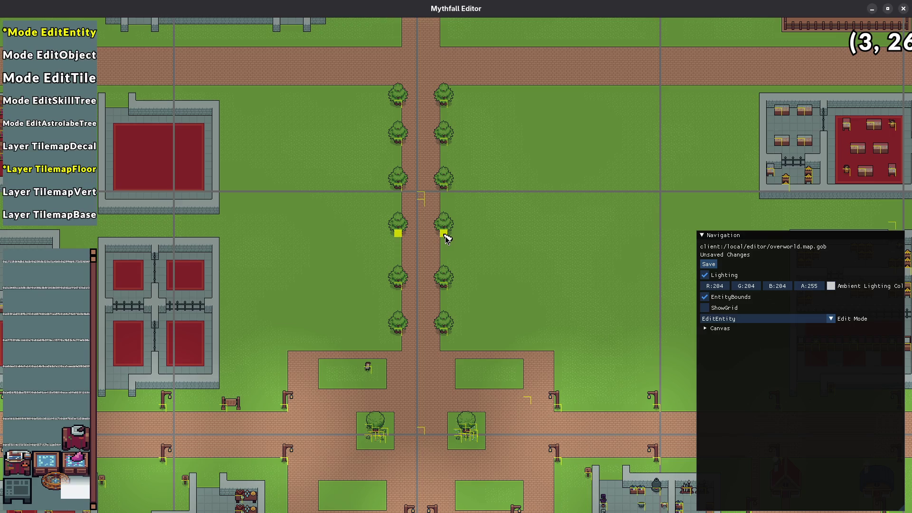
mouse_move(446, 238)
mouse_down()
mouse_move(443, 280)
mouse_move(444, 247)
mouse_up()
scroll(415, 285, up, 2)
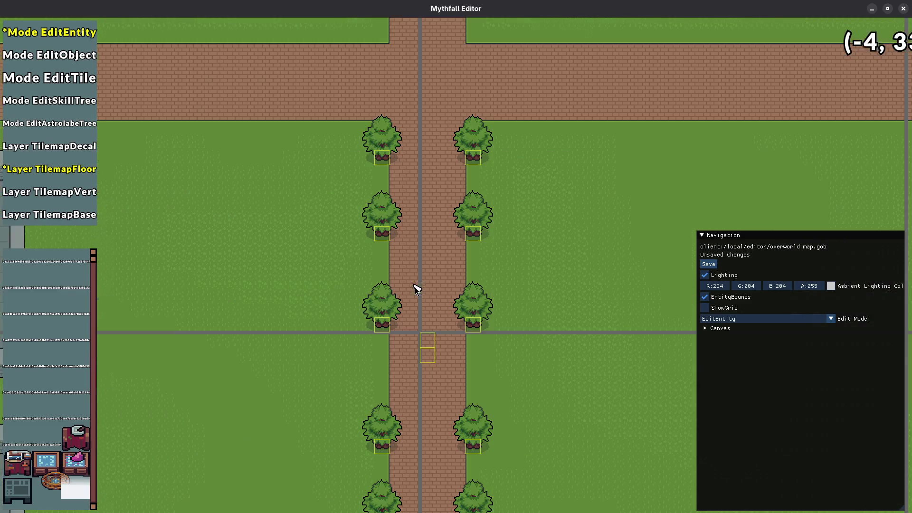
- Delete both trees of the pair beside the north path and save the map
click(382, 326)
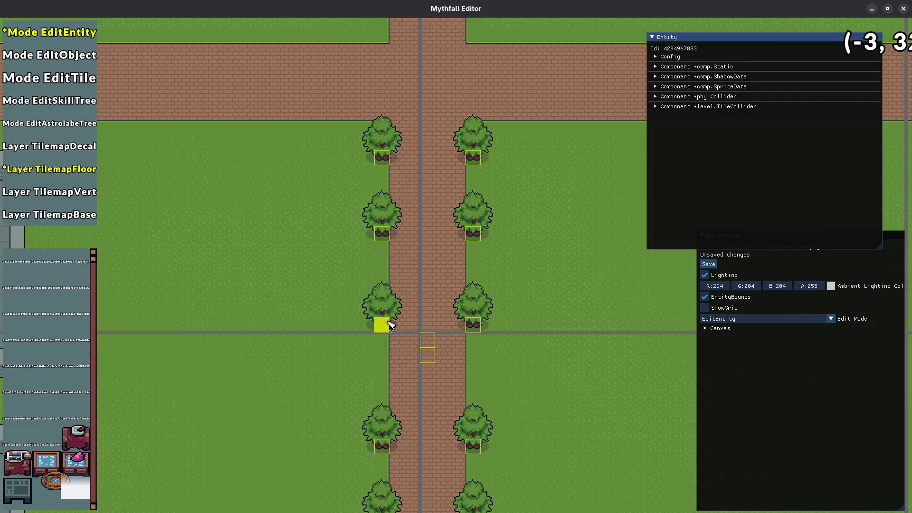
key(Delete)
click(479, 323)
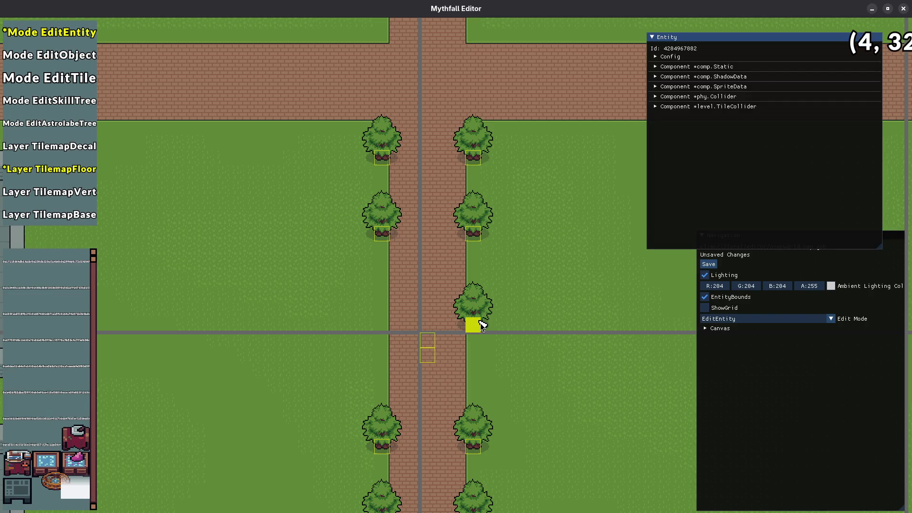
key(Delete)
key(ctrl+s)
drag(481, 392, 468, 243)
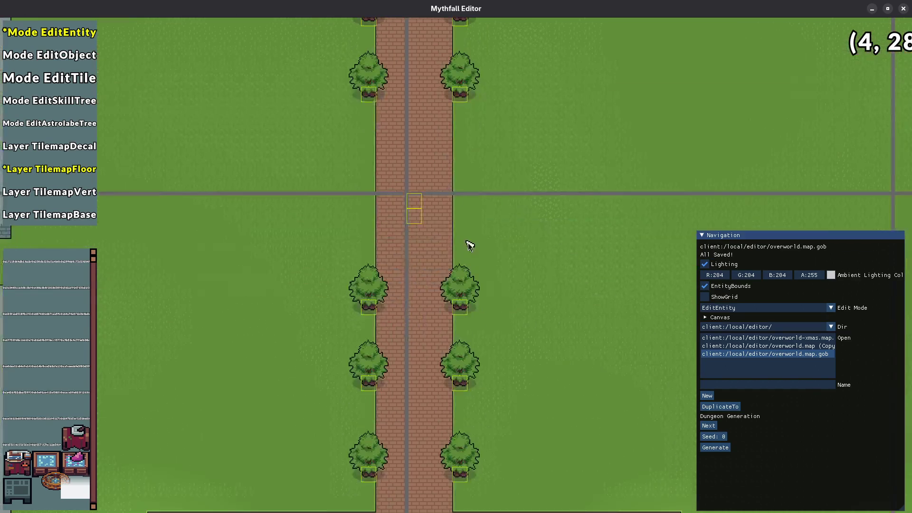
- Raise the tree pair beside the north path by one tile and save
scroll(468, 243, down, 3)
scroll(449, 242, up, 3)
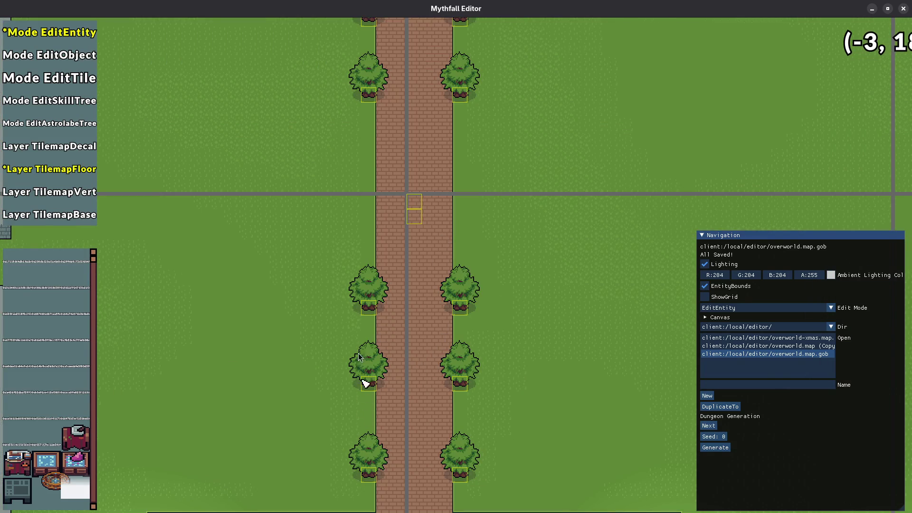
click(368, 307)
mouse_move(371, 311)
mouse_down()
mouse_move(484, 319)
mouse_move(462, 309)
mouse_move(459, 295)
mouse_move(472, 413)
mouse_up()
click(492, 321)
key(ctrl+s)
- Reposition the path-centre marker entities, up one tile then down half a tile
mouse_move(382, 244)
mouse_down()
mouse_move(383, 220)
mouse_move(417, 286)
mouse_up()
click(467, 250)
key(ctrl+s)
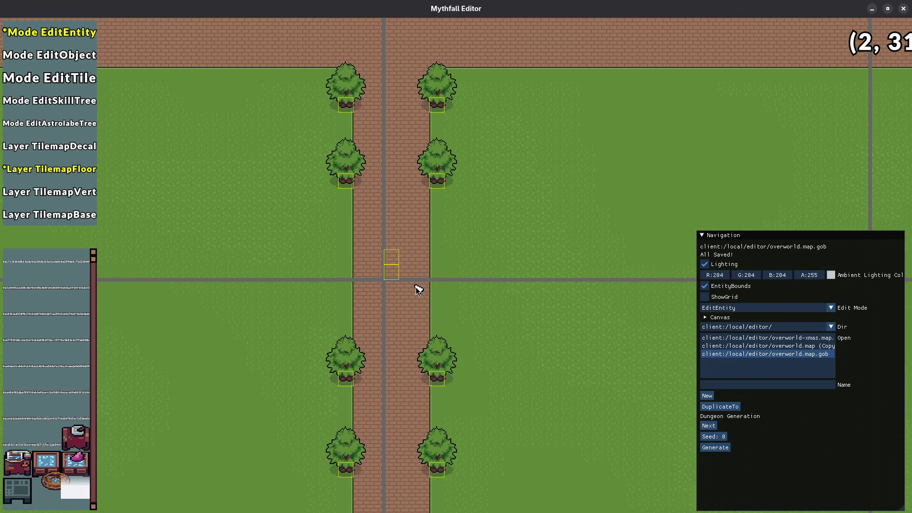
click(392, 274)
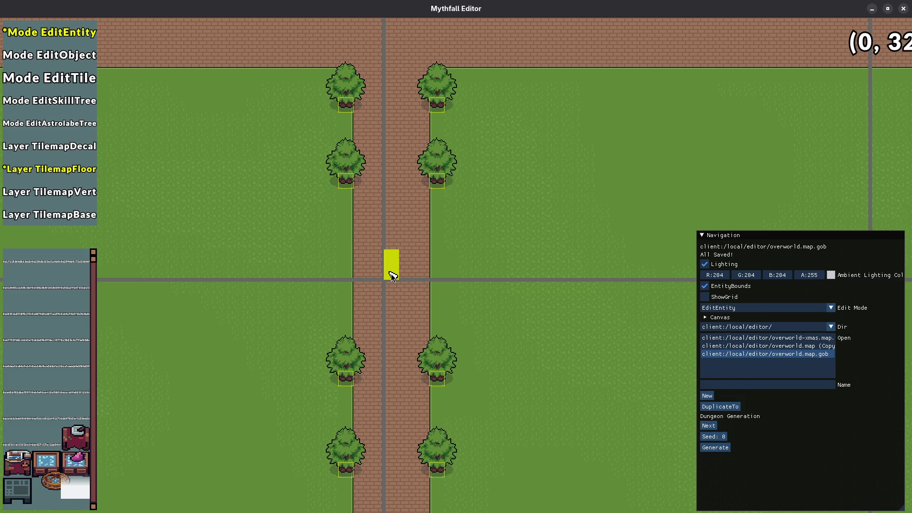
drag(390, 266, 390, 276)
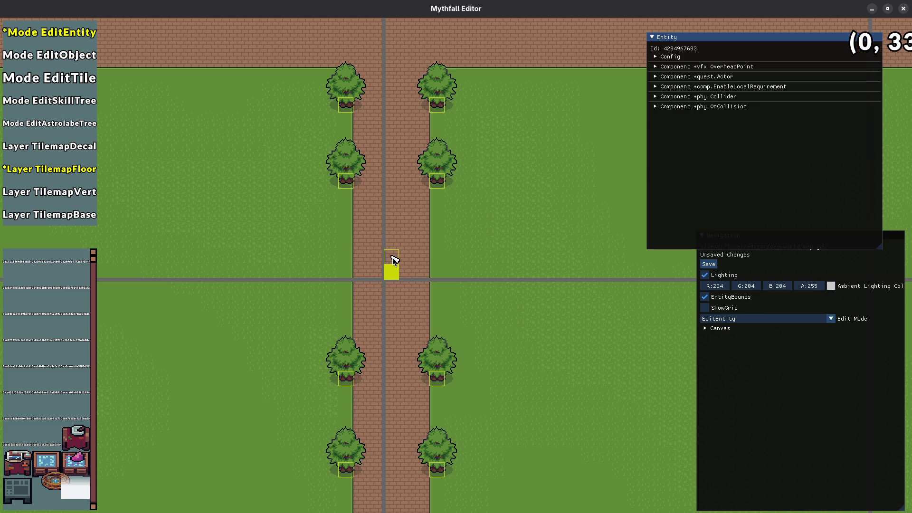
click(392, 257)
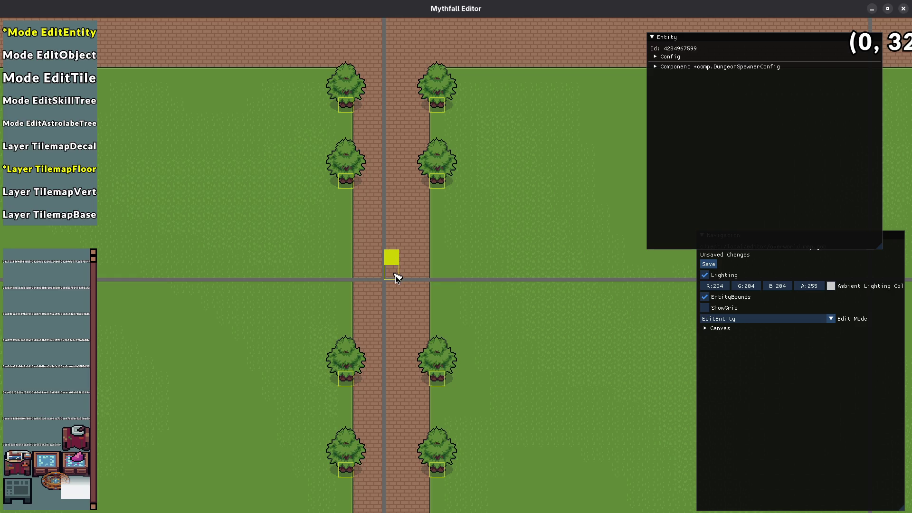
click(395, 275)
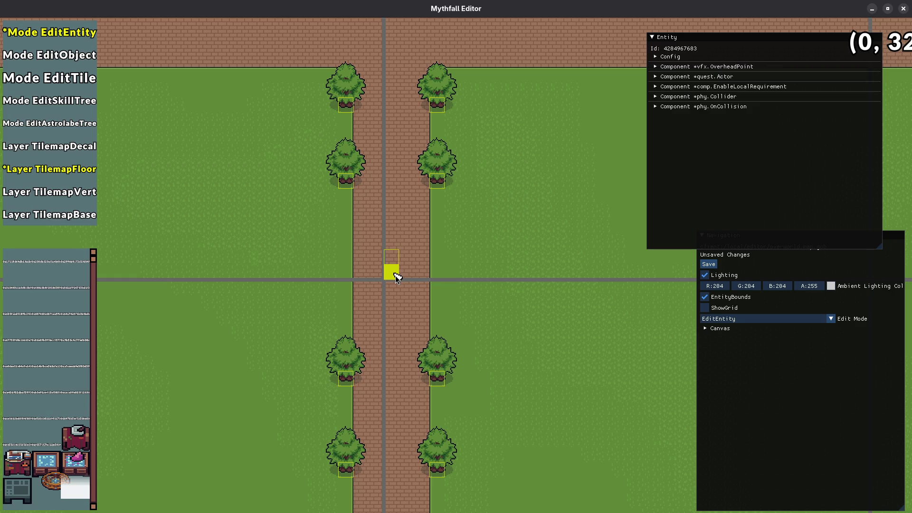
mouse_move(354, 236)
mouse_down()
mouse_move(395, 276)
mouse_move(393, 380)
mouse_move(392, 341)
mouse_up()
- Move the upper tree pair down beside the next pair, nudge it up one tile, and save
mouse_move(293, 151)
mouse_down()
mouse_move(375, 195)
mouse_move(442, 182)
mouse_move(438, 364)
mouse_move(437, 286)
mouse_up()
mouse_move(314, 81)
mouse_down()
mouse_move(451, 132)
mouse_move(439, 281)
mouse_move(440, 196)
mouse_up()
click(439, 195)
mouse_move(320, 167)
mouse_down()
mouse_move(446, 216)
mouse_move(437, 110)
mouse_up()
click(437, 111)
key(ctrl+s)
- Close Mythfall Editor and return to the Emacs compilation output
scroll(535, 255, down, 5)
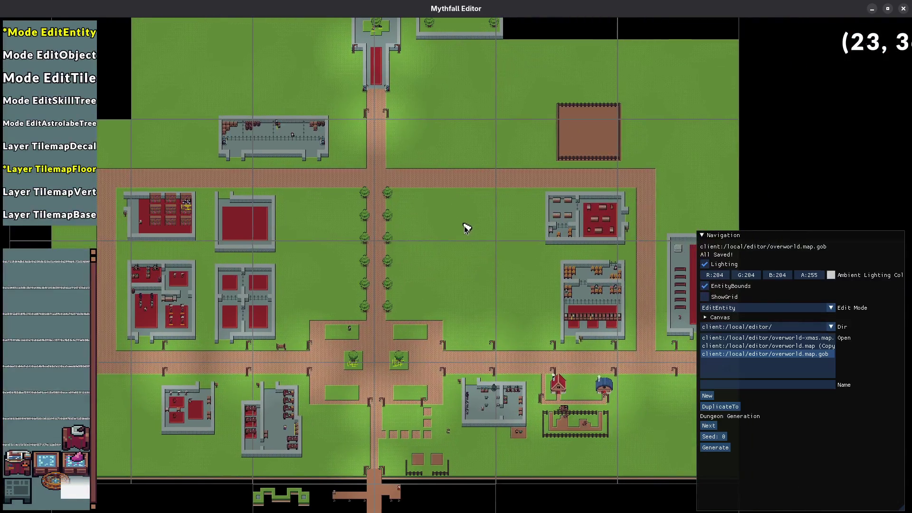
scroll(458, 256, up, 5)
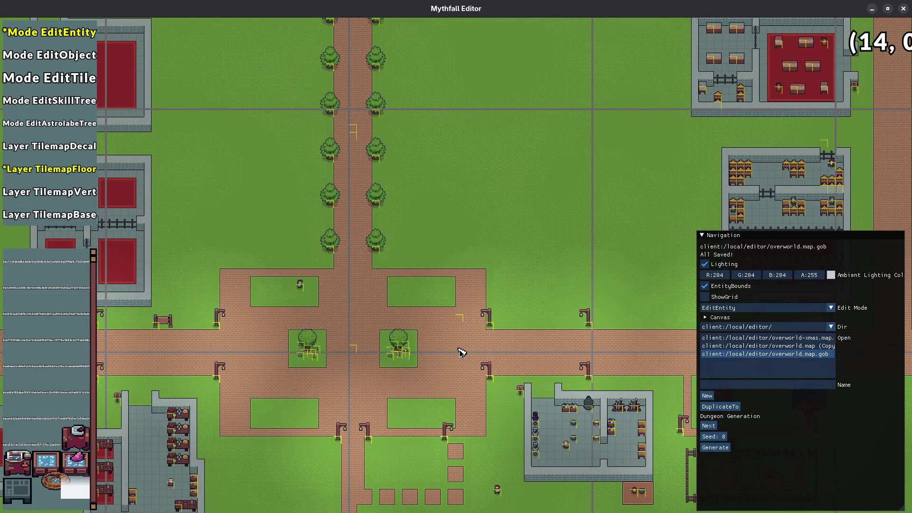
key(Escape)
click(593, 364)
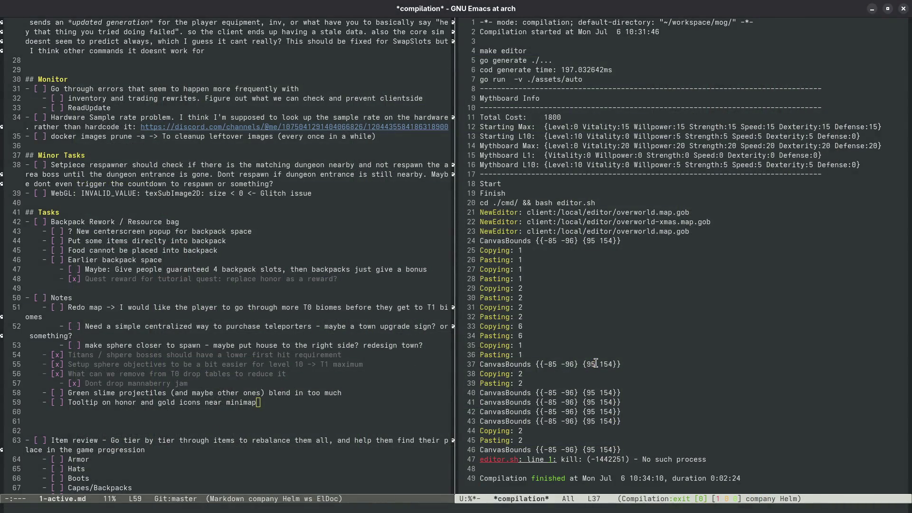
- Rerun the build with F5 so the Mythfall game client launches to character select
key(F5)
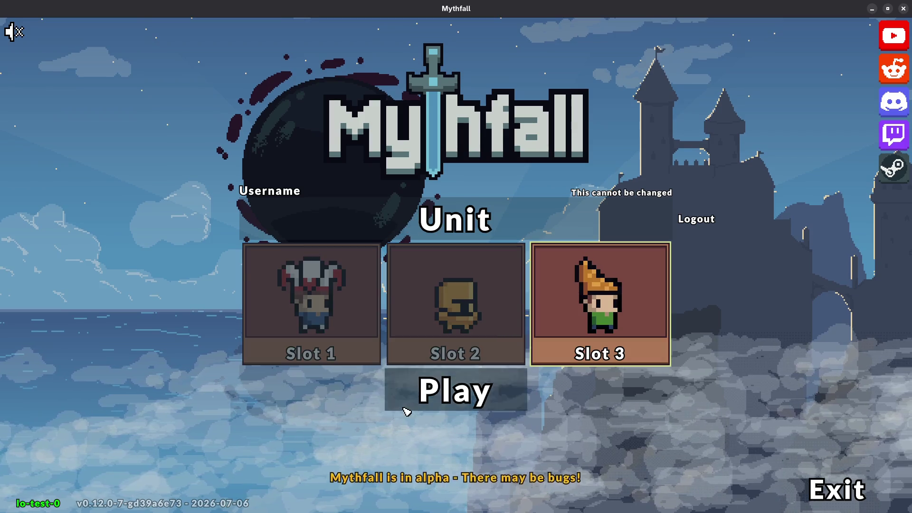
- Play as Slot 3 and walk north up the brick path into Alivarg's Sphere and back
click(405, 409)
key(w)
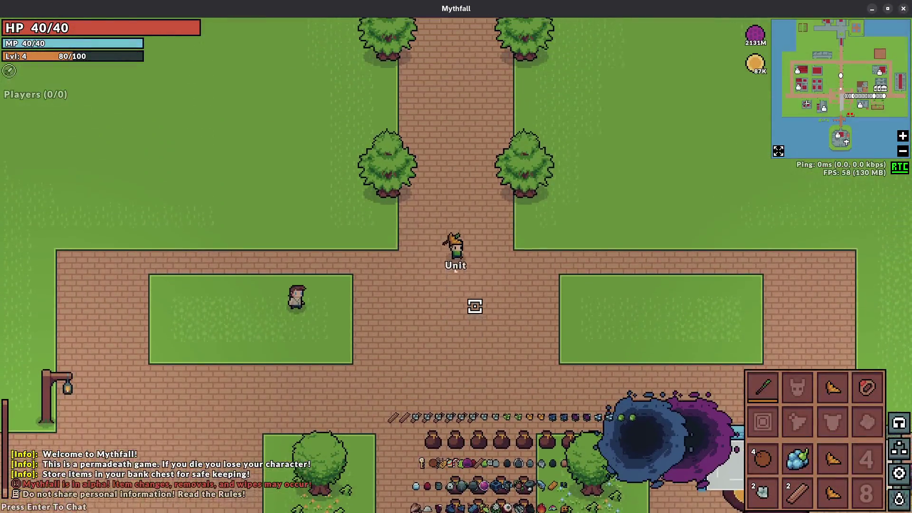
key(w)
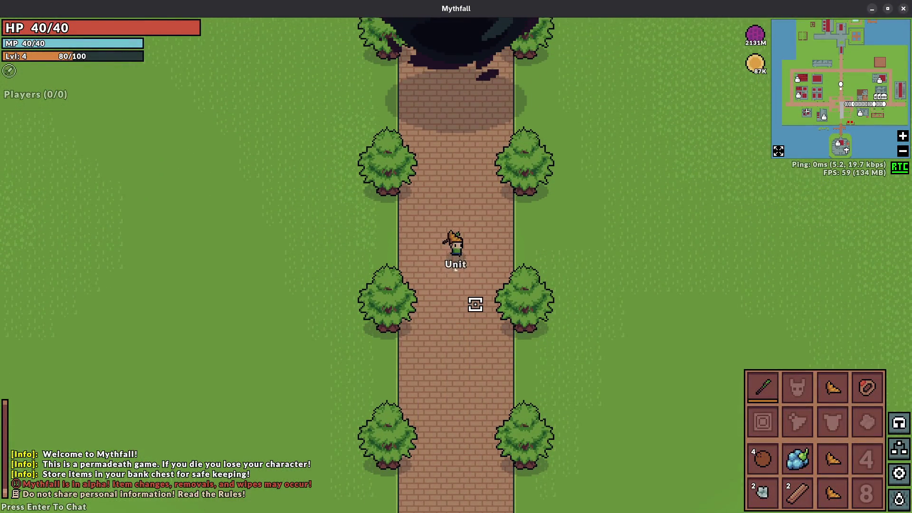
key(w)
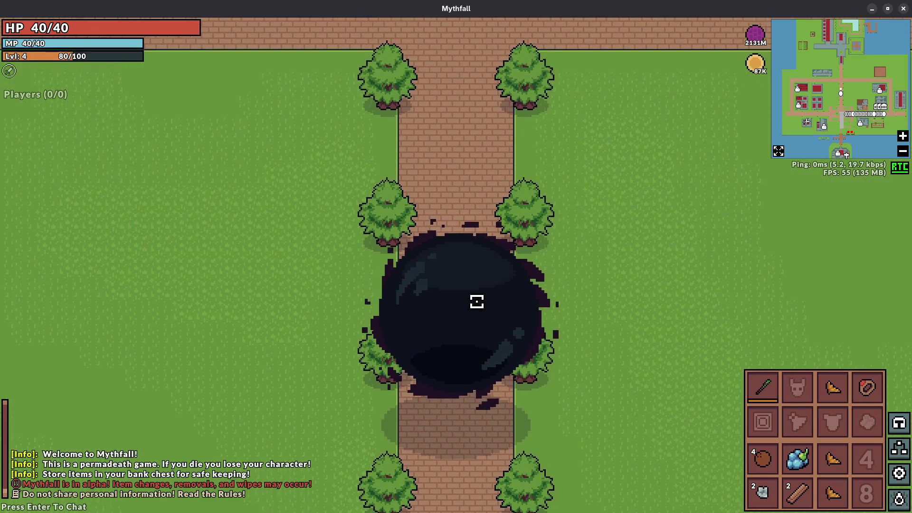
key(s)
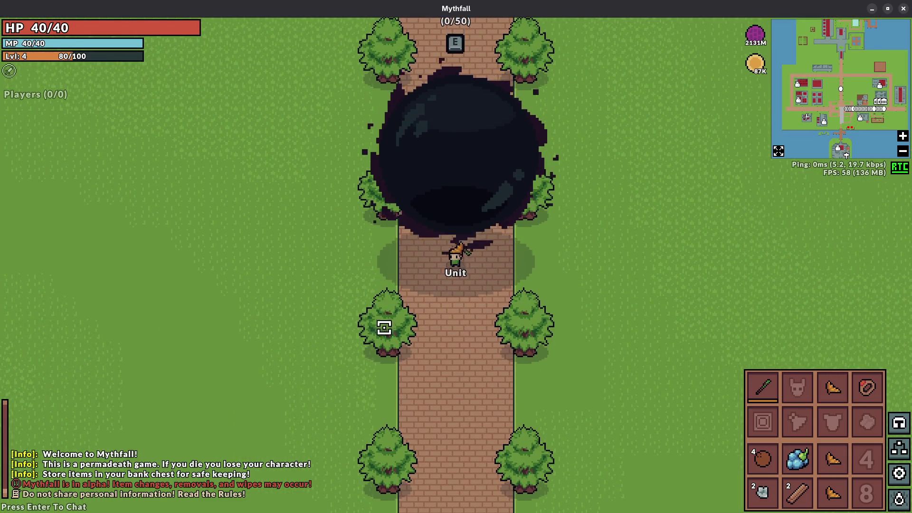
key(w)
key(s)
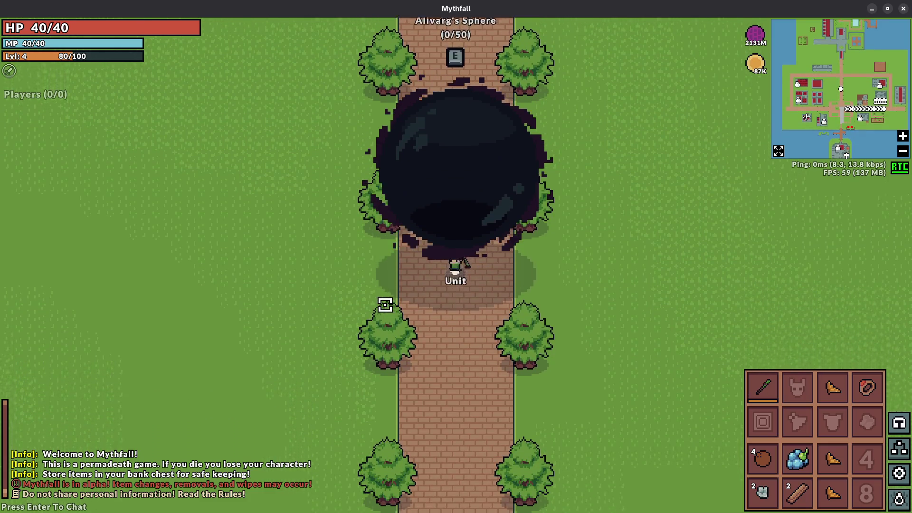
key(s)
key(w)
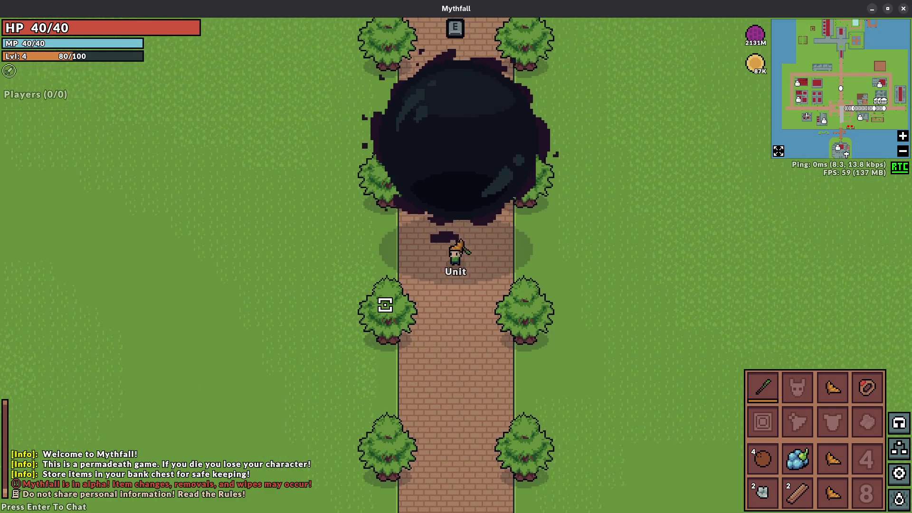
key(s)
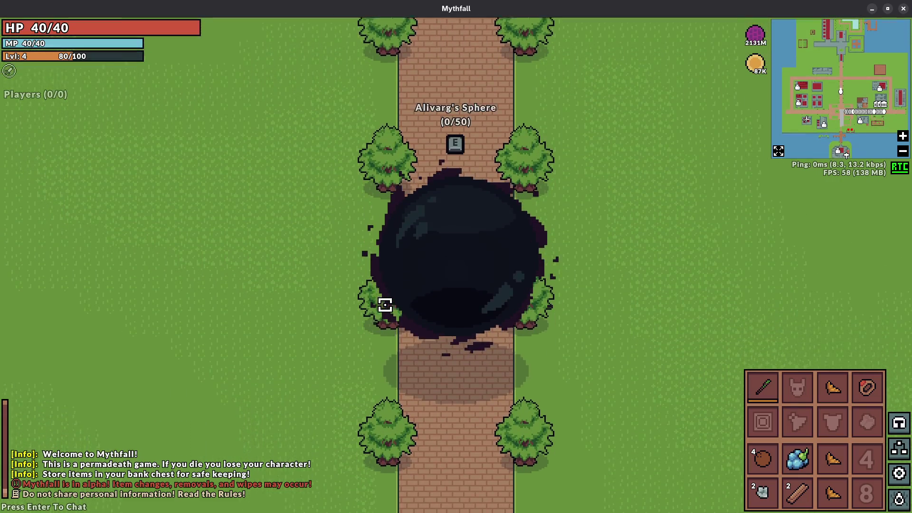
key(w)
key(s)
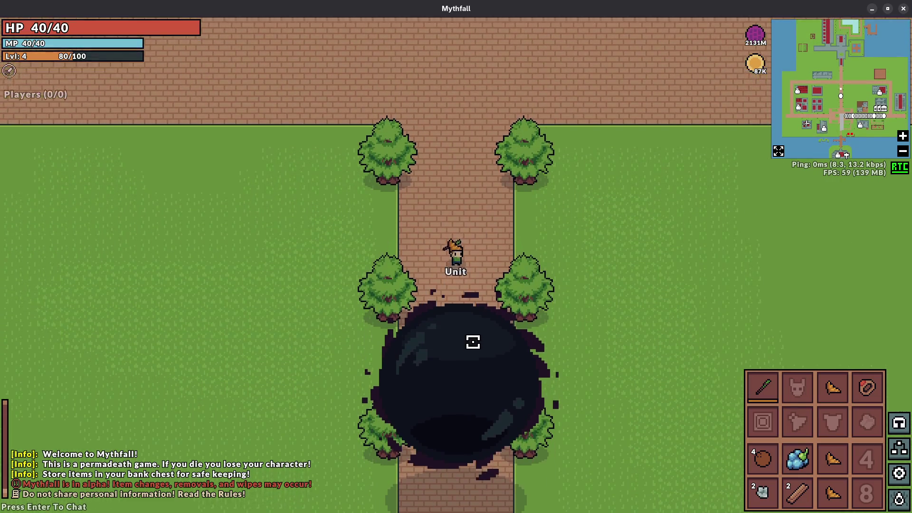
key(s)
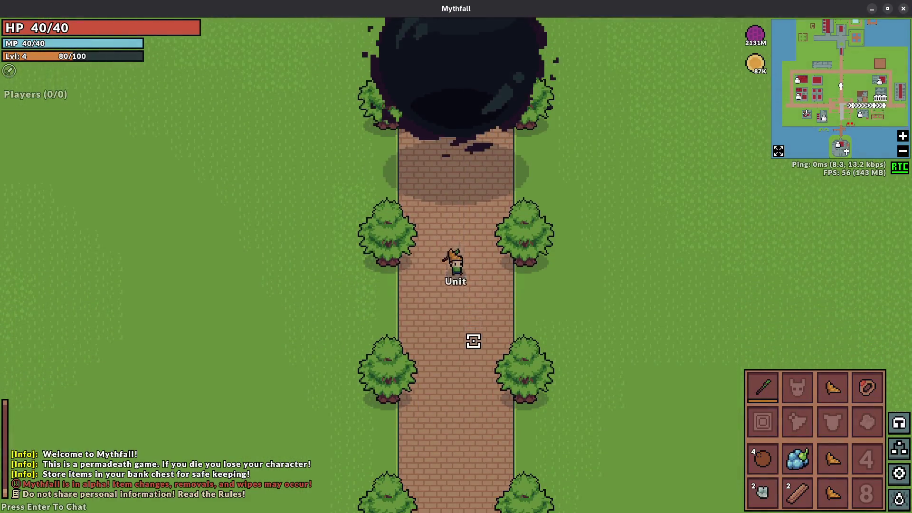
- Leave the world to character select and quit the game
key(Escape)
click(183, 421)
key(alt+F4)
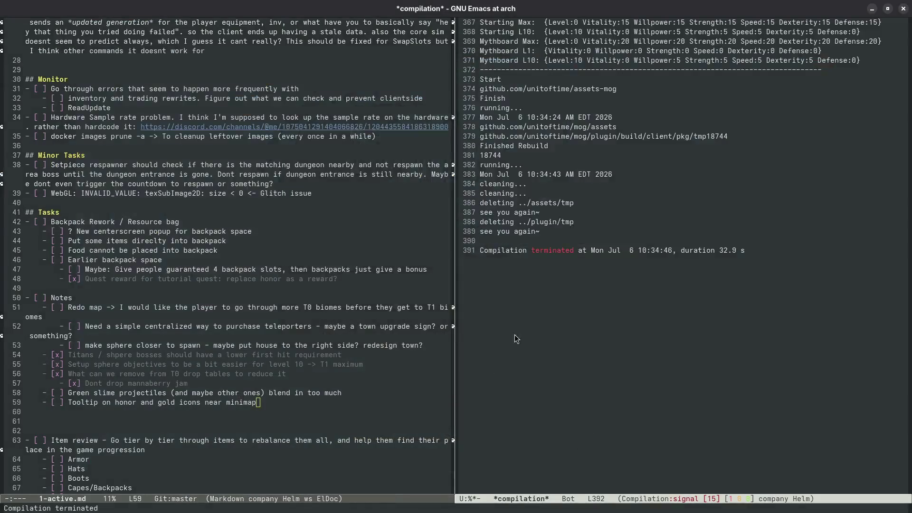
- Run the make editor build to relaunch Mythfall Editor on the overworld-xmas map
key(F5)
key(Return)
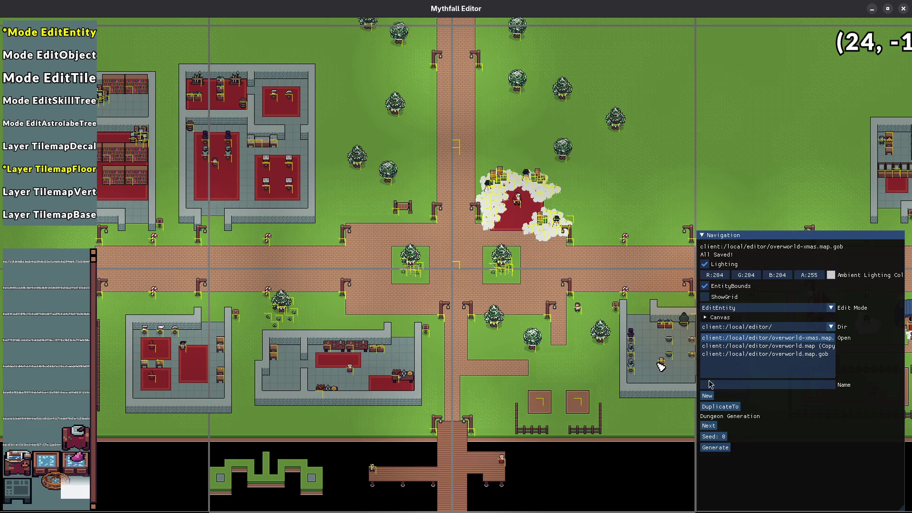
- Load overworld.map.gob in place of the xmas map, leaving the edit mode unchanged
click(756, 307)
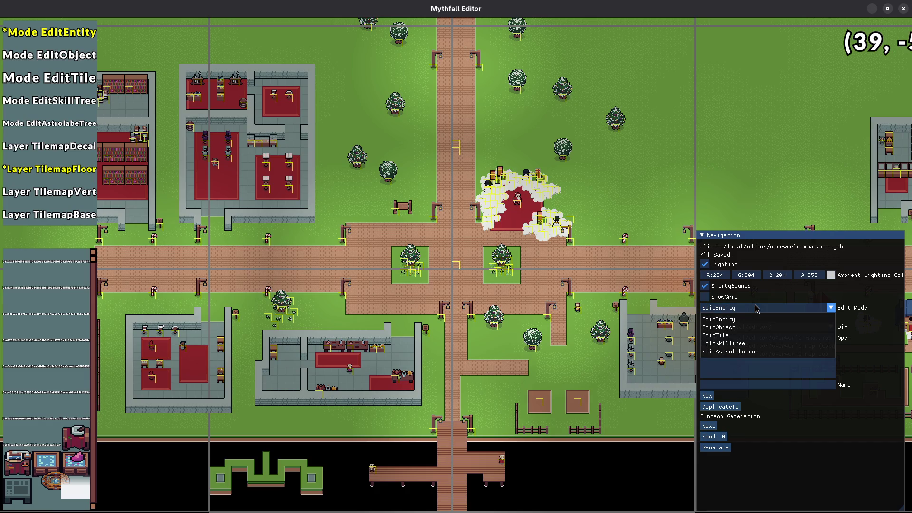
click(756, 308)
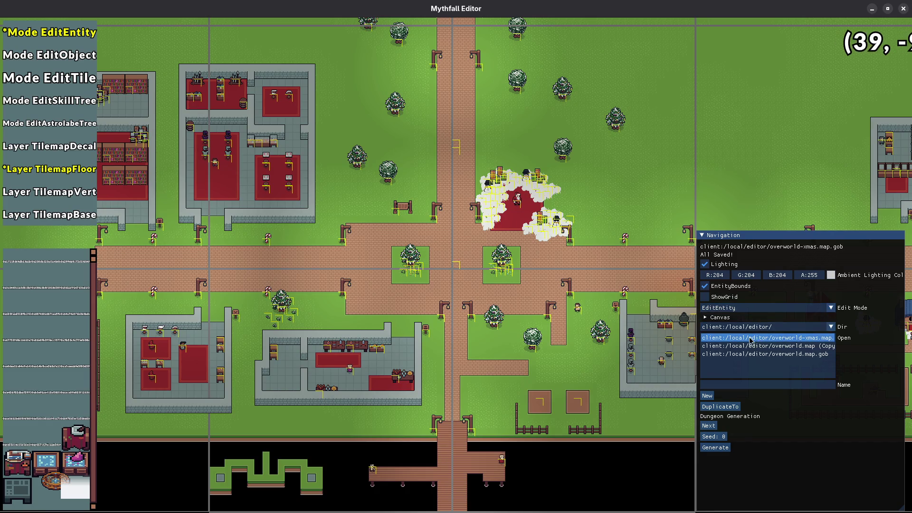
click(774, 354)
scroll(447, 252, up, 5)
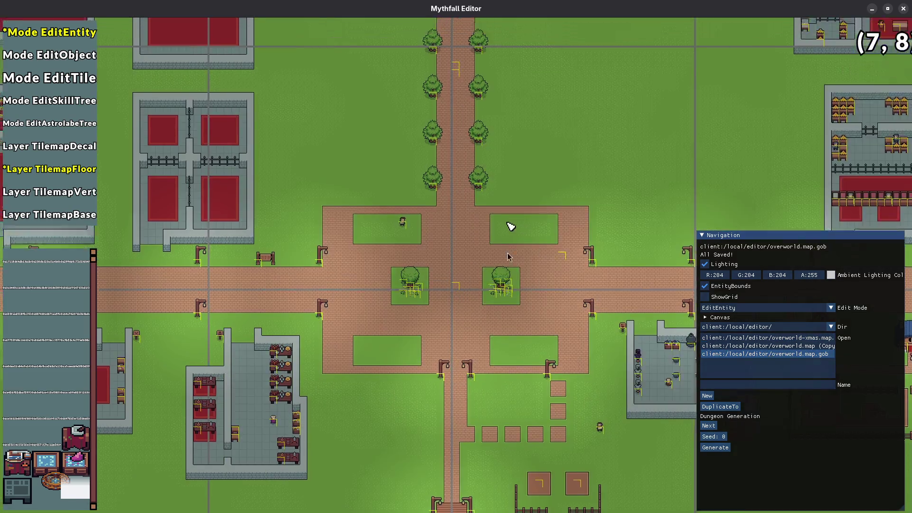
- Pan north along the path and switch from EditTile to EditEntity mode
key(3)
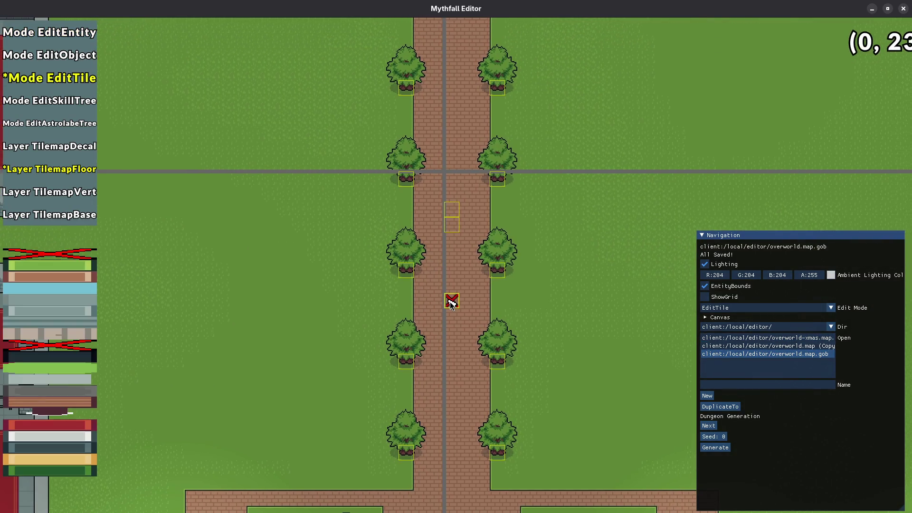
click(452, 311)
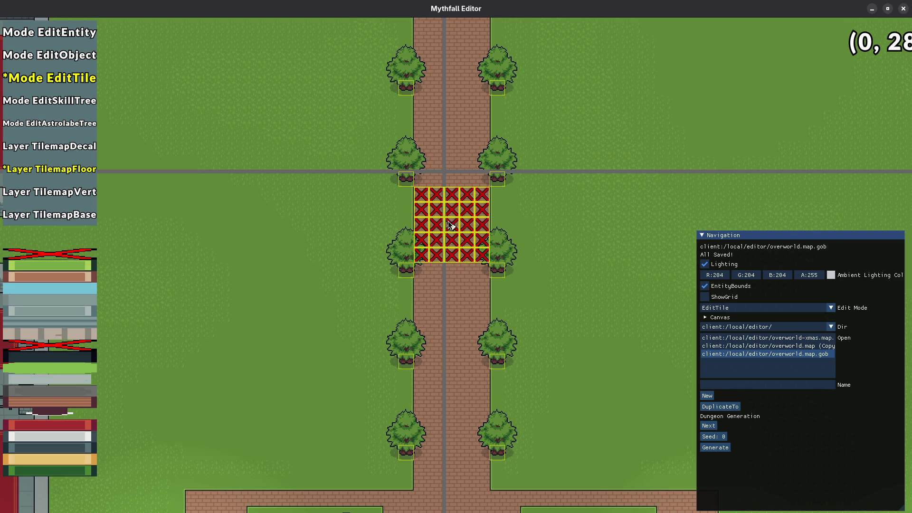
key(w)
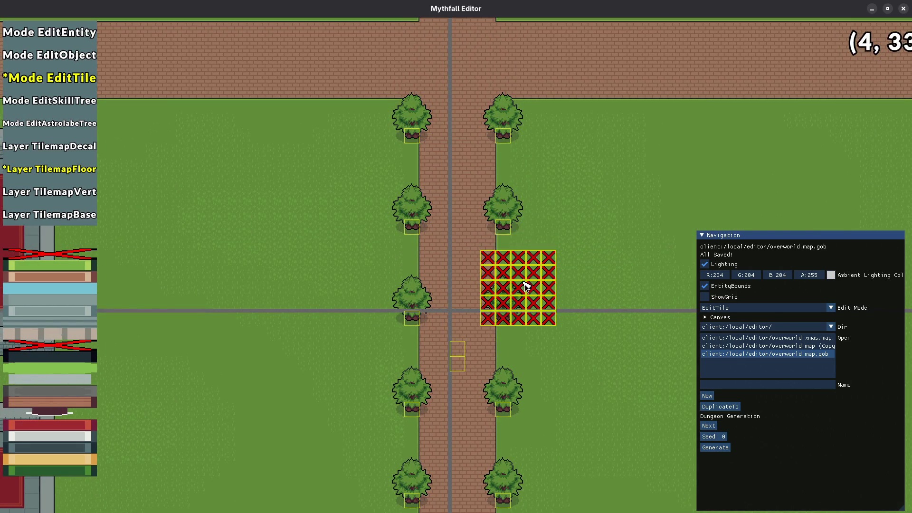
scroll(546, 304, down, 2)
key(Up)
key(Up)
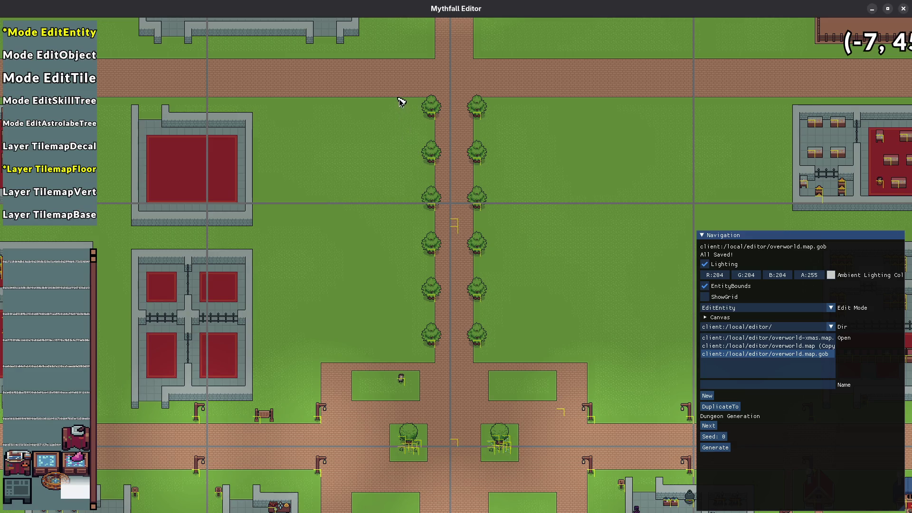
- Select the left and right tree columns and duplicate them
drag(427, 161, 439, 363)
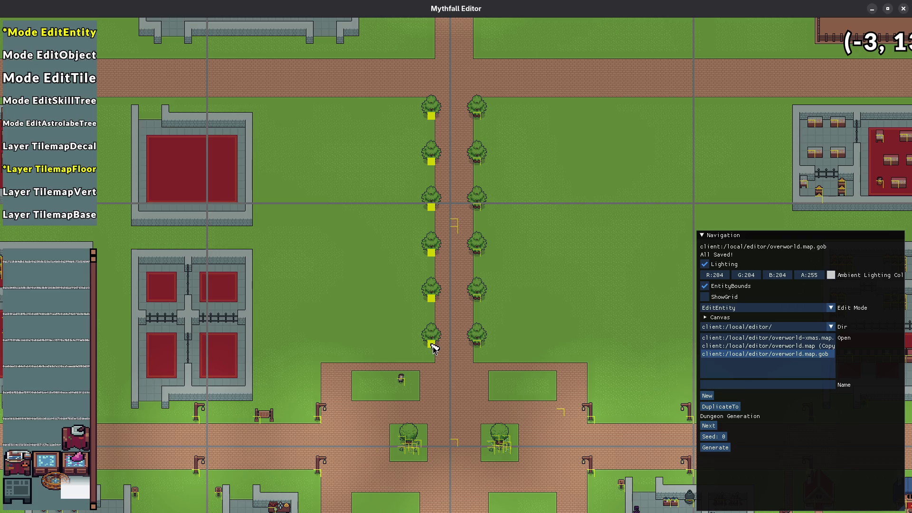
mouse_move(505, 88)
mouse_down()
mouse_move(475, 366)
mouse_move(477, 348)
mouse_move(516, 346)
mouse_up()
key(ctrl+d)
- Move individual trees up one to two tiles so the columns form aligned rows
scroll(506, 337, up, 2)
key(d)
drag(461, 297, 464, 278)
drag(453, 205, 475, 164)
key(w)
drag(445, 234, 447, 184)
click(445, 141)
key(w)
drag(471, 308, 470, 249)
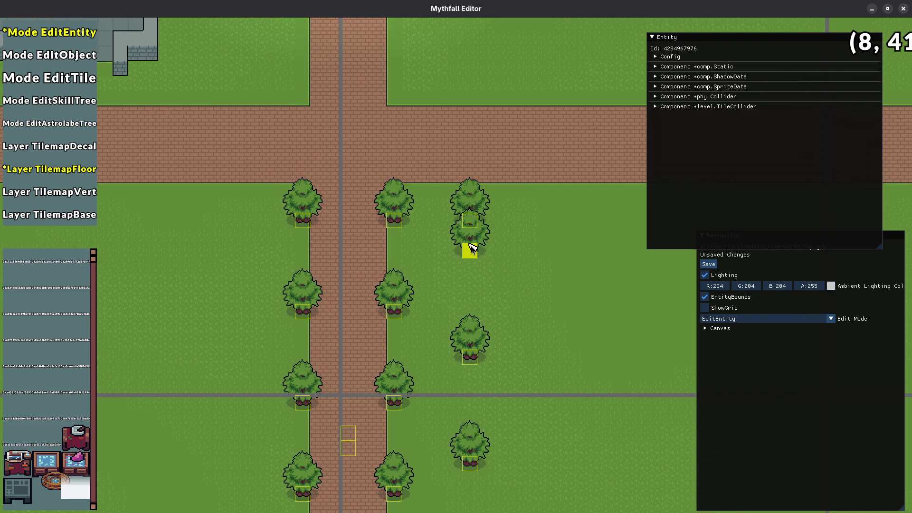
click(511, 230)
- Delete the overlapping upper tree and shift the copied column one tile right
click(472, 220)
key(Delete)
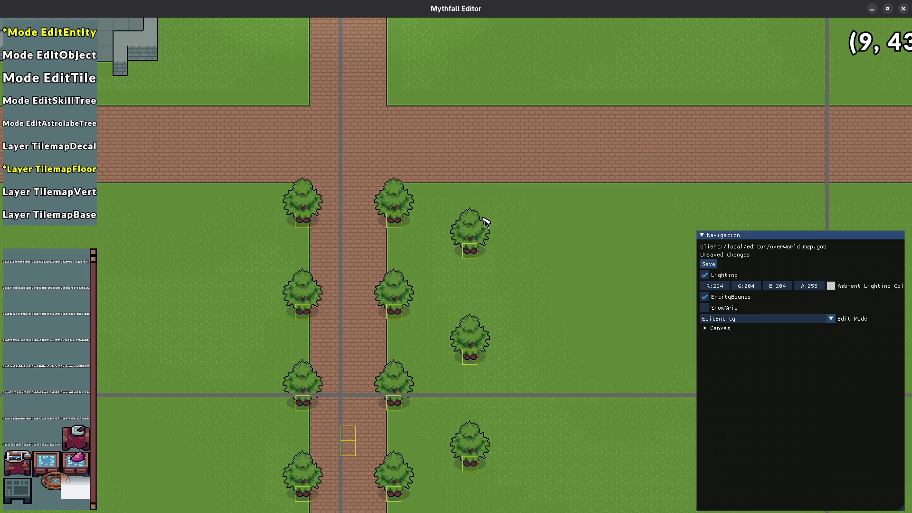
scroll(483, 264, down, 3)
mouse_move(464, 159)
mouse_down()
mouse_move(426, 400)
mouse_move(494, 382)
mouse_up()
click(492, 385)
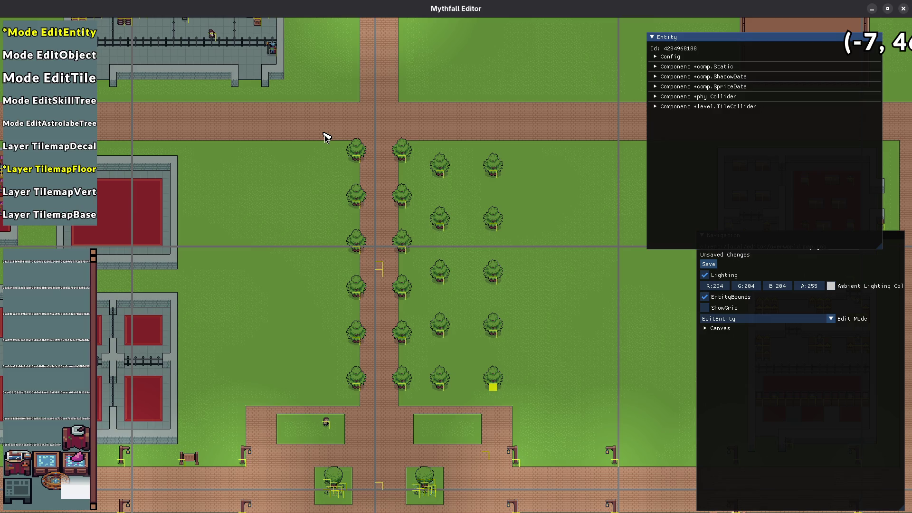
- Select the tree columns beside the road, ending with the two right-hand columns
mouse_move(311, 142)
mouse_down()
mouse_move(421, 413)
mouse_move(374, 413)
mouse_move(370, 396)
mouse_move(400, 401)
mouse_move(356, 391)
mouse_move(296, 392)
mouse_up()
drag(420, 136, 409, 241)
mouse_move(400, 298)
mouse_down()
mouse_move(393, 413)
mouse_move(400, 387)
mouse_move(311, 387)
mouse_up()
mouse_move(267, 116)
mouse_down()
mouse_move(372, 412)
mouse_move(363, 397)
mouse_move(281, 390)
mouse_up()
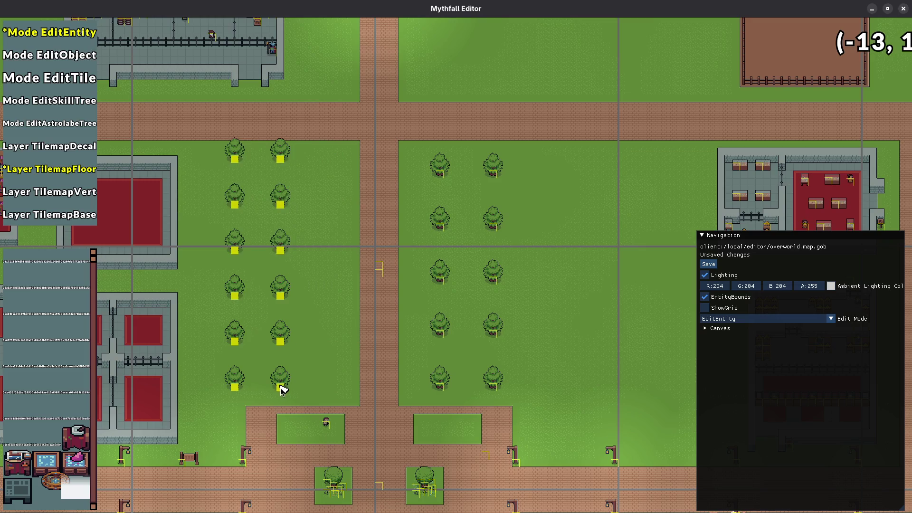
click(279, 388)
drag(406, 149, 533, 407)
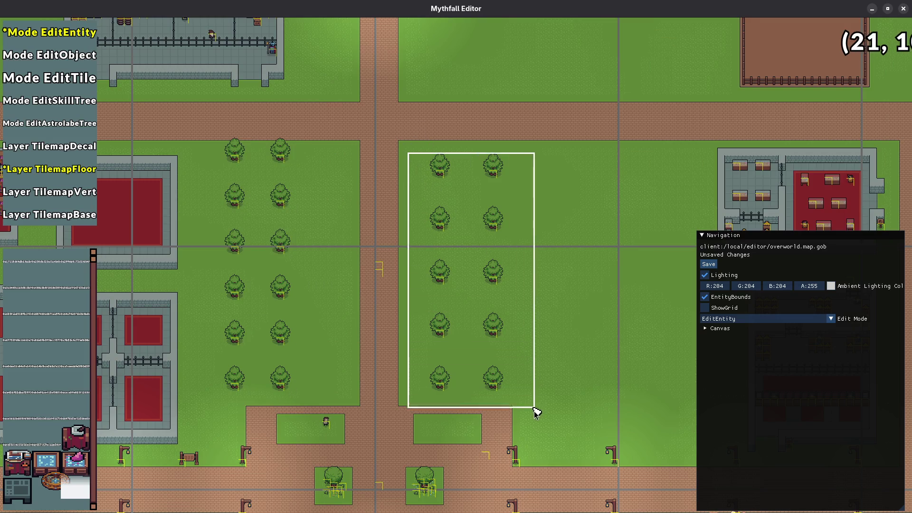
- Move the two right-hand tree columns left beside the road
mouse_move(492, 383)
mouse_down()
mouse_move(401, 383)
mouse_move(411, 387)
mouse_move(404, 390)
mouse_move(409, 377)
mouse_move(409, 388)
mouse_move(432, 376)
mouse_up()
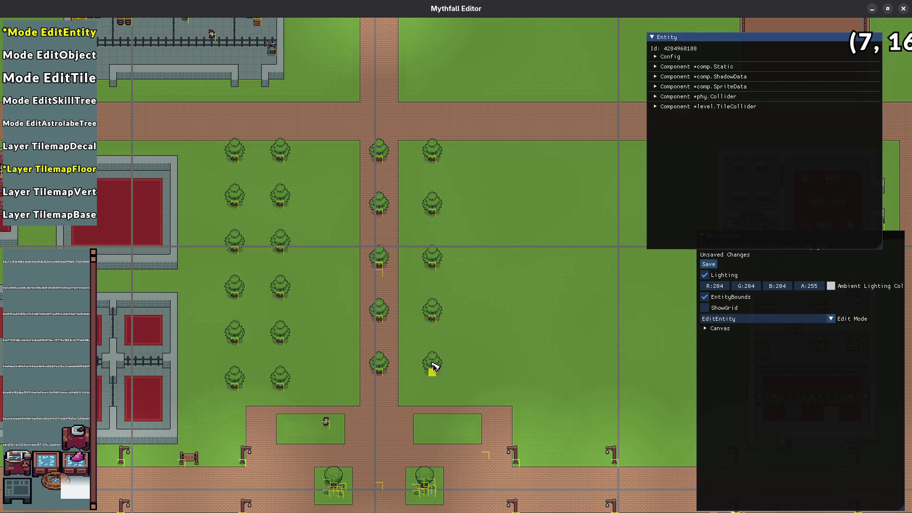
scroll(404, 321, up, 5)
drag(366, 269, 594, 306)
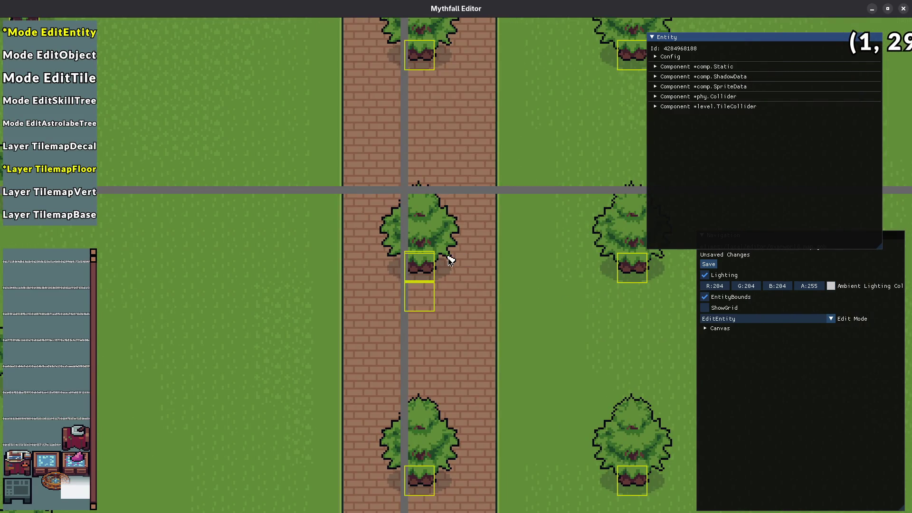
- Free the dungeon spawner from under a tree and place it onto the path
mouse_move(435, 250)
mouse_down()
mouse_move(440, 218)
mouse_move(477, 215)
mouse_up()
mouse_move(420, 266)
mouse_down()
mouse_move(459, 162)
mouse_move(489, 133)
mouse_up()
drag(487, 228, 418, 260)
scroll(505, 241, down, 3)
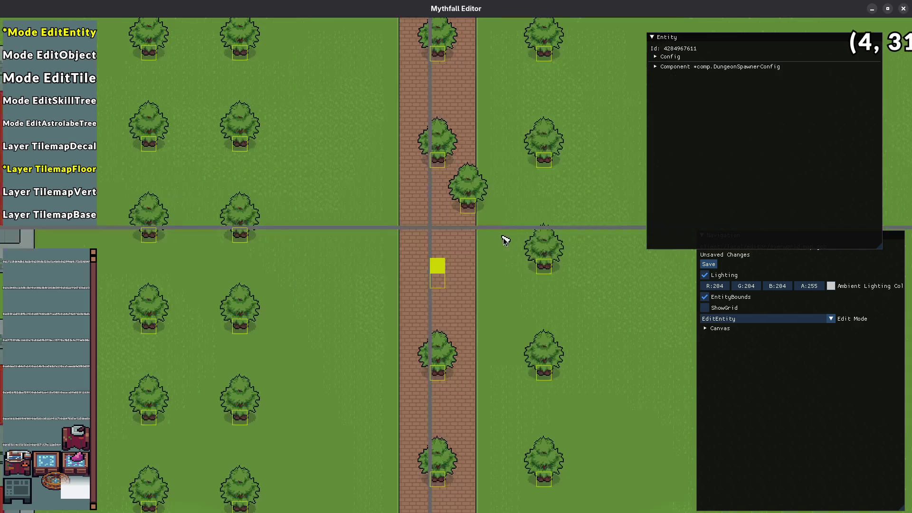
- Delete the three right-column trees and the two trees on the path, then save
mouse_move(337, 117)
mouse_down()
mouse_move(553, 358)
mouse_move(585, 377)
mouse_move(517, 93)
mouse_up()
mouse_move(452, 73)
mouse_down()
mouse_move(512, 216)
mouse_move(560, 369)
mouse_up()
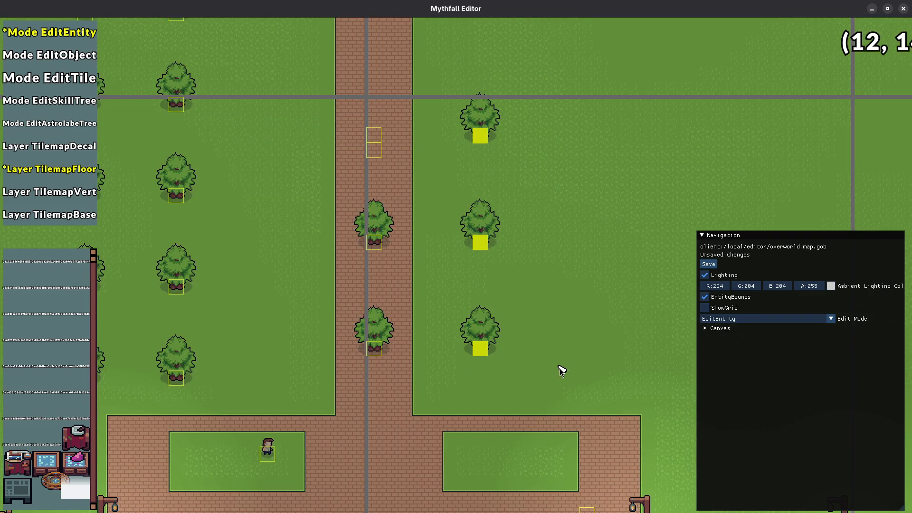
key(Delete)
key(ctrl+s)
drag(330, 209, 426, 406)
key(Delete)
key(ctrl+s)
- Duplicate the road-side tree column to line the west edge of the path
key(Left)
scroll(472, 378, down, 3)
mouse_move(391, 114)
mouse_down()
mouse_move(421, 336)
mouse_move(417, 386)
mouse_move(479, 380)
mouse_move(480, 362)
mouse_up()
key(ctrl+d)
click(478, 336)
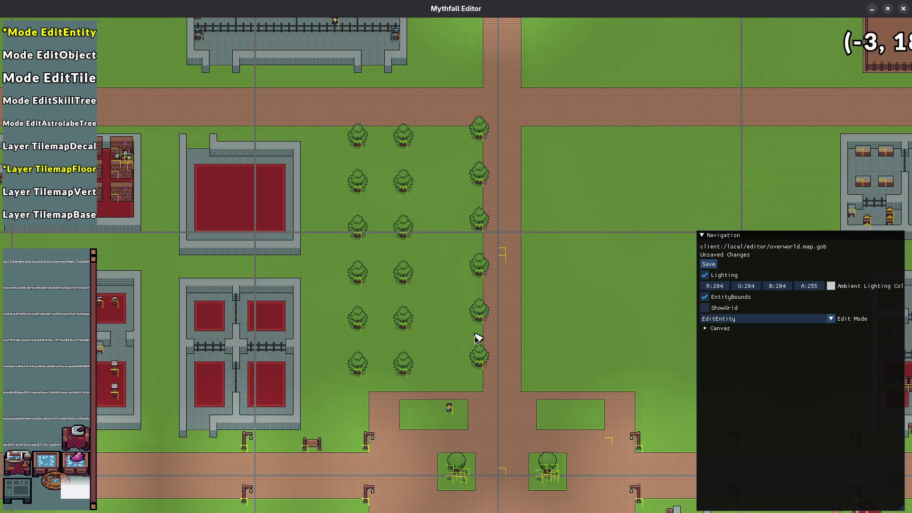
- Shift the road-side tree column down one tile and line its trees up with their rows
scroll(488, 357, up, 2)
scroll(369, 216, down, 4)
drag(431, 189, 450, 329)
scroll(450, 330, up, 5)
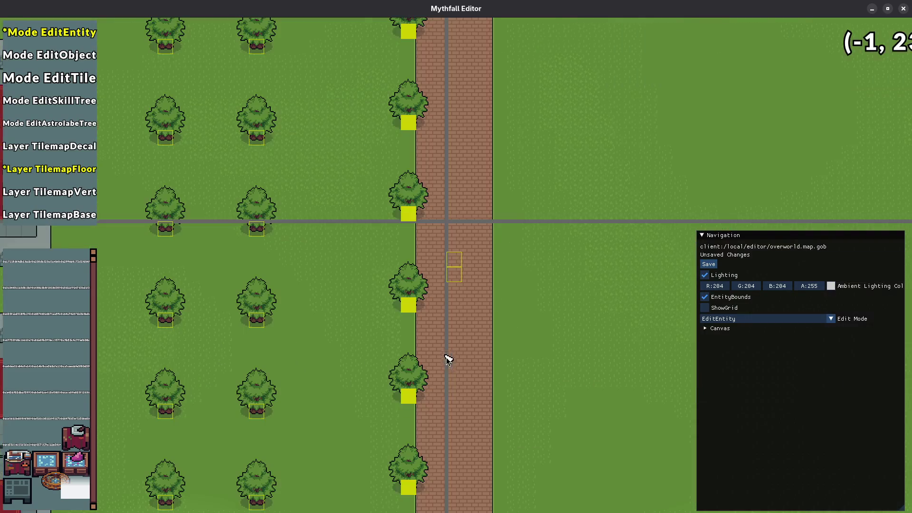
drag(360, 318, 362, 346)
click(362, 346)
click(415, 307)
click(364, 245)
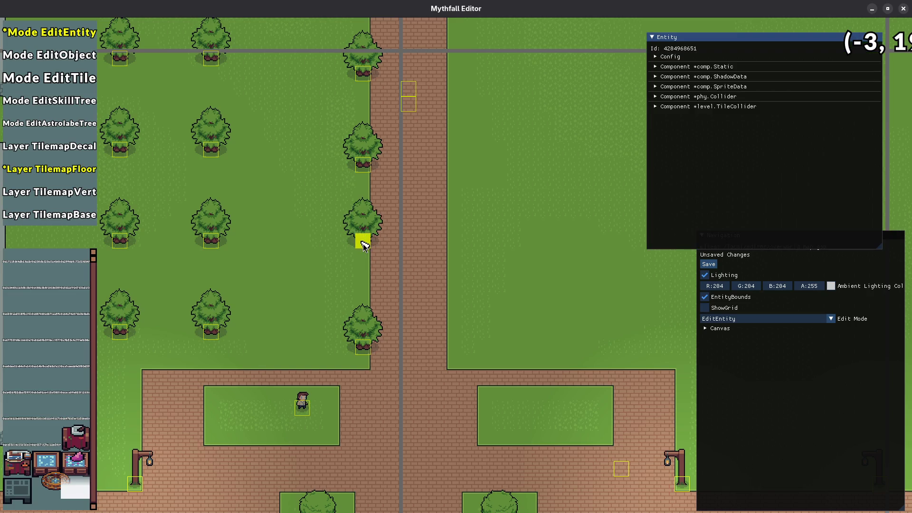
key(w)
drag(358, 248, 361, 221)
- Move the upper trees up one tile, delete the overlapping tree, and save the map
click(361, 159)
drag(360, 156, 363, 116)
key(w)
click(374, 239)
drag(374, 240, 375, 177)
click(372, 145)
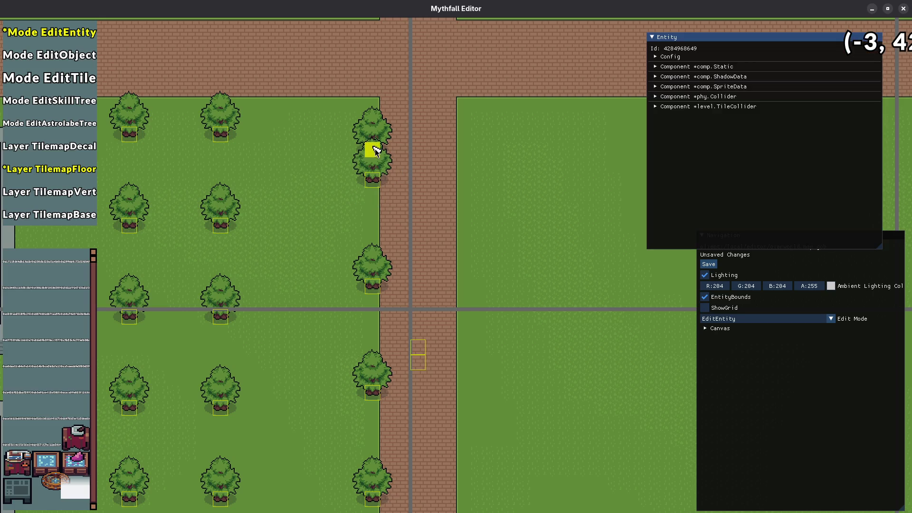
key(Delete)
scroll(341, 199, down, 5)
key(ctrl+s)
- Copy the five-tree column onto the right side of the road
mouse_move(378, 127)
mouse_down()
mouse_move(430, 375)
mouse_move(417, 364)
mouse_up()
mouse_move(380, 105)
mouse_down()
mouse_move(428, 372)
mouse_move(413, 358)
mouse_up()
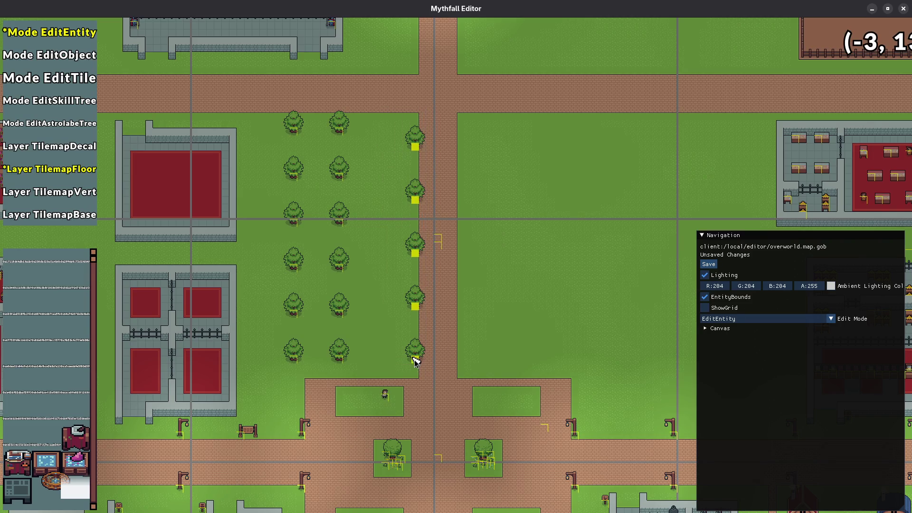
key(ctrl+c)
key(ctrl+v)
click(522, 353)
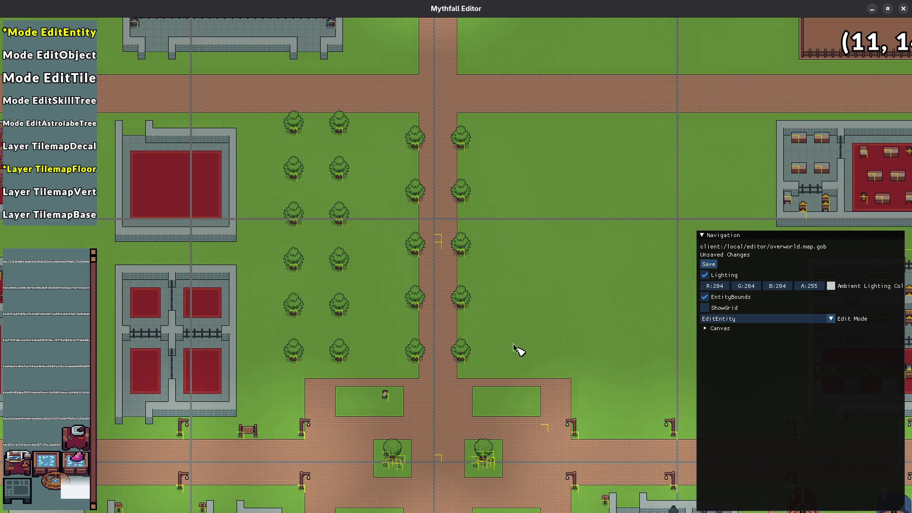
- Inspect the small entity marker on the road and save the map
drag(423, 222, 444, 257)
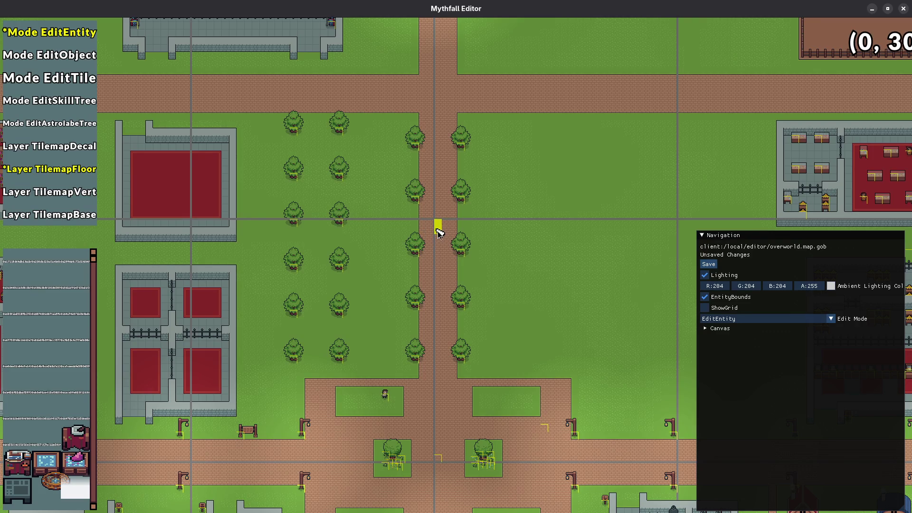
click(438, 228)
click(486, 283)
key(ctrl+s)
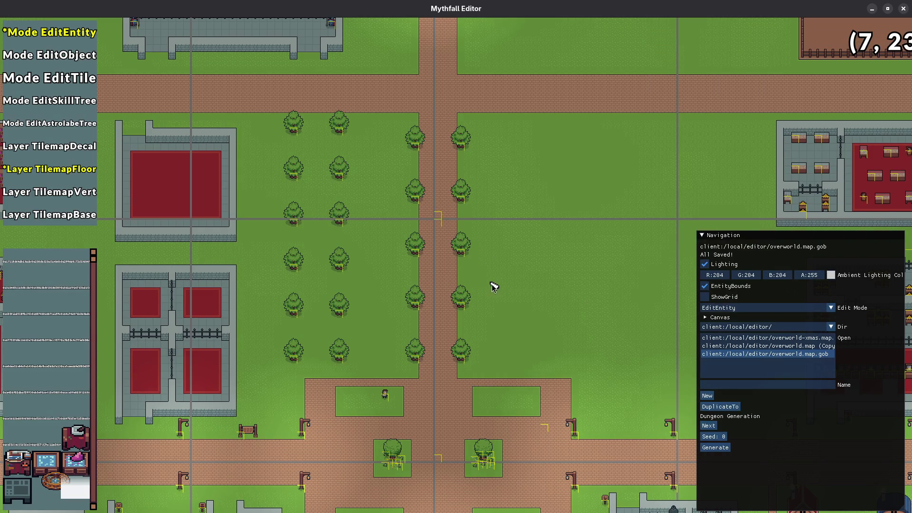
- Delete the middle tree pair, move the road marker down the path, save, and close the editor
drag(403, 237, 506, 271)
key(Delete)
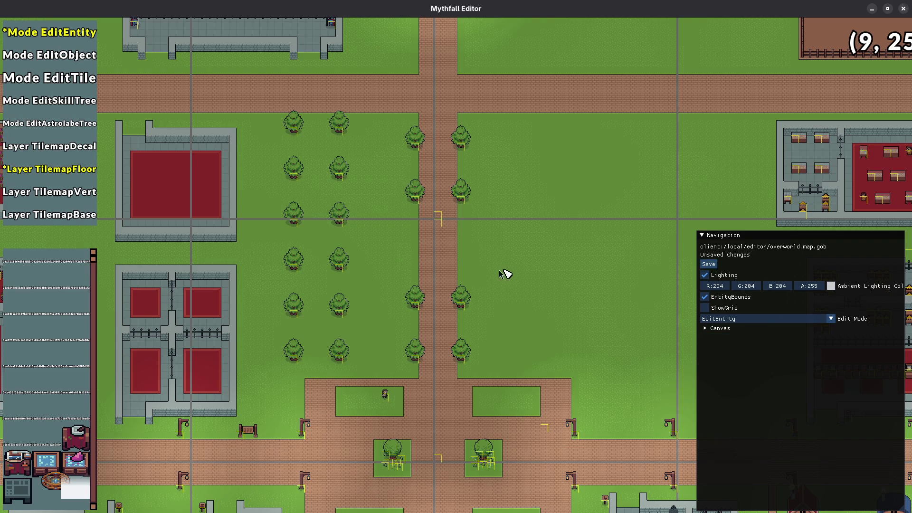
click(441, 228)
drag(441, 229, 439, 254)
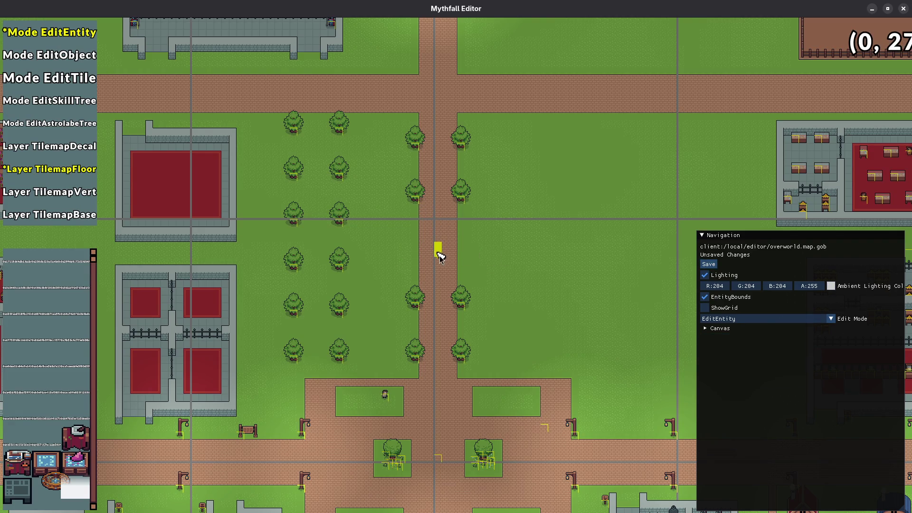
click(505, 291)
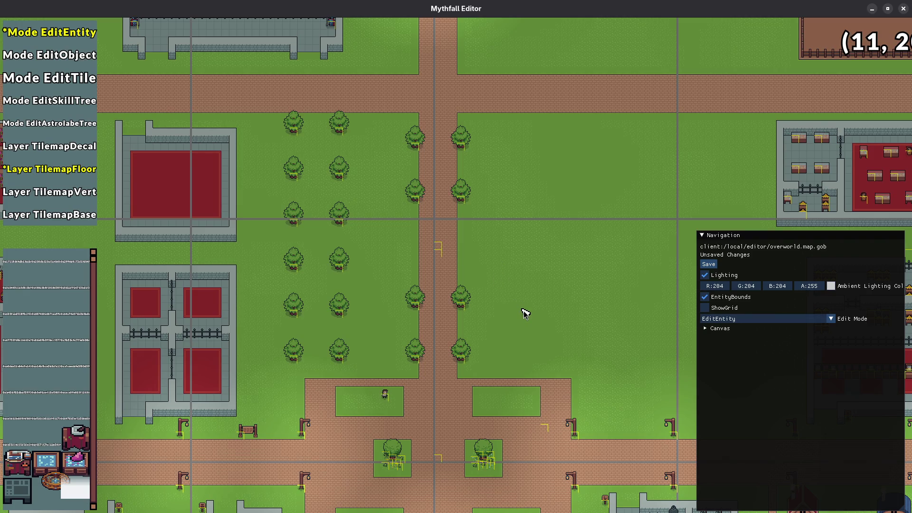
click(439, 254)
scroll(427, 261, up, 2)
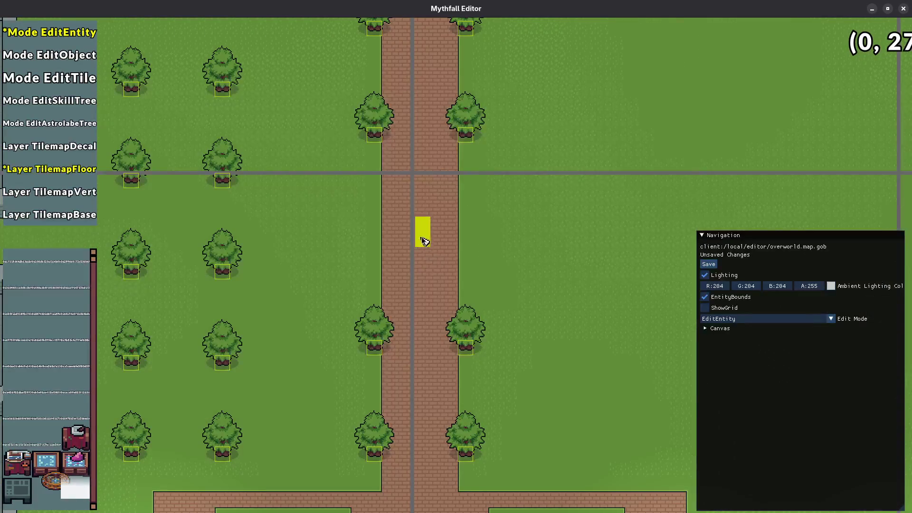
key(ctrl+s)
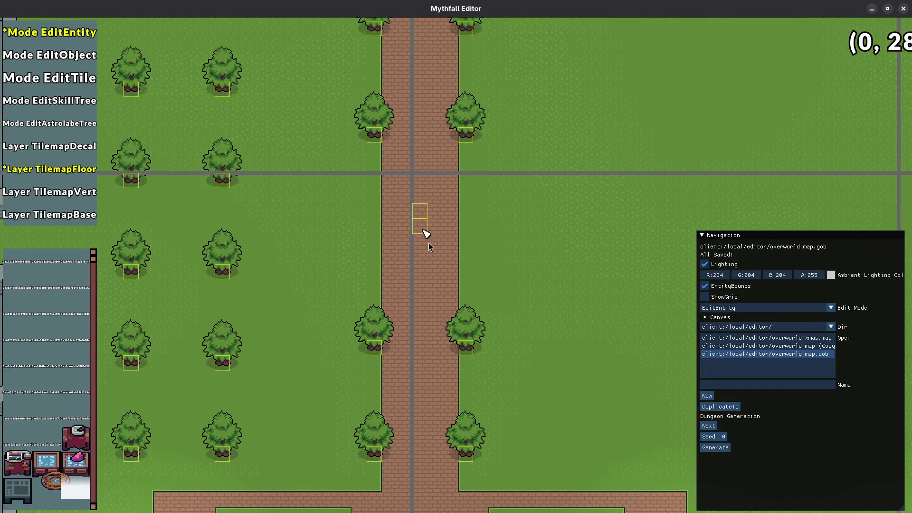
drag(476, 285, 537, 327)
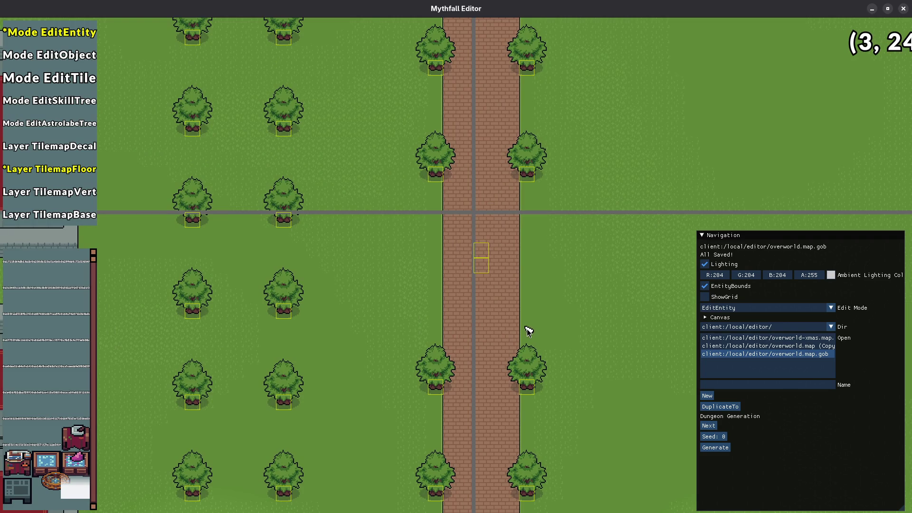
key(alt+F4)
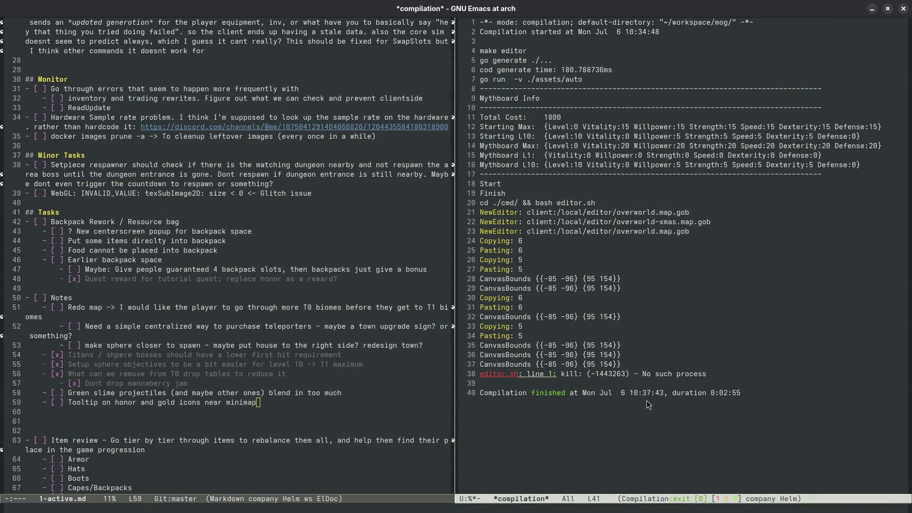
- Rerun the compilation with the command make to rebuild and launch Mythfall
key(F5)
key(BackSpace)
key(BackSpace)
key(BackSpace)
key(Return)
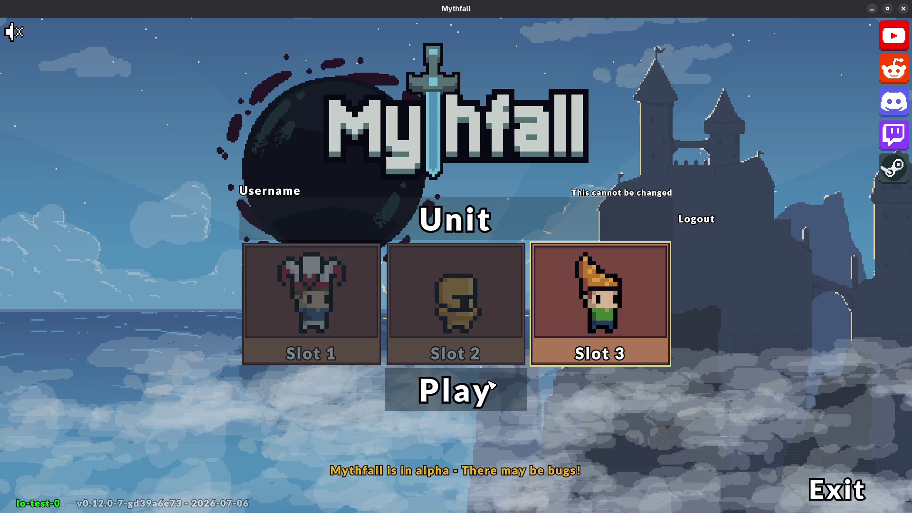
- Play the Slot 3 unit north up the brick road to the crossroads and back
click(490, 382)
key(w)
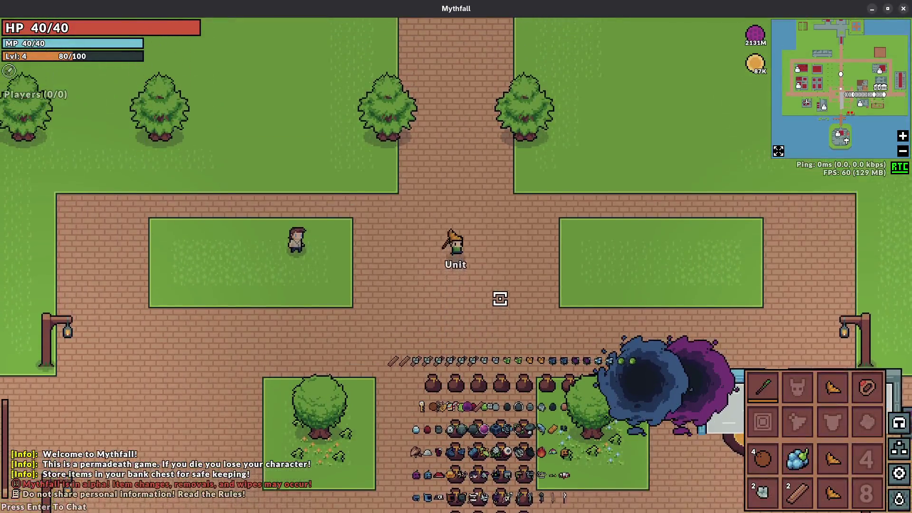
key(w)
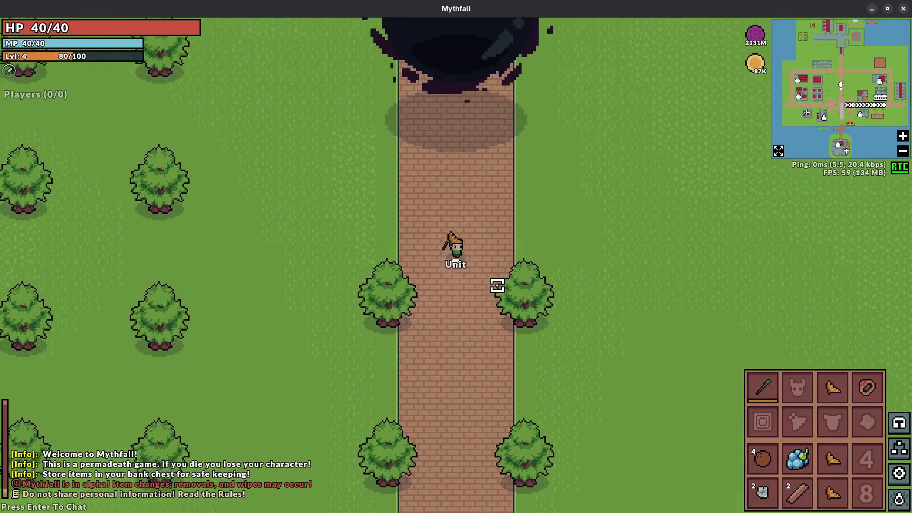
key(w)
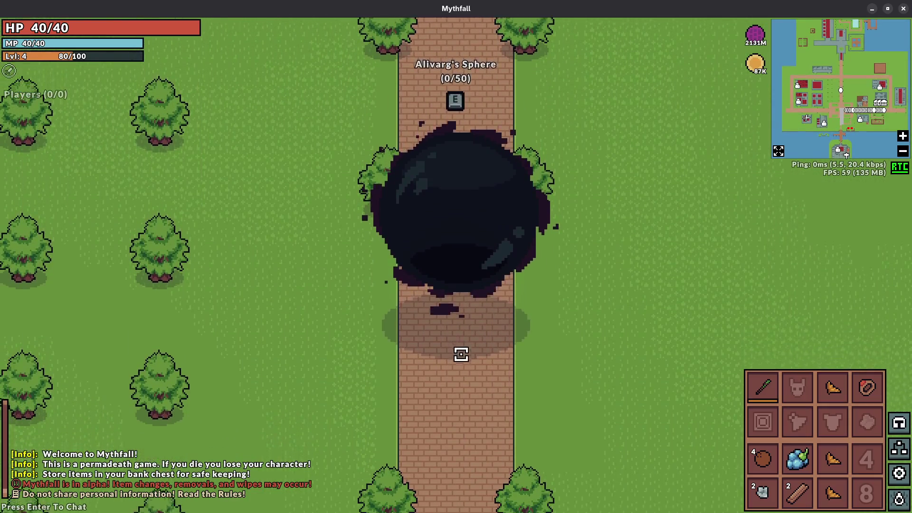
key(s)
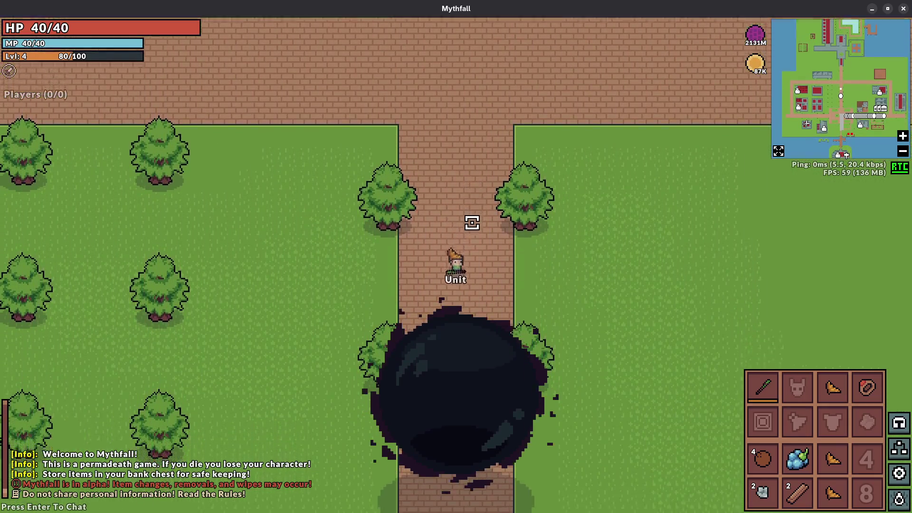
- Leave to the main menu, log out, and enter the world as a guest
key(Escape)
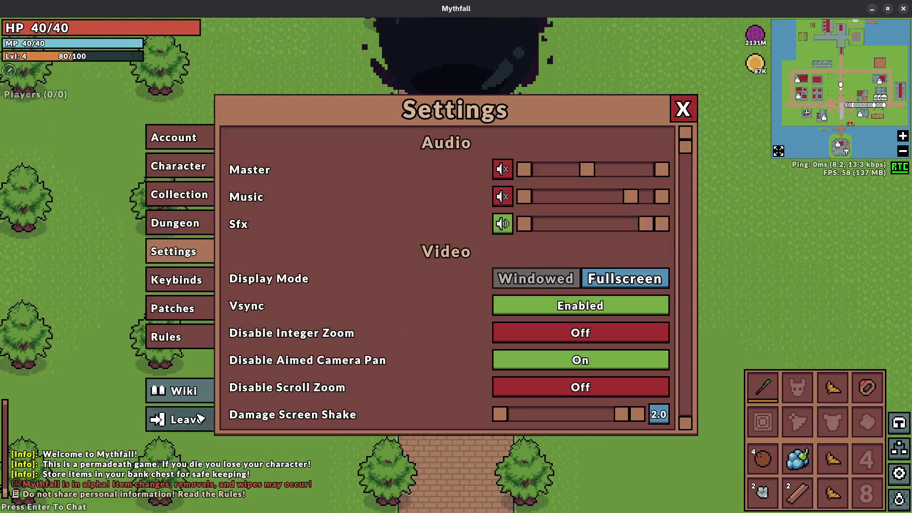
click(171, 417)
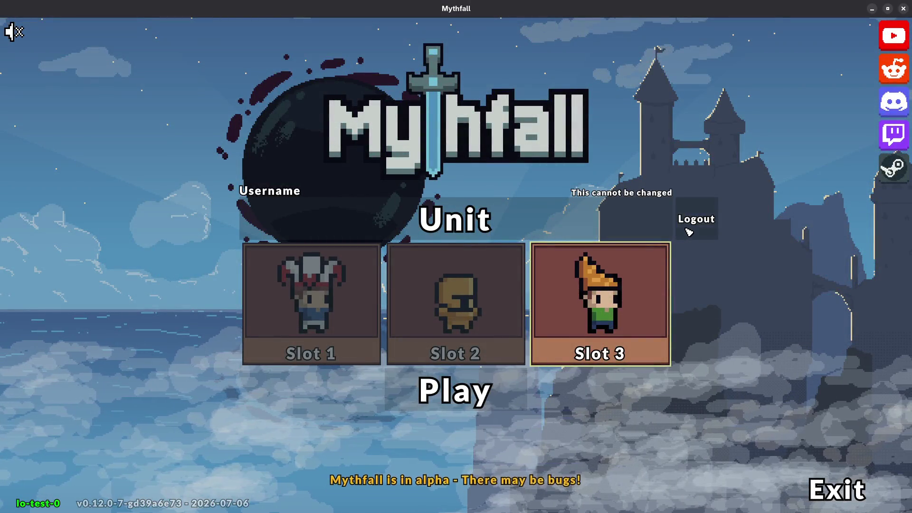
click(684, 231)
click(266, 339)
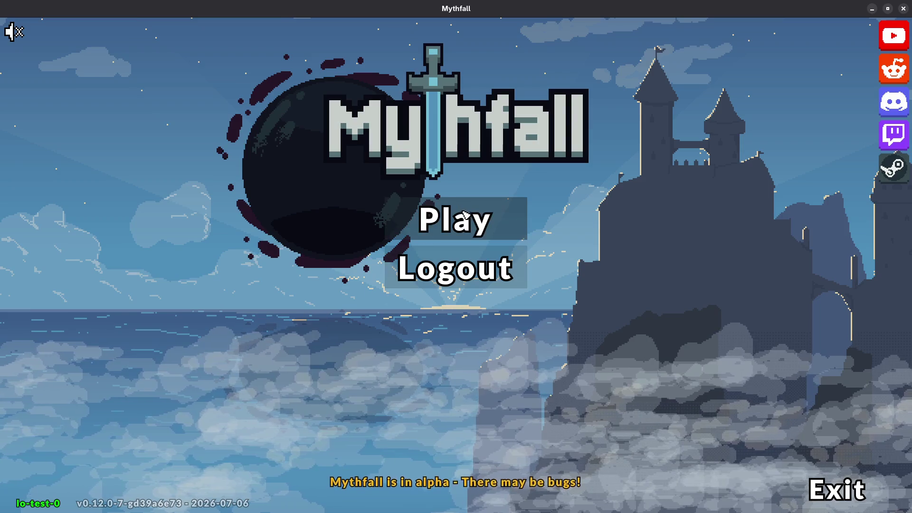
click(460, 217)
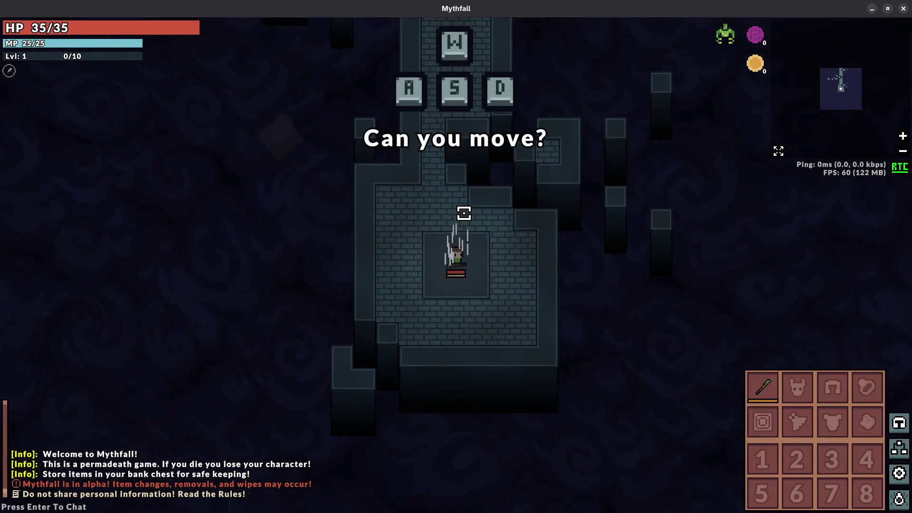
- Walk the guest north through the plaza up the tree-lined path and back, then quit the game
key(w)
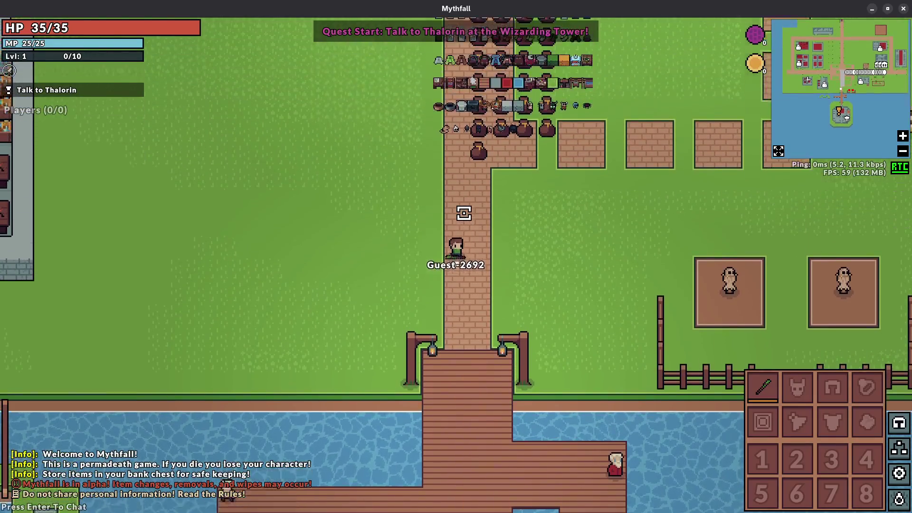
key(w)
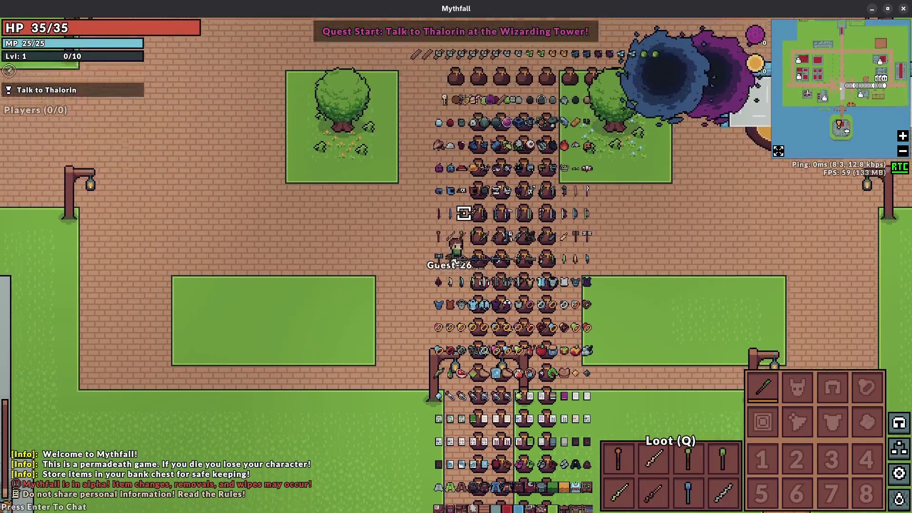
key(w)
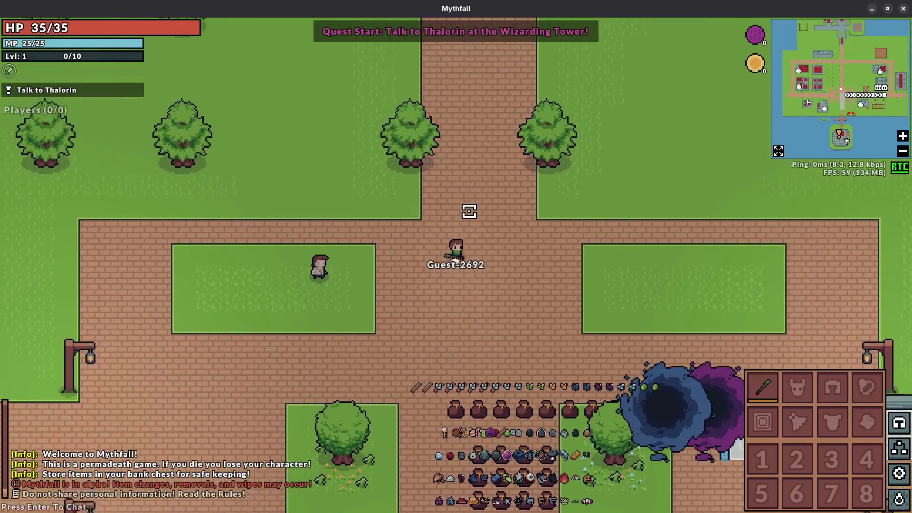
key(w)
key(w)
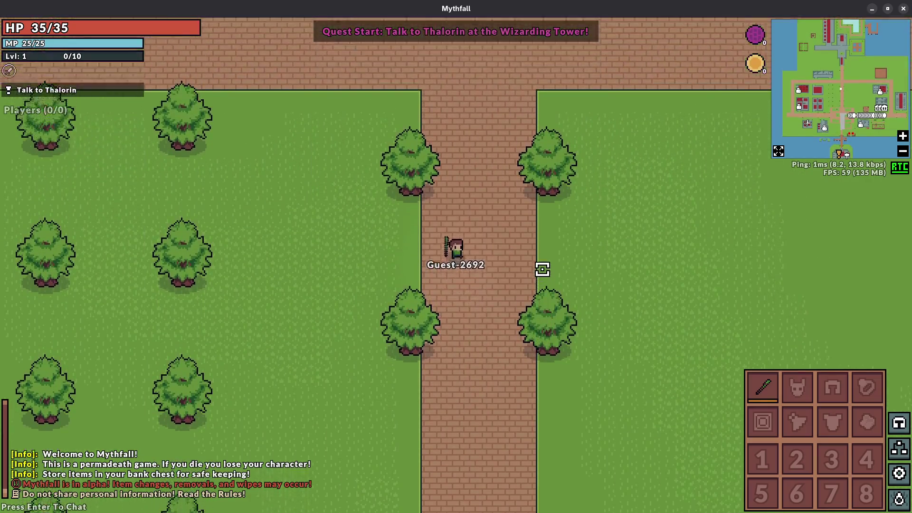
key(s)
key(s)
key(w)
key(s)
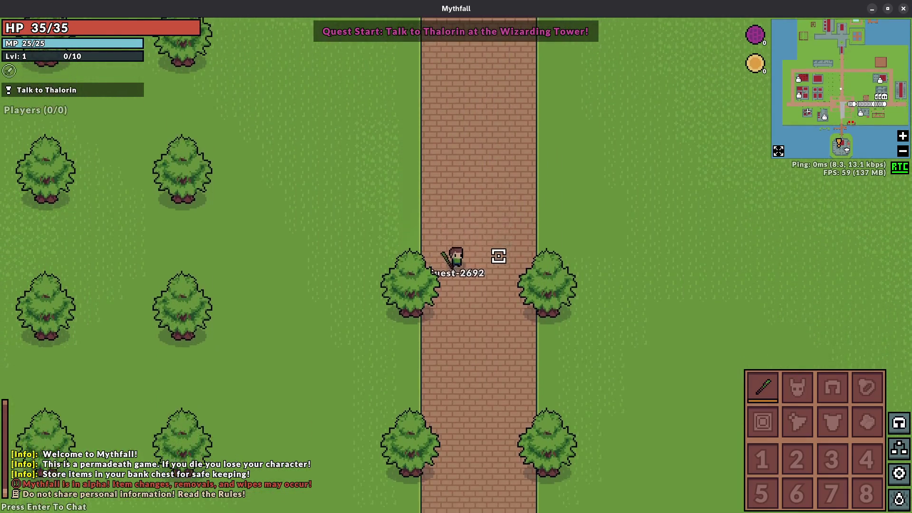
key(Escape)
click(183, 417)
key(alt+F4)
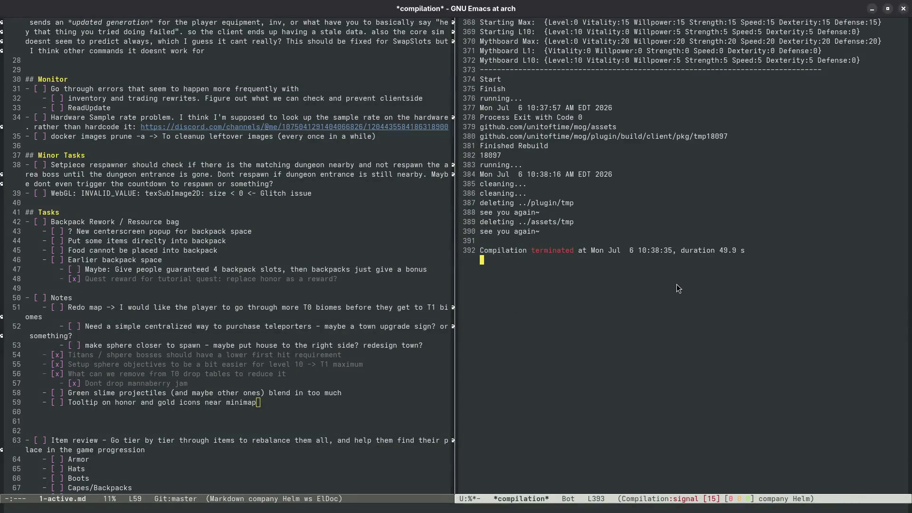
- Recompile with the make editor target so the editor relaunches on overworld-xmas
key(ctrl+c)
key(c)
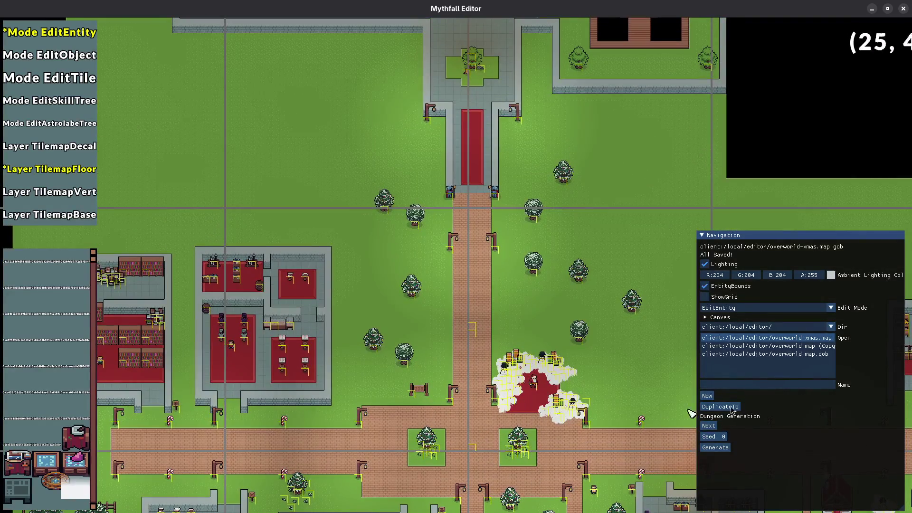
- Load overworld.map.gob from the editor map folder
click(830, 327)
click(760, 348)
click(761, 353)
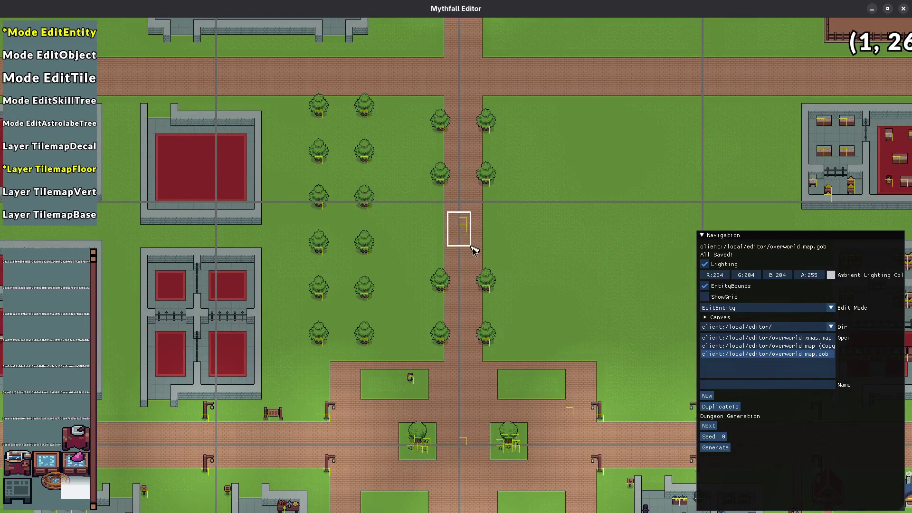
- Delete the selected road-centre entity and roadside trees, then save the overworld map
click(464, 229)
mouse_move(271, 82)
mouse_down()
mouse_move(381, 350)
mouse_move(392, 349)
mouse_up()
key(Delete)
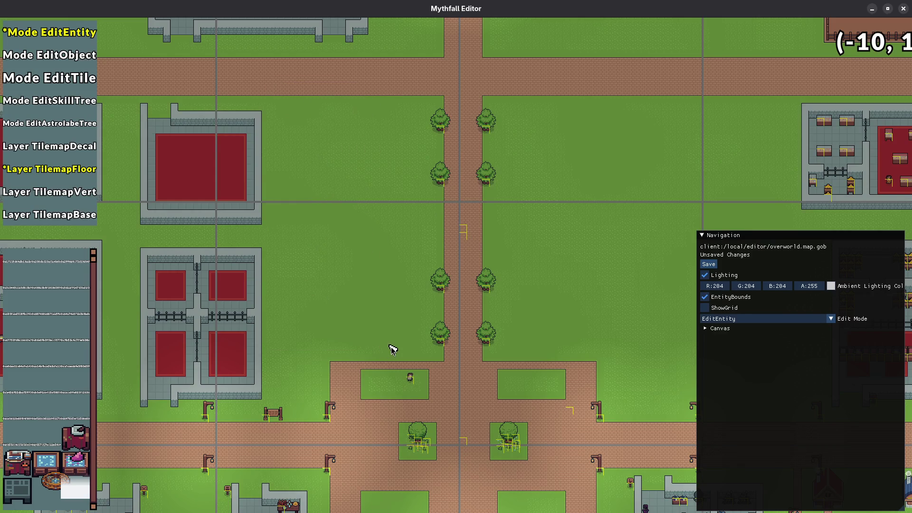
key(ctrl+s)
- Pan to the north road and plaza and switch to floor-tile painting
mouse_move(572, 393)
mouse_down()
mouse_move(305, 332)
mouse_move(507, 369)
mouse_up()
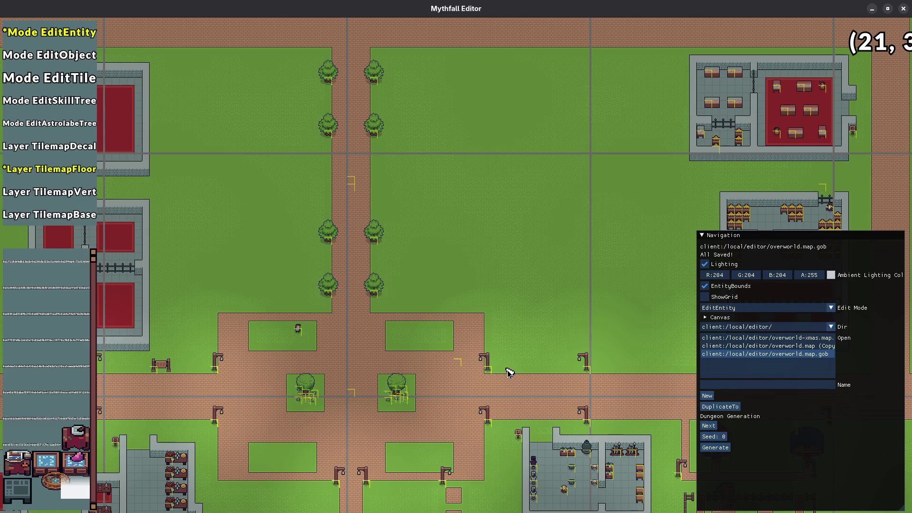
mouse_move(385, 236)
mouse_down()
mouse_move(442, 301)
mouse_move(445, 280)
mouse_move(460, 295)
mouse_up()
scroll(445, 281, up, 3)
key(3)
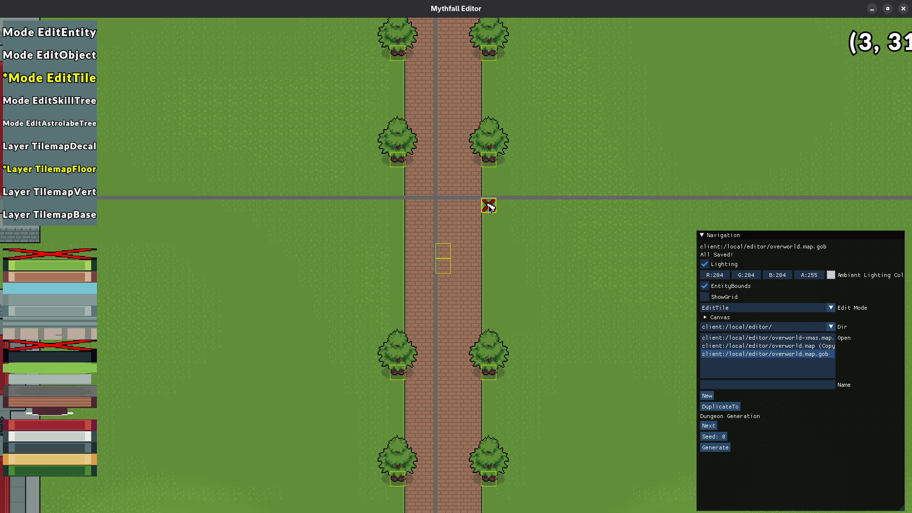
- Enlarge the brush to 9x9 and stamp a brick block onto the north road
scroll(444, 265, up, 2)
scroll(445, 265, down, 2)
scroll(444, 265, up, 2)
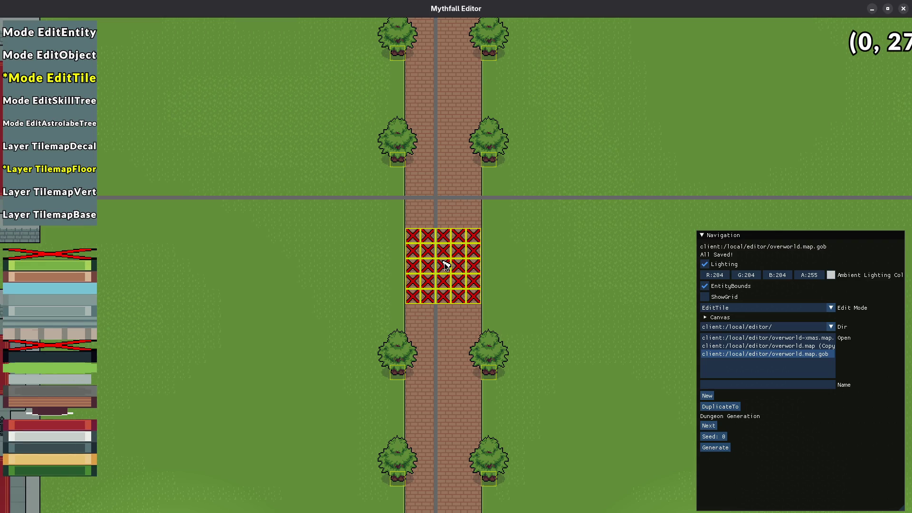
scroll(443, 263, up, 1)
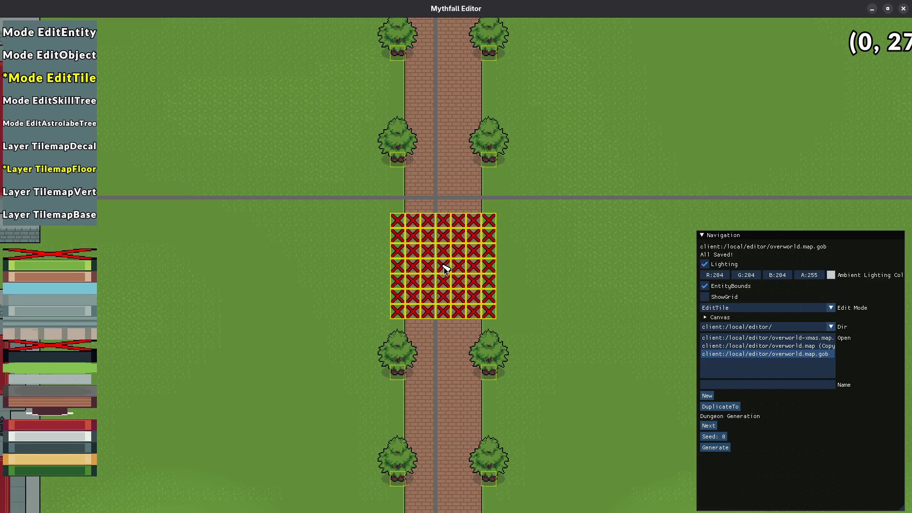
scroll(447, 268, up, 1)
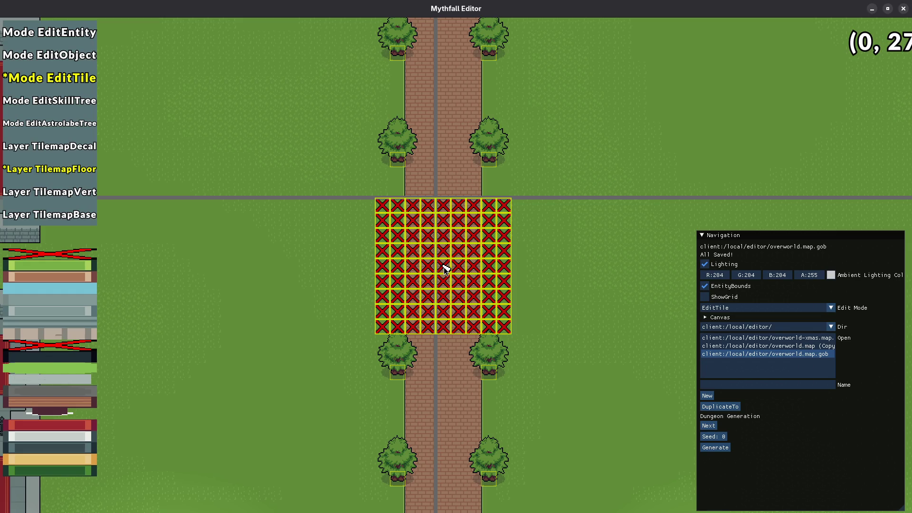
click(447, 268)
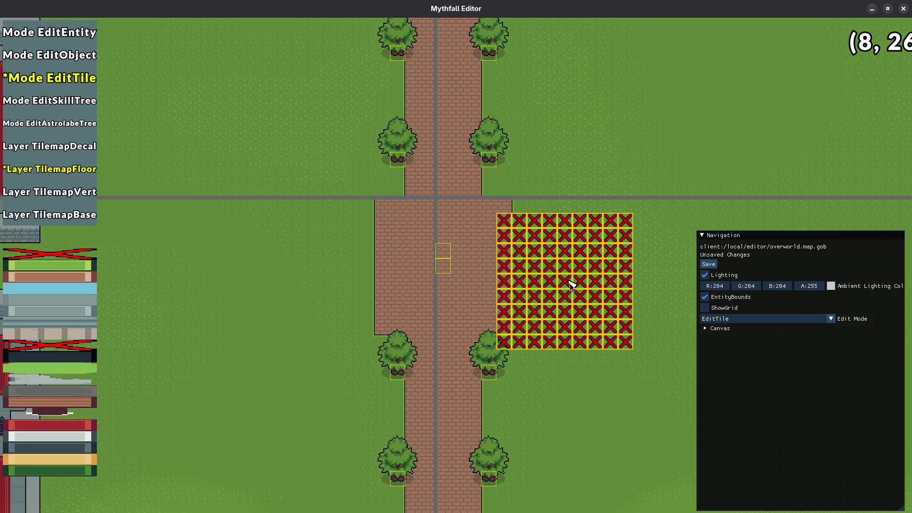
- In entity mode, move a roadside tree up beside the brick section
key(1)
click(489, 370)
drag(489, 370, 526, 208)
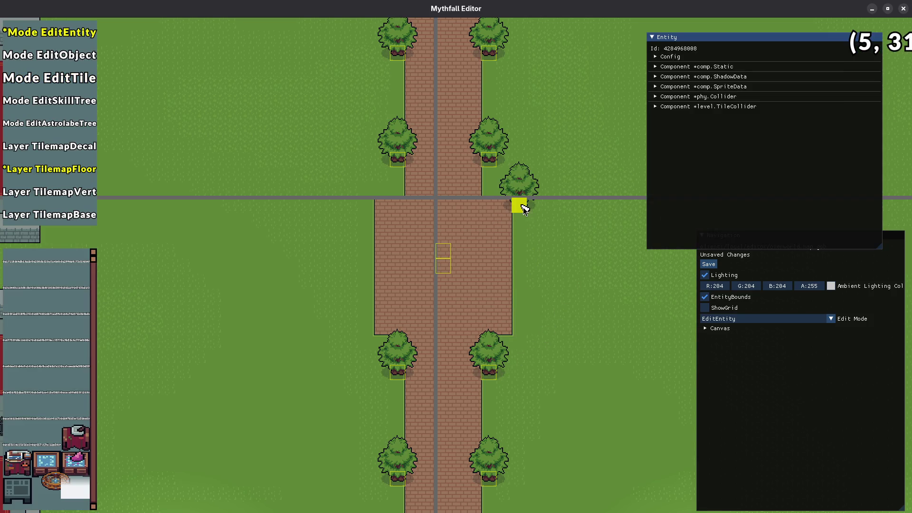
- Shift the stray tree one tile right, then delete it
mouse_move(522, 207)
mouse_down()
mouse_move(534, 209)
mouse_move(521, 280)
mouse_move(526, 206)
mouse_move(542, 255)
mouse_up()
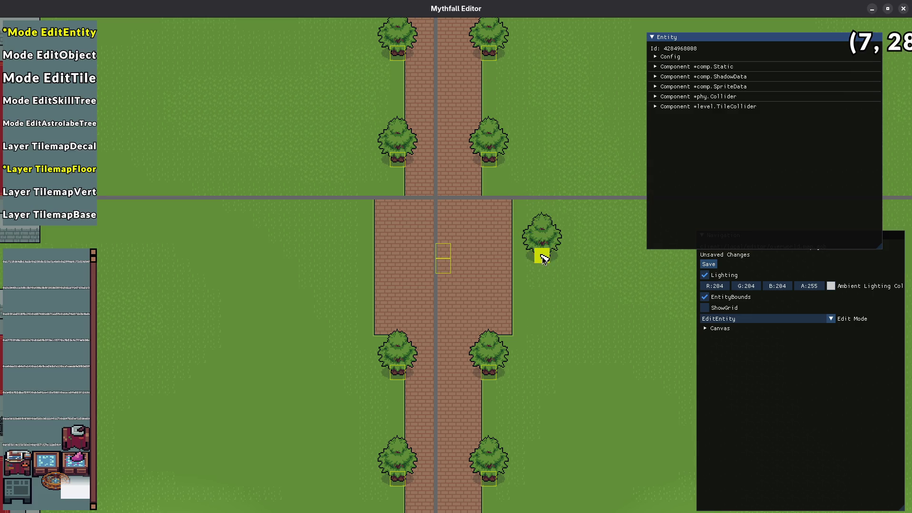
key(Delete)
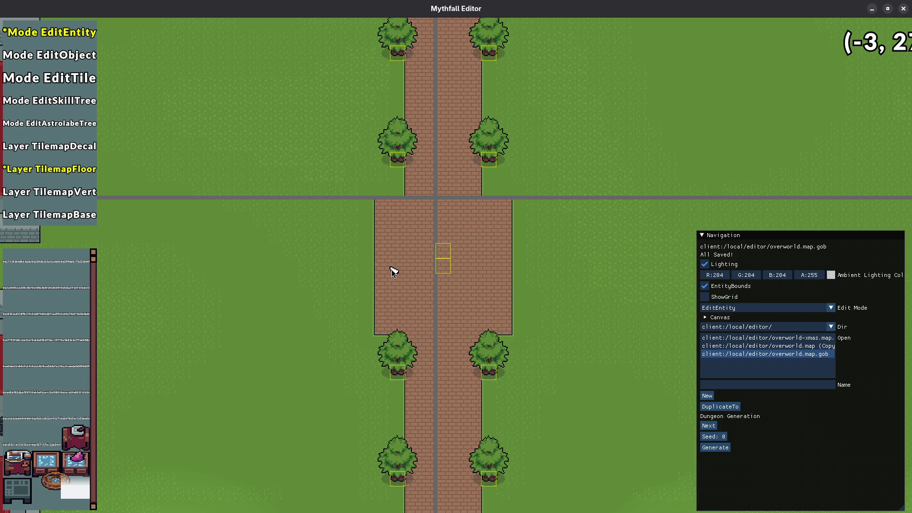
- With a 1x1 brush, paint brick strips along both path sides and above the seam
key(3)
scroll(387, 269, down, 3)
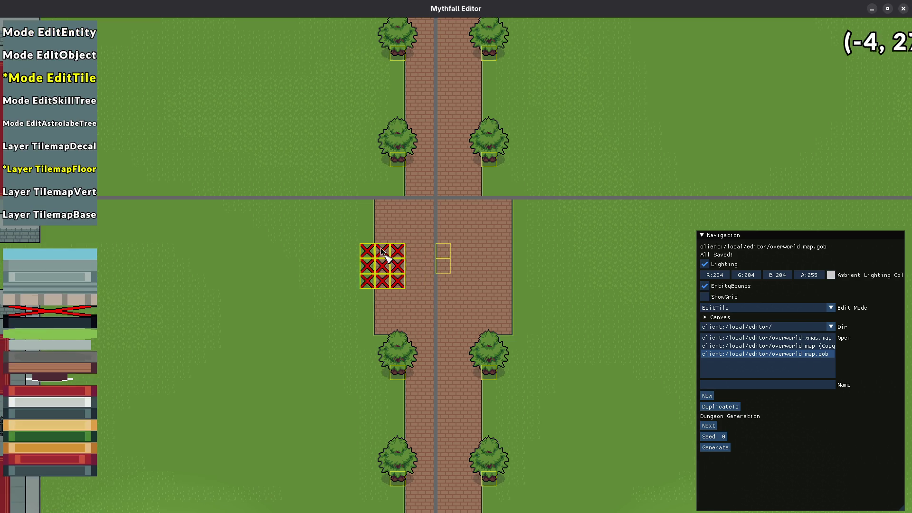
scroll(373, 236, down, 1)
drag(372, 220, 372, 318)
drag(518, 229, 523, 313)
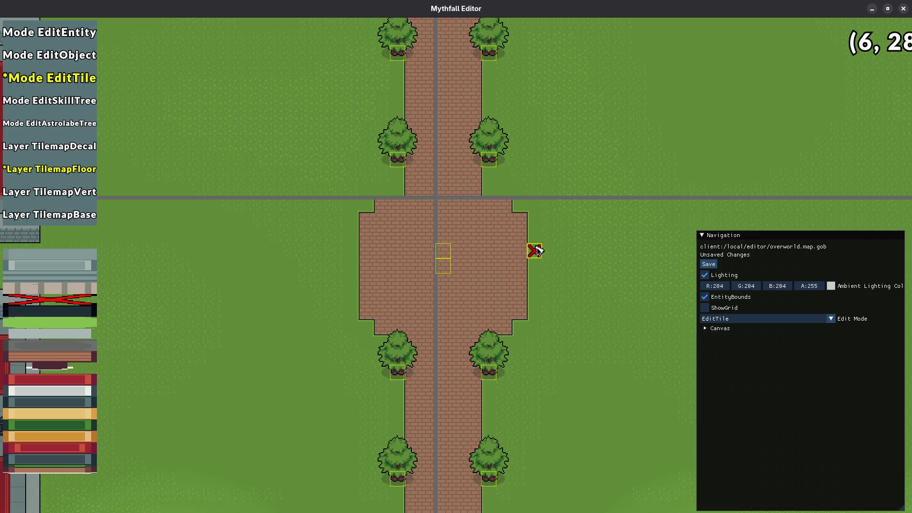
drag(488, 195, 397, 192)
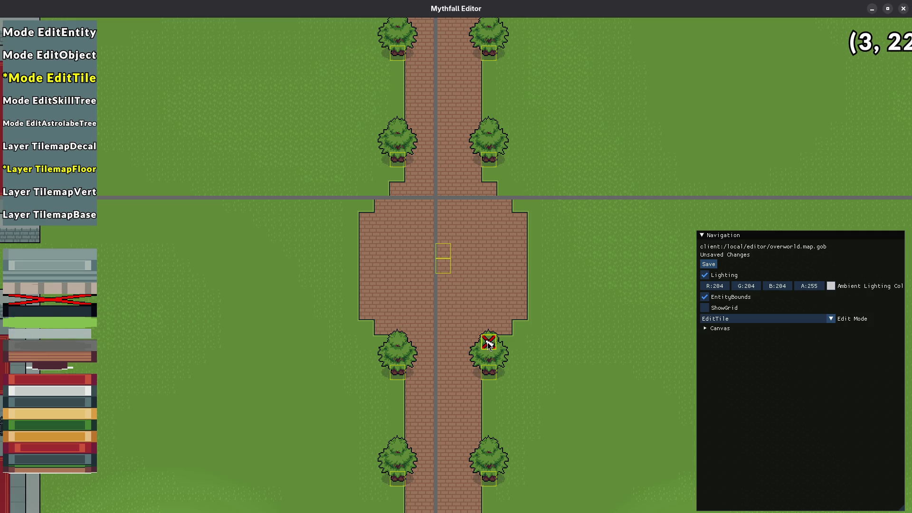
- Save the overworld map and return to entity editing
scroll(522, 332, down, 2)
key(ctrl+s)
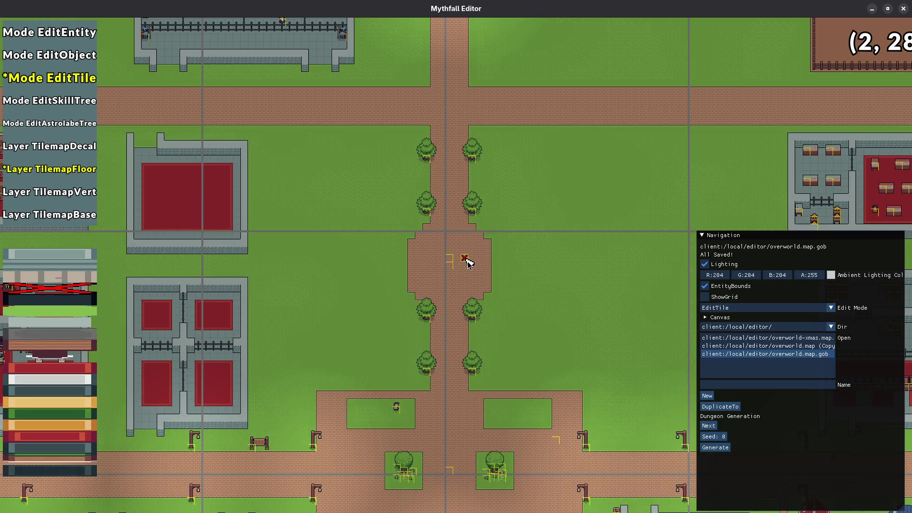
scroll(468, 265, up, 2)
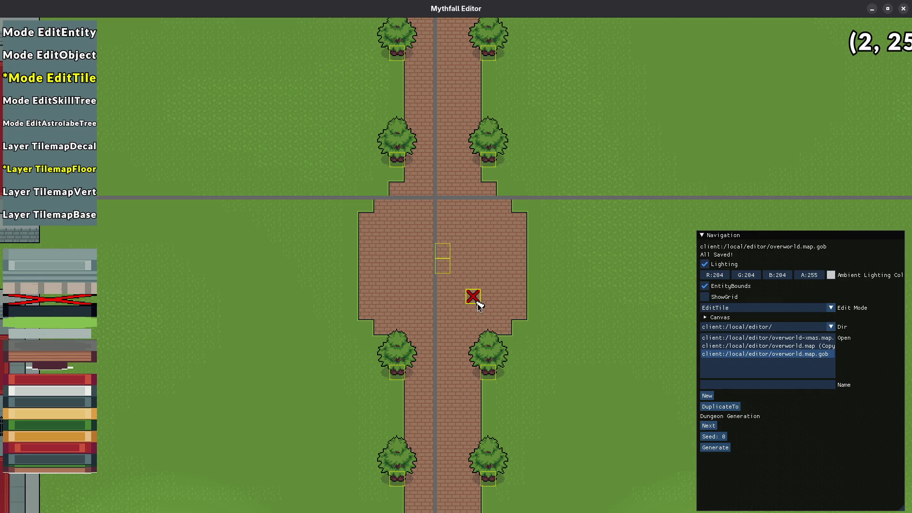
scroll(477, 304, down, 2)
key(1)
key(Right)
key(Down)
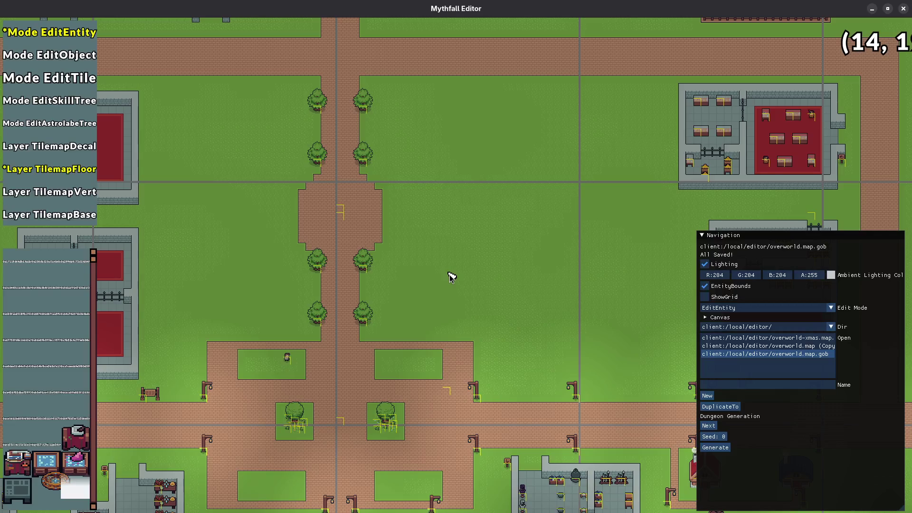
- Place tree copies along the brick plaza's left and right edges
scroll(379, 234, up, 2)
key(Left)
key(Up)
click(405, 164)
mouse_move(406, 165)
mouse_down()
mouse_move(463, 267)
mouse_move(455, 269)
mouse_move(452, 226)
mouse_move(448, 318)
mouse_up()
mouse_move(311, 165)
mouse_down()
mouse_move(264, 228)
mouse_move(265, 312)
mouse_move(448, 303)
mouse_up()
click(265, 227)
click(252, 343)
- Save the map, then test a brick tile beside the plaza and revert it to grass
scroll(265, 332, down, 3)
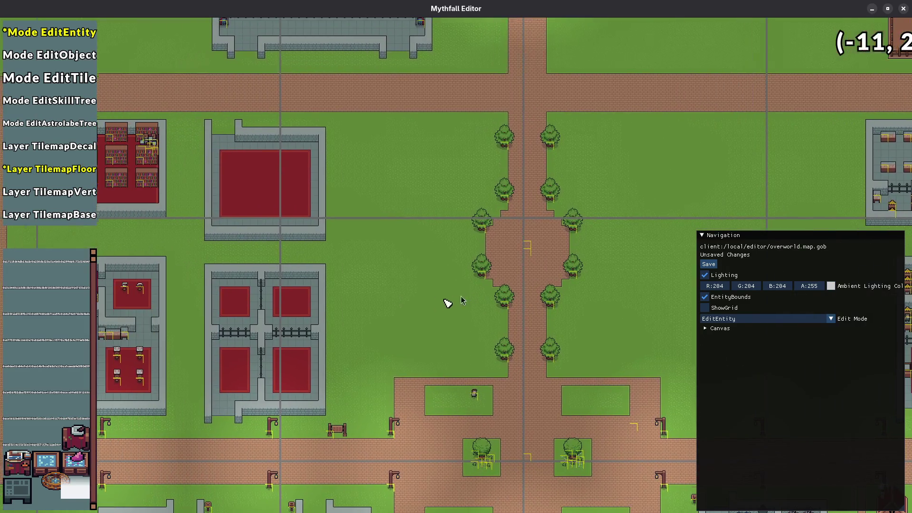
key(ctrl+s)
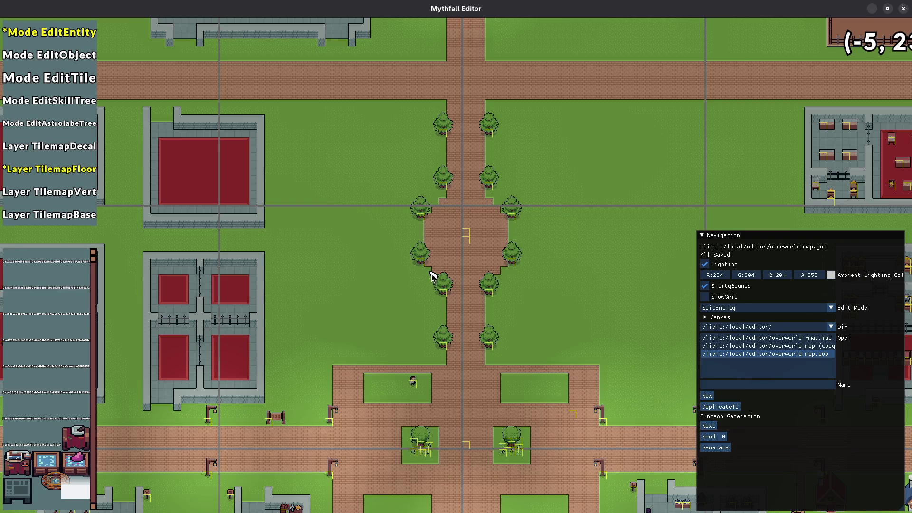
scroll(432, 273, up, 3)
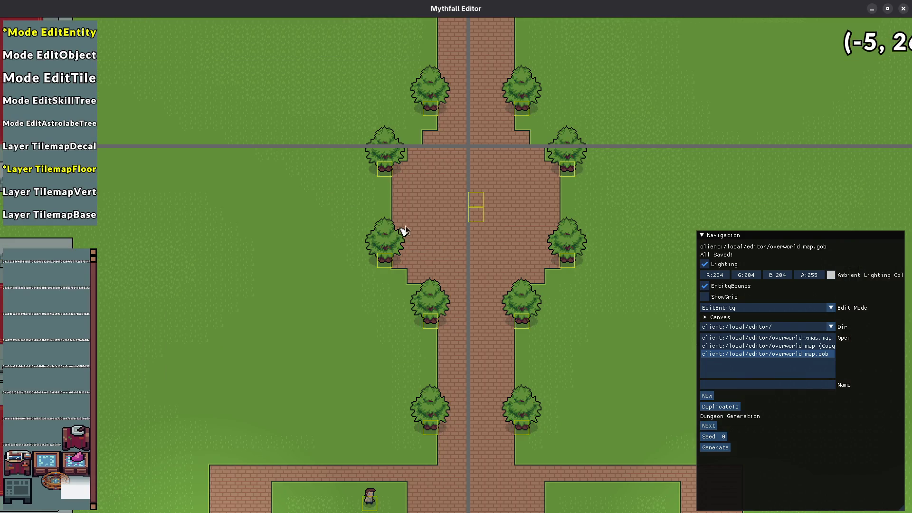
key(t)
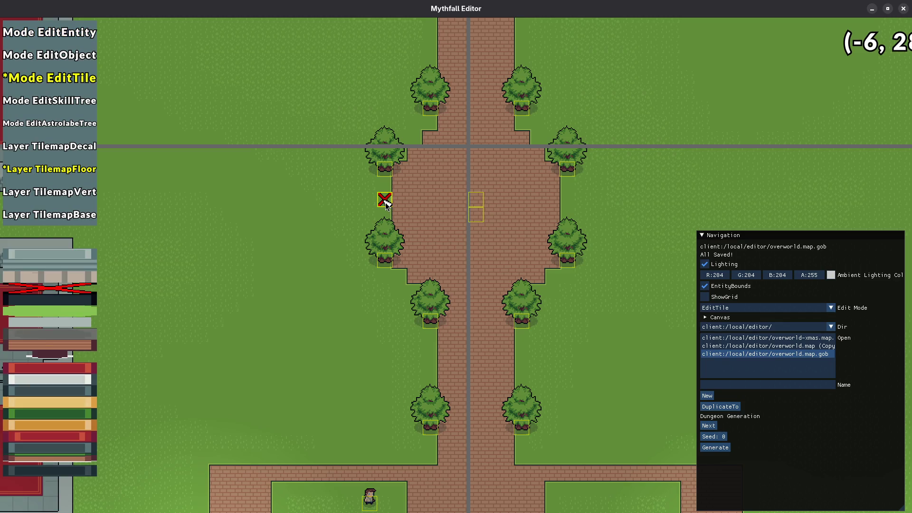
click(386, 203)
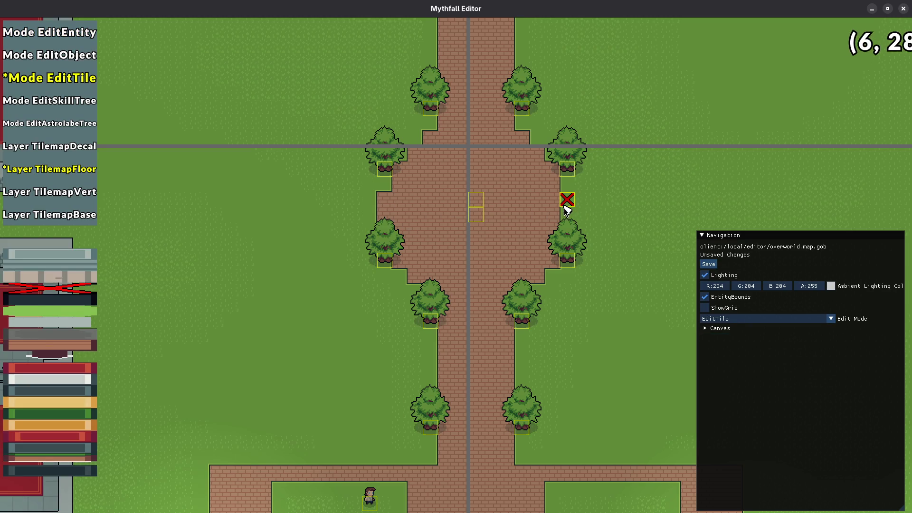
click(383, 200)
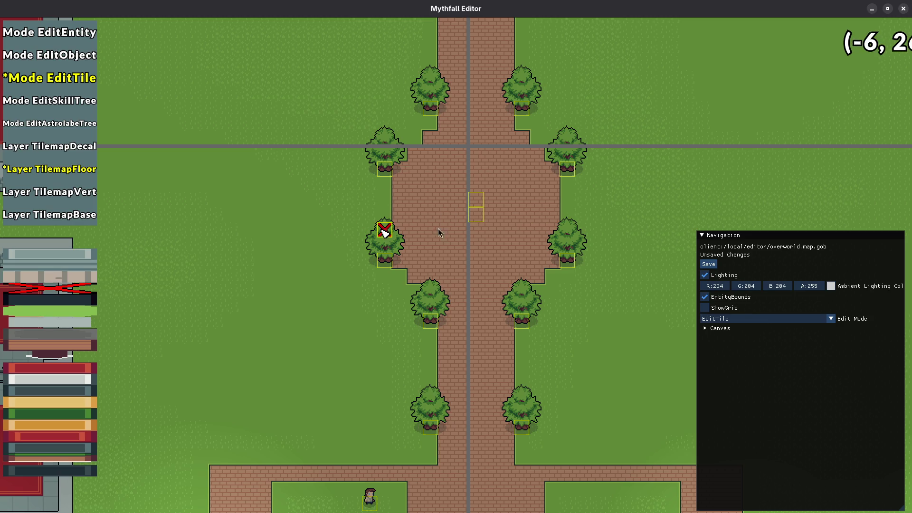
- Close the editor and rebuild the full game with make
key(Escape)
key(ctrl+c)
key(c)
key(BackSpace)
key(BackSpace)
key(BackSpace)
key(Return)
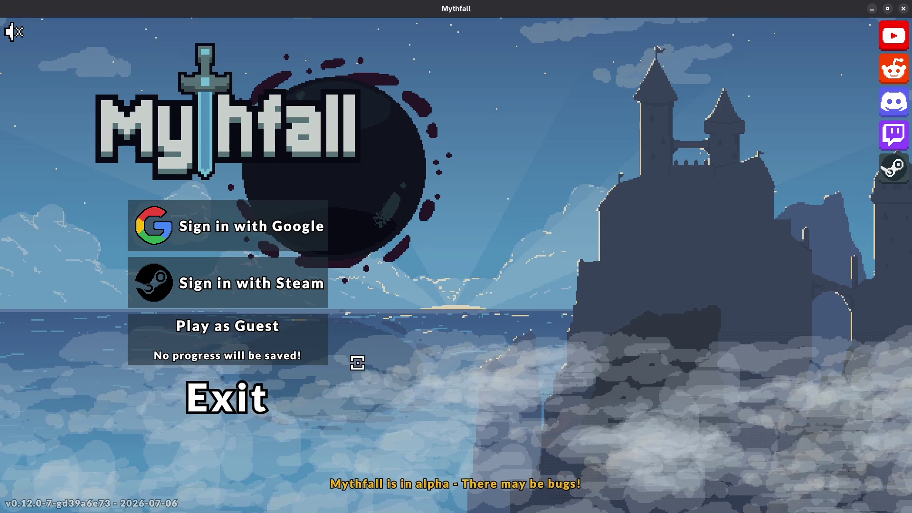
- Enter as a guest and walk north from the pier up the brick path
click(280, 340)
click(464, 221)
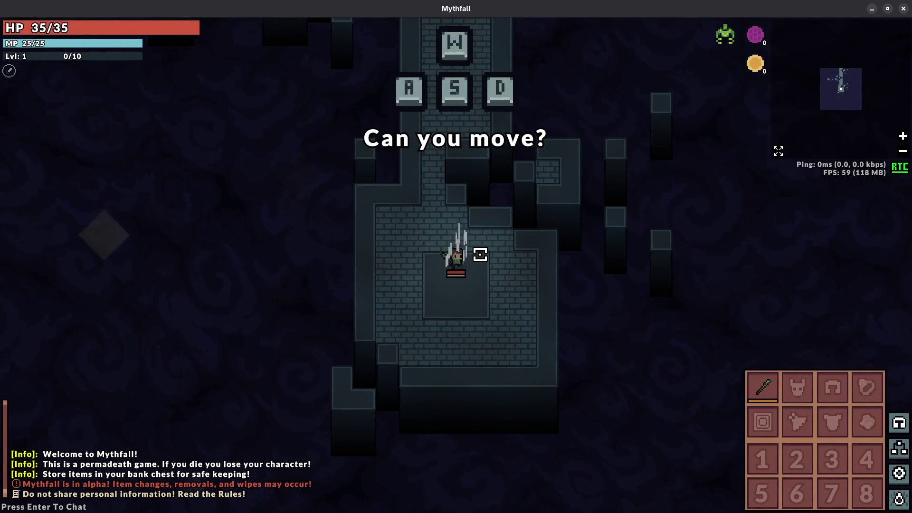
key(w)
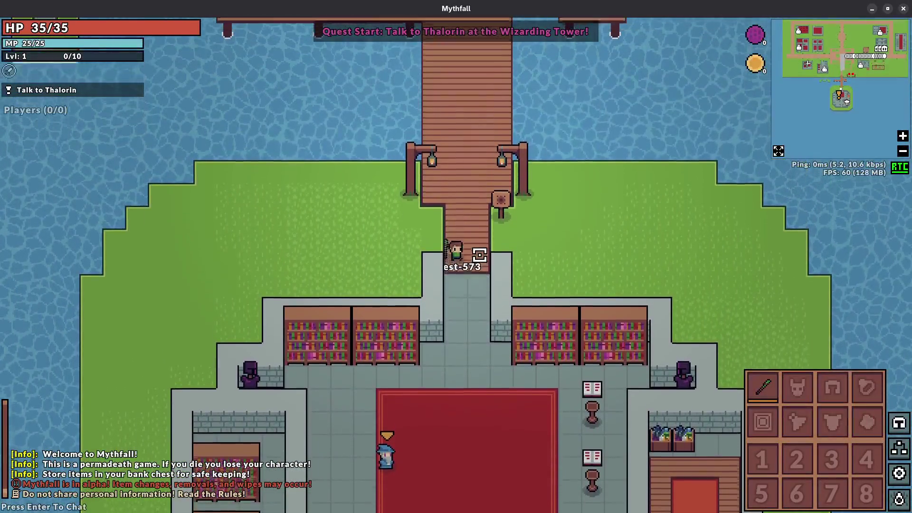
key(w)
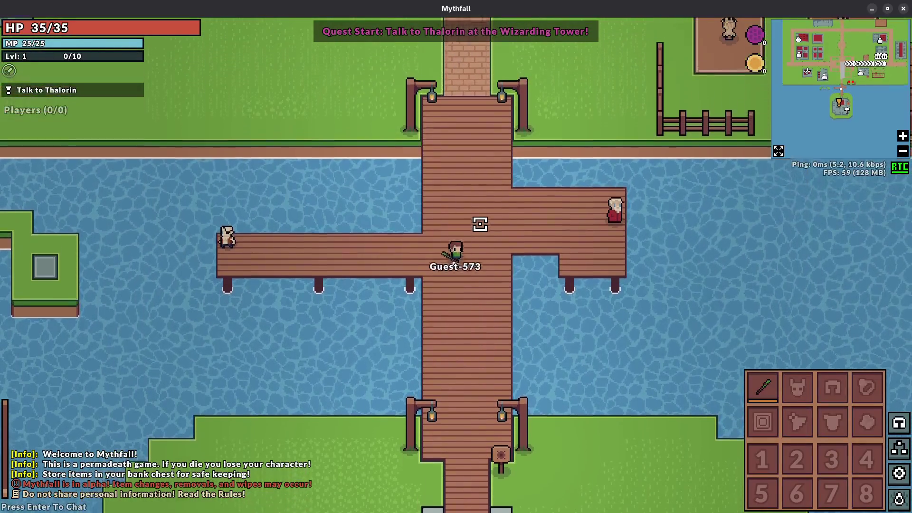
key(w)
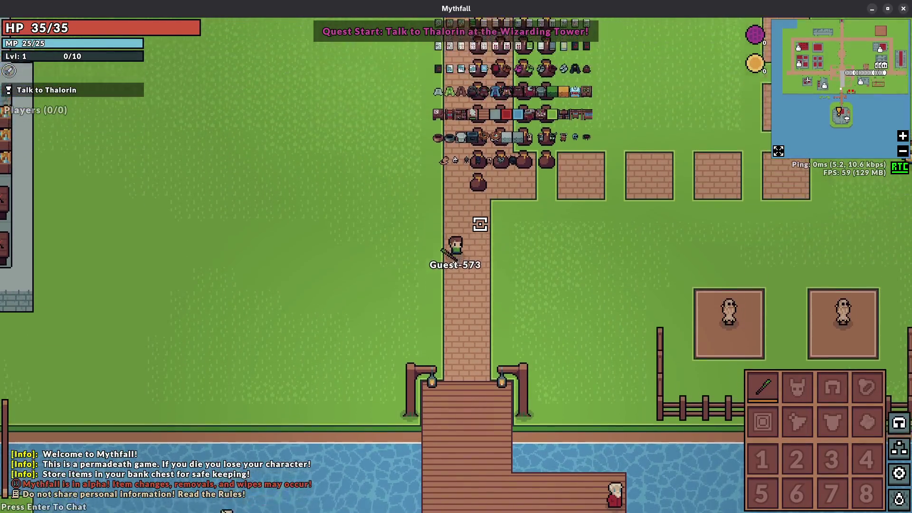
key(w)
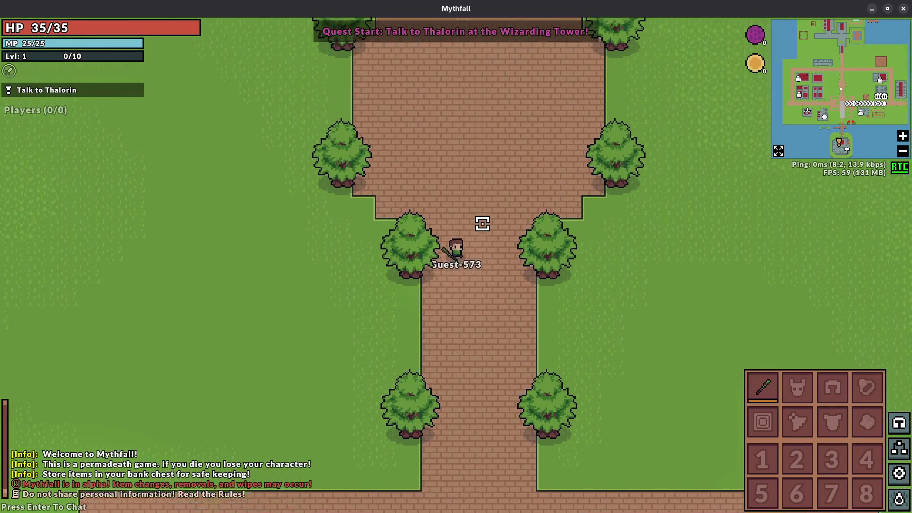
- Walk south into the plaza, back up the tree-lined path, then leave the game
key(w)
key(s)
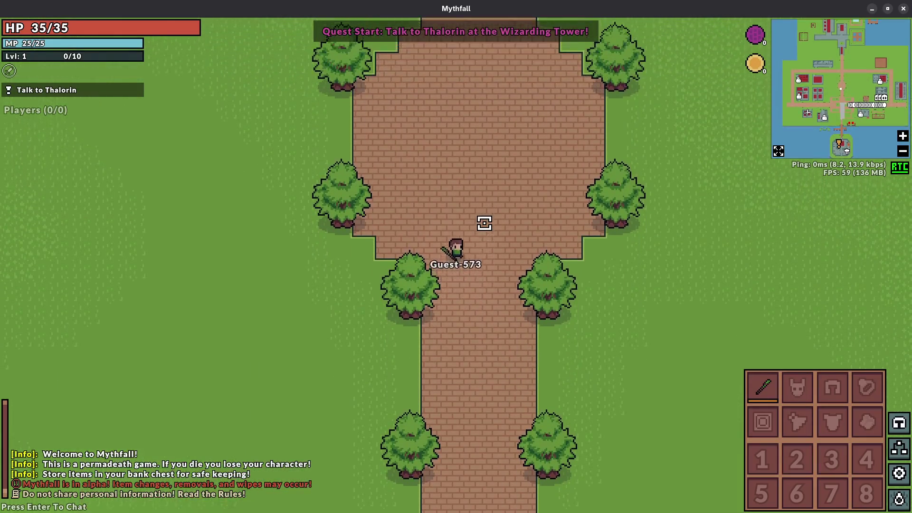
key(s)
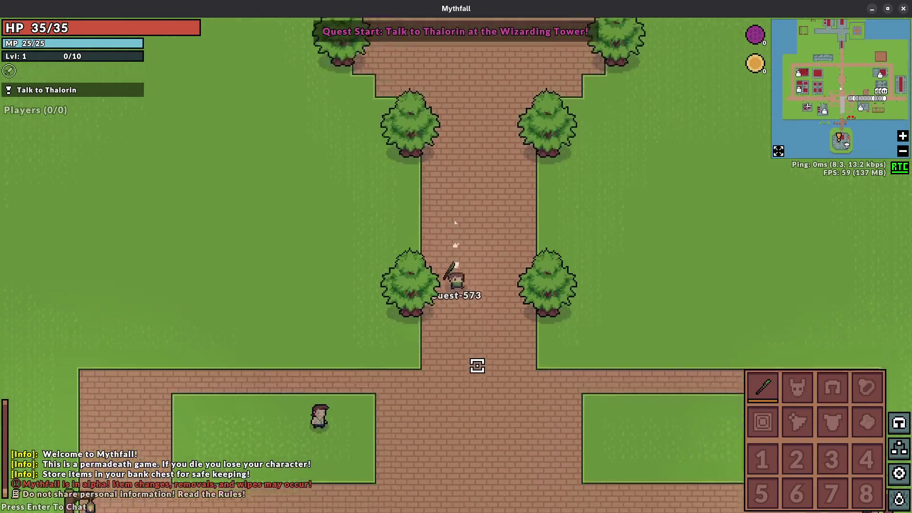
key(s)
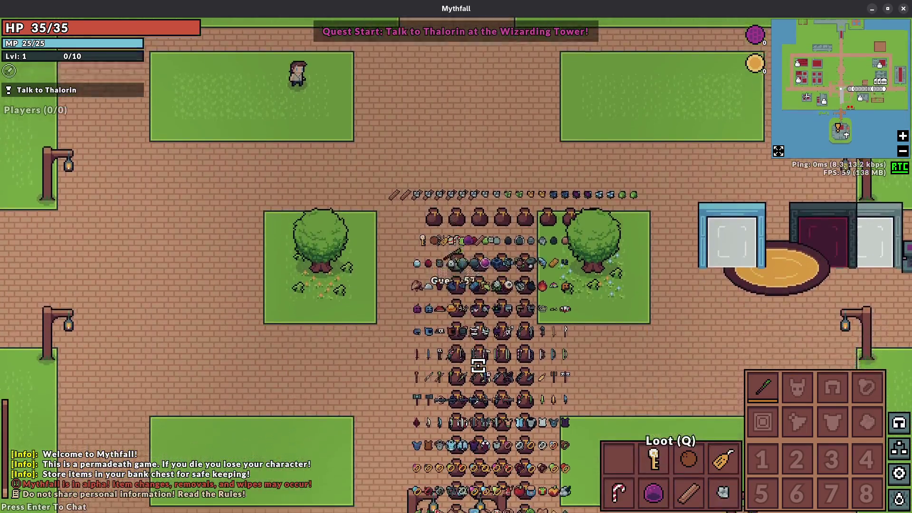
key(w)
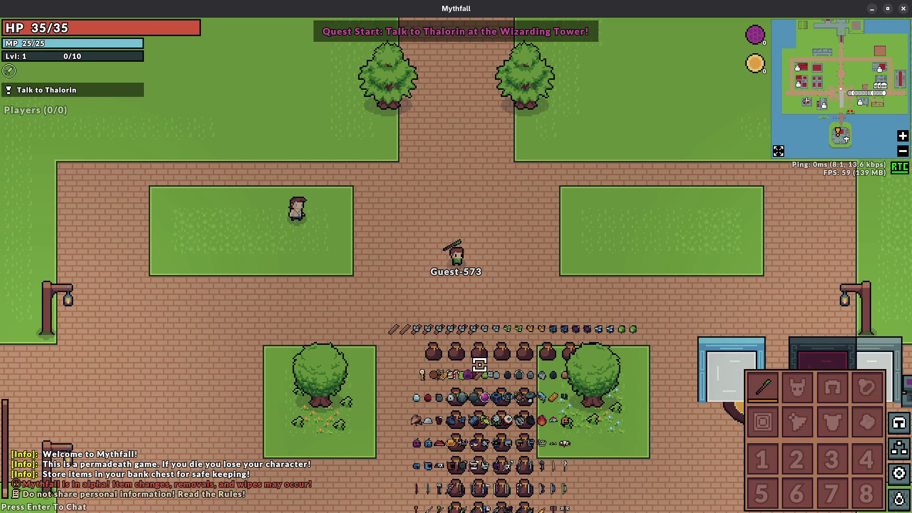
key(w)
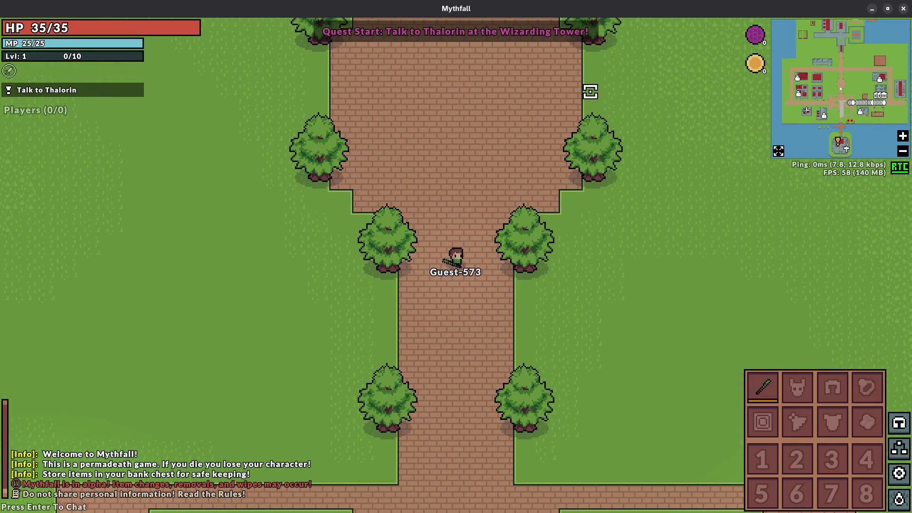
key(s)
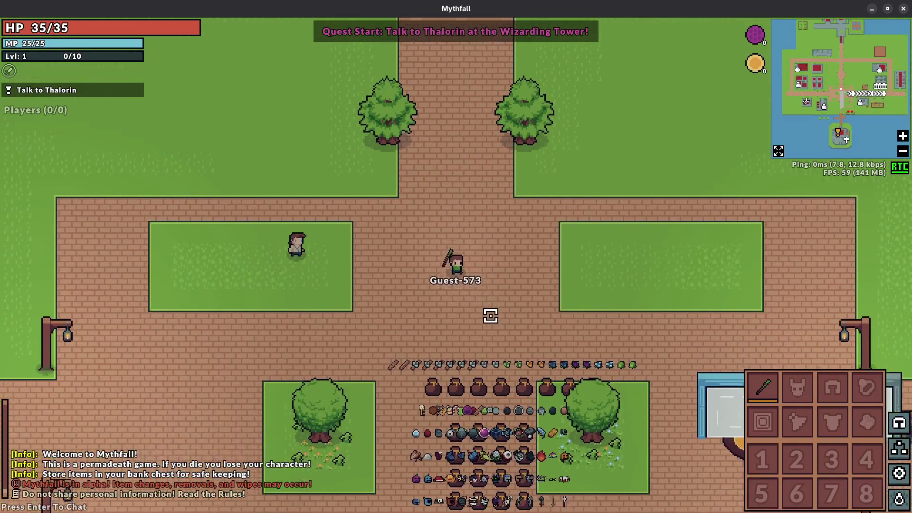
key(Escape)
click(180, 419)
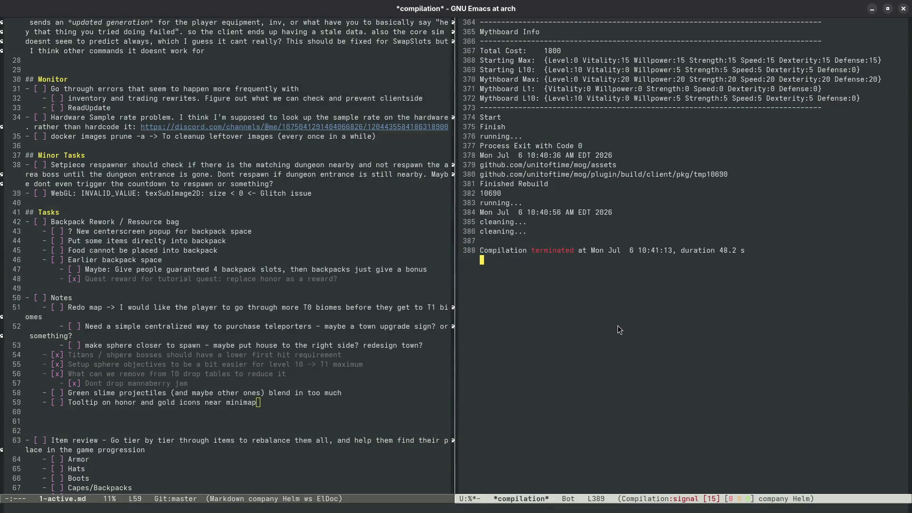
- Rerun make editor to rebuild and relaunch the editor on overworld-xmas.map.gob
key(F5)
key(Return)
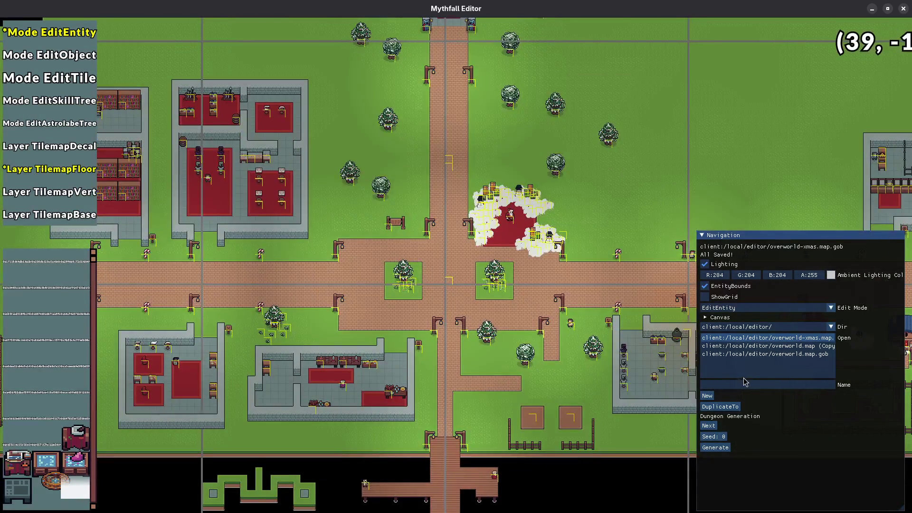
- Check the map folder list, then pan around the xmas town map
click(735, 327)
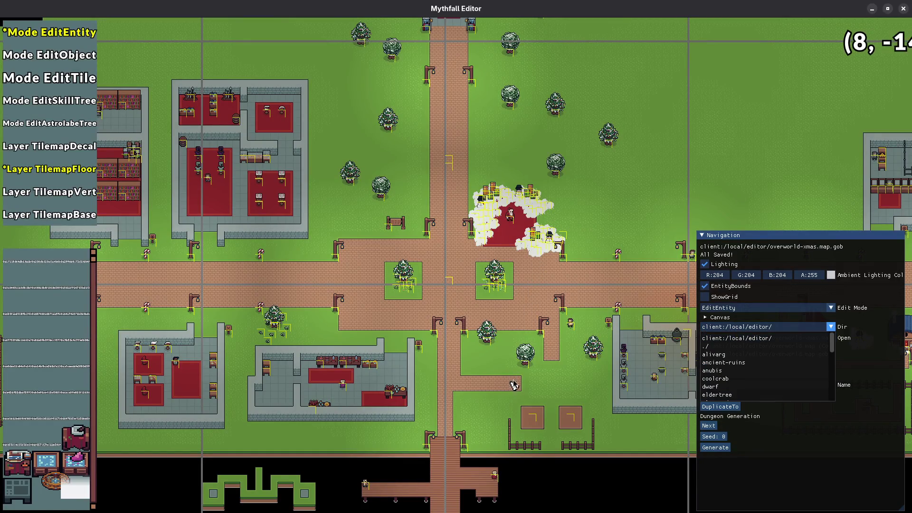
click(533, 281)
key(g)
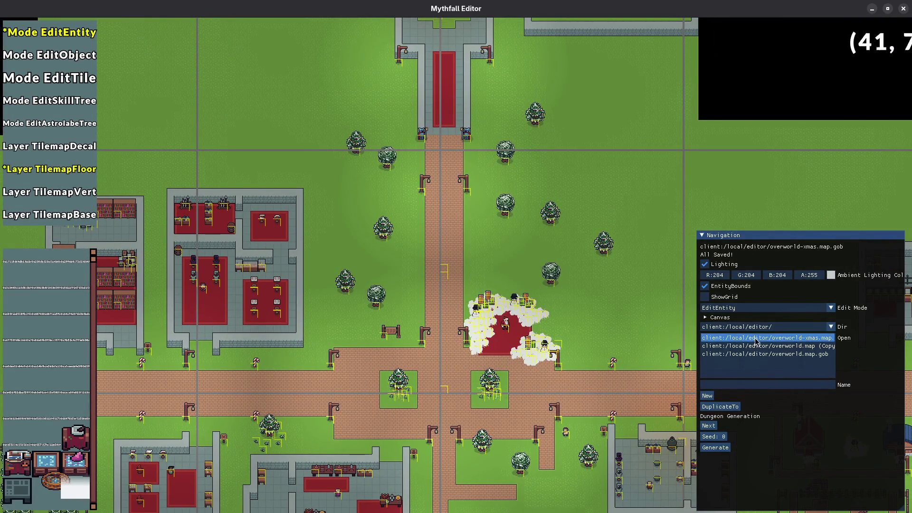
key(d)
key(d)
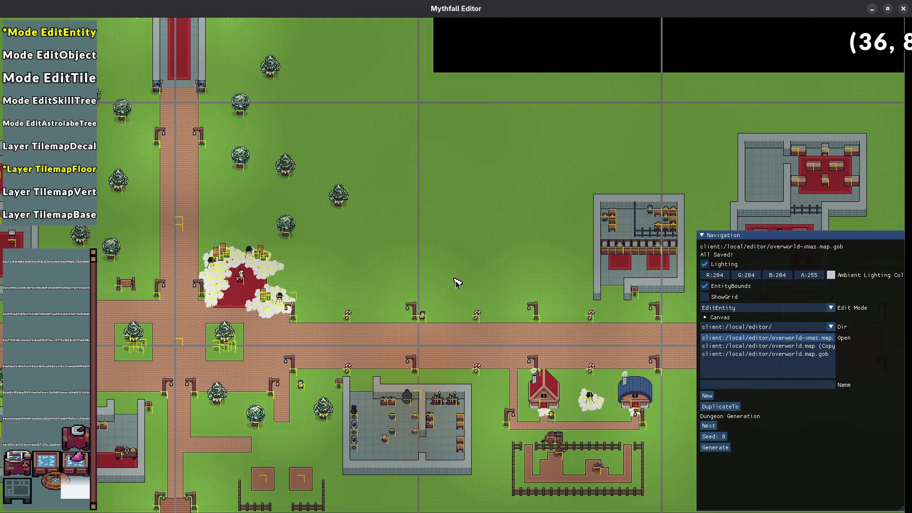
drag(455, 282, 578, 267)
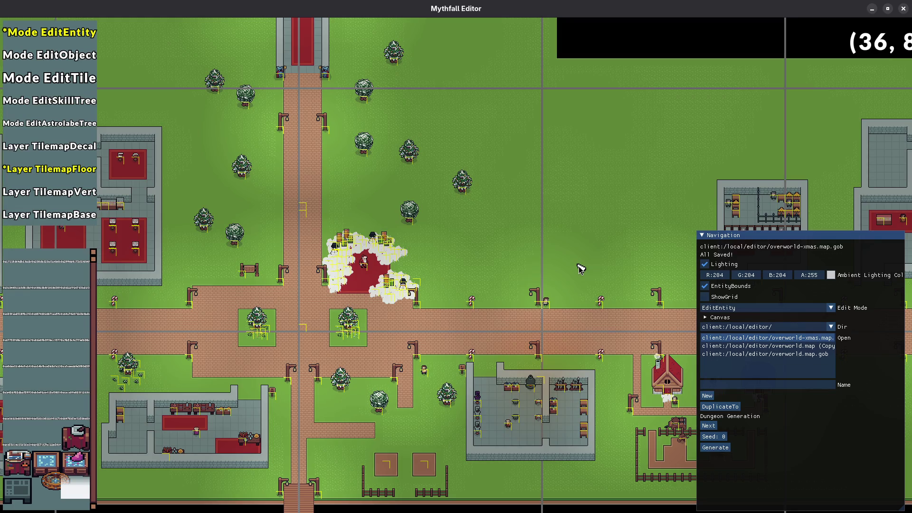
mouse_move(483, 283)
mouse_down()
mouse_move(571, 284)
mouse_move(590, 389)
mouse_move(587, 361)
mouse_move(577, 360)
mouse_move(601, 290)
mouse_move(590, 269)
mouse_move(577, 383)
mouse_move(584, 333)
mouse_up()
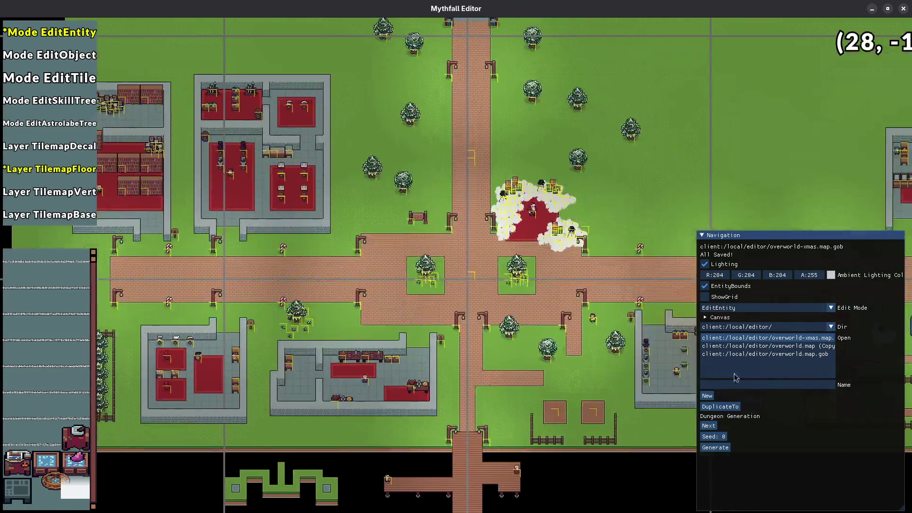
- Load overworld.map.gob and pan over the town to the tree-lined north path
click(768, 355)
scroll(576, 258, down, 2)
drag(576, 258, 575, 348)
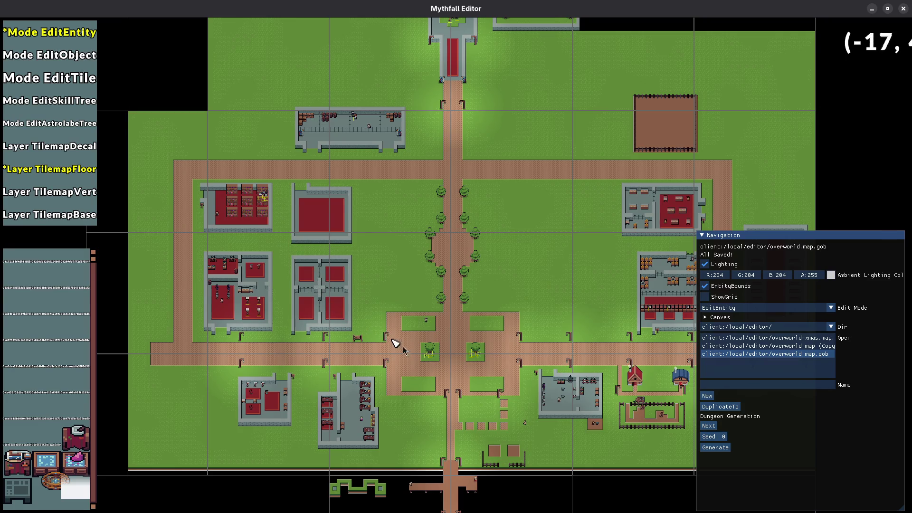
key(d)
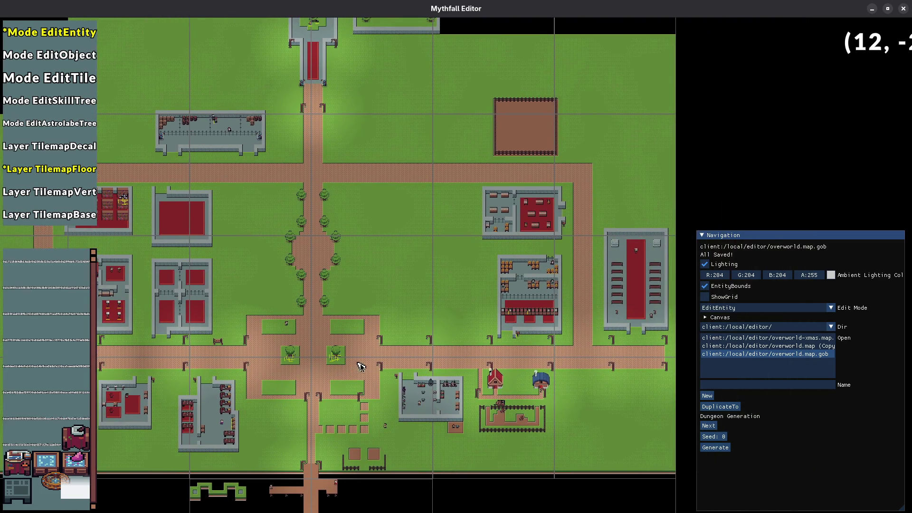
drag(370, 352, 446, 348)
- Delete the trees on the plaza's left and right sides
scroll(375, 269, up, 5)
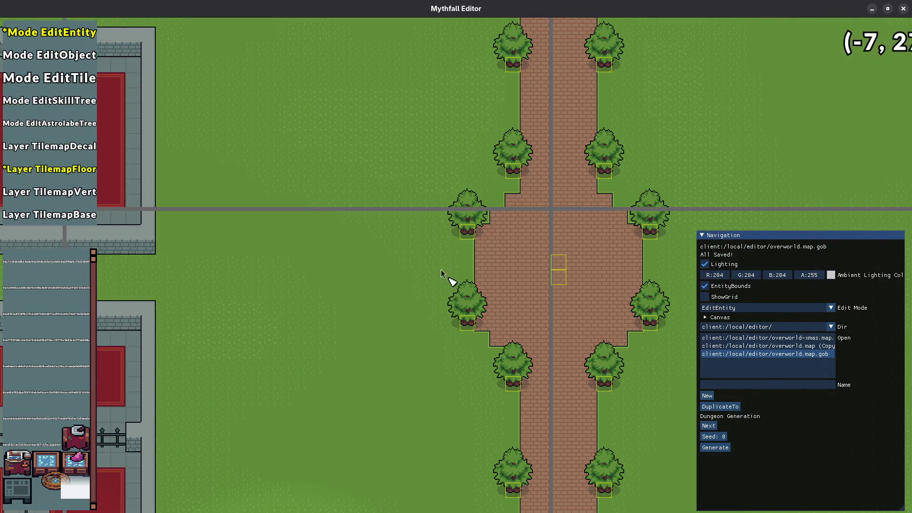
drag(440, 229, 494, 338)
key(Delete)
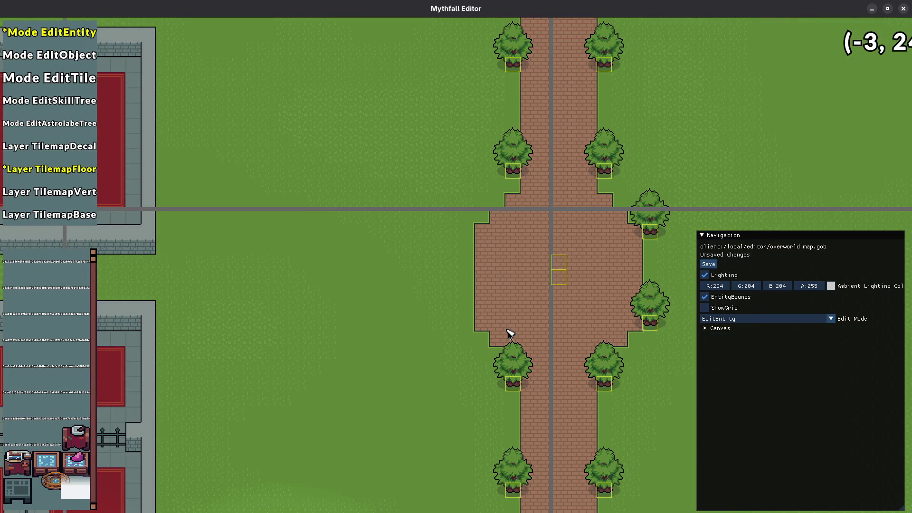
mouse_move(658, 329)
mouse_down()
mouse_move(665, 338)
mouse_move(335, 305)
mouse_move(727, 308)
mouse_move(361, 299)
mouse_move(535, 283)
mouse_up()
key(Delete)
- Switch to EditTile mode on the TilemapFloor layer and zoom in on the plaza
scroll(646, 336, down, 3)
scroll(360, 298, down, 3)
scroll(377, 295, up, 3)
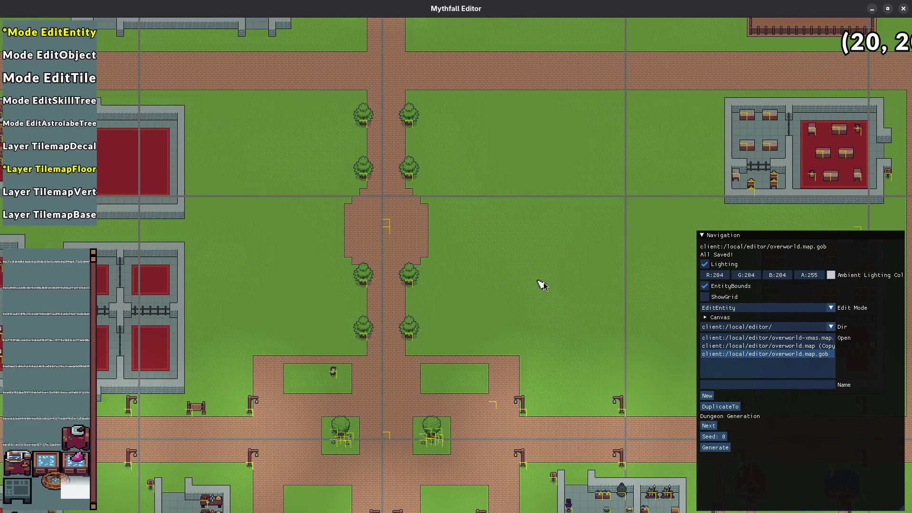
drag(590, 337, 504, 330)
drag(437, 371, 574, 304)
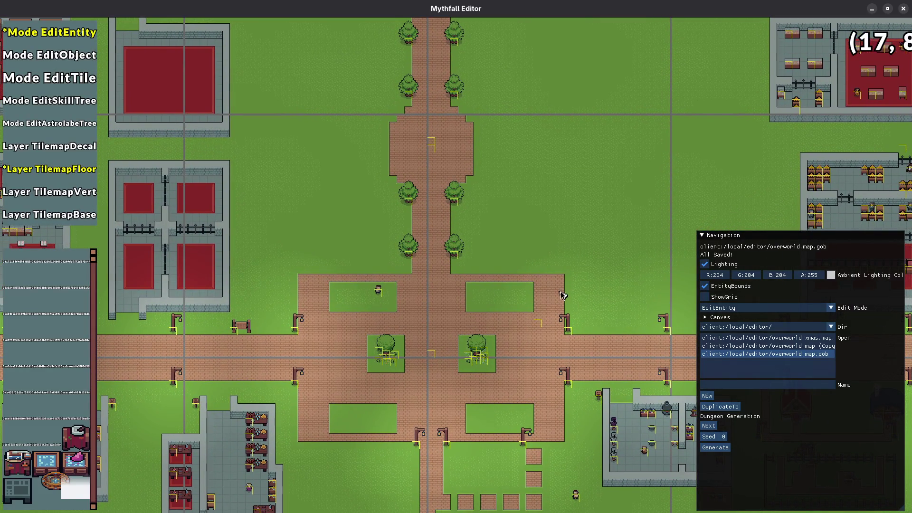
key(3)
scroll(584, 301, up, 2)
scroll(352, 285, down, 1)
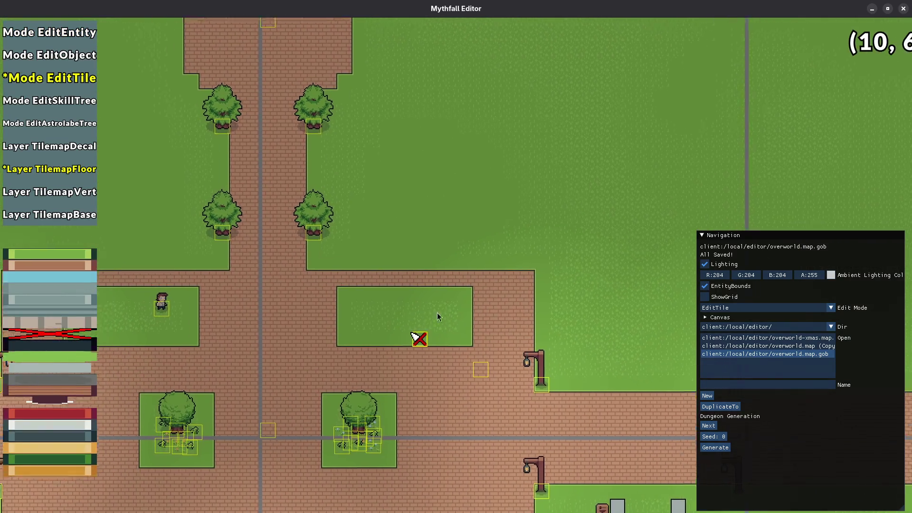
- Paint grass over six brick tiles so the plaza's upper-right edge steps diagonally
drag(437, 312, 540, 284)
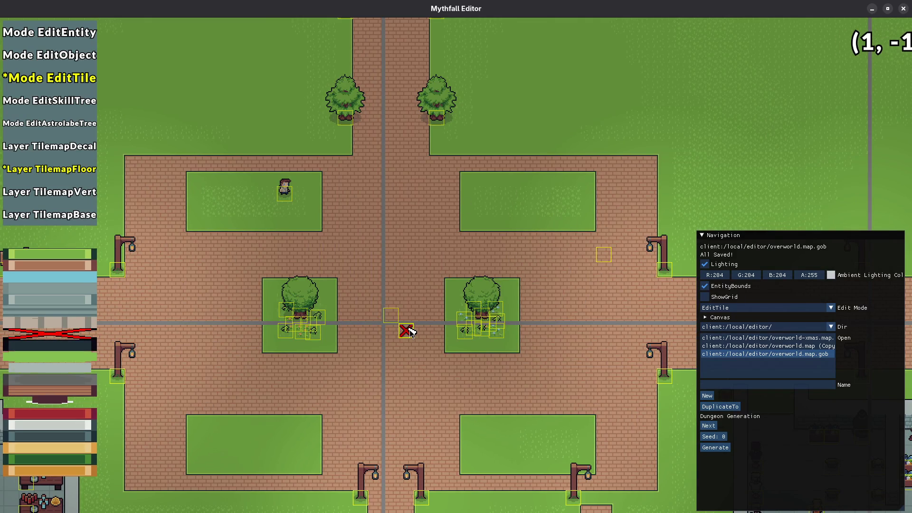
scroll(418, 366, down, 2)
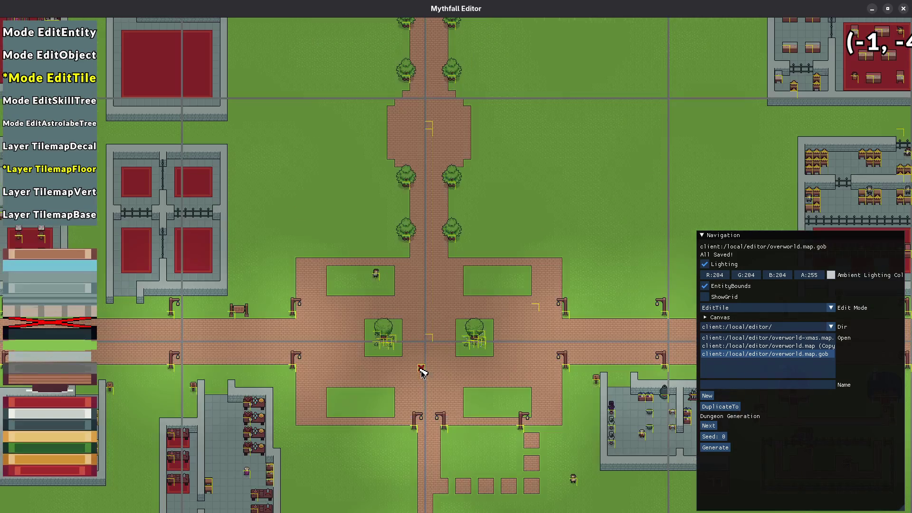
scroll(417, 312, up, 2)
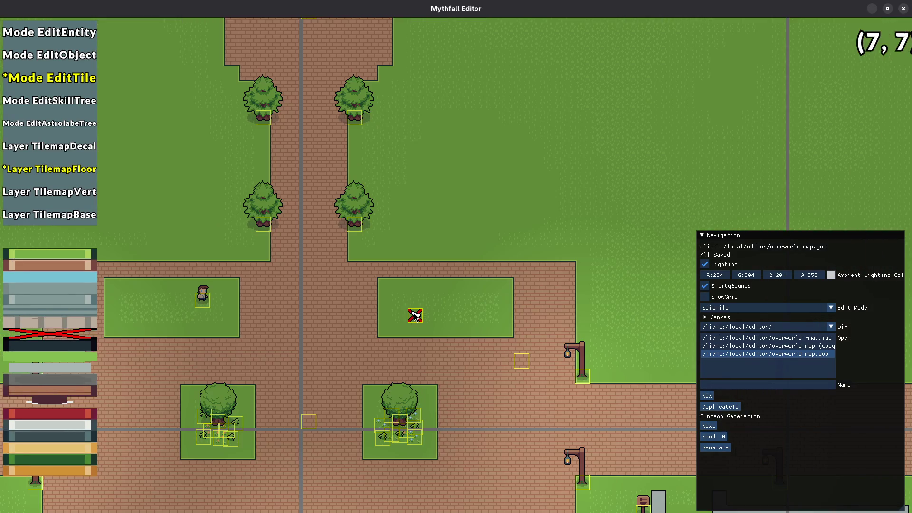
mouse_move(515, 330)
mouse_down()
mouse_move(383, 312)
mouse_move(381, 377)
mouse_move(358, 421)
mouse_up()
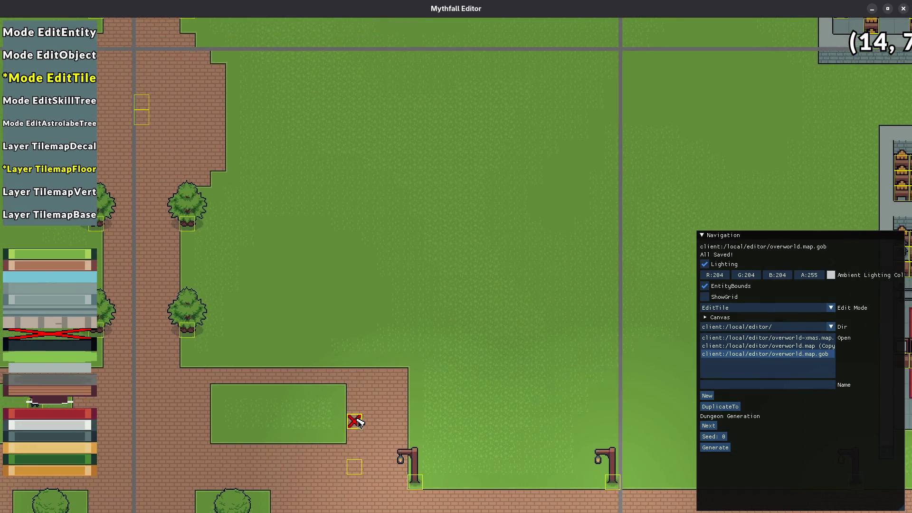
scroll(357, 421, down, 2)
scroll(366, 415, up, 1)
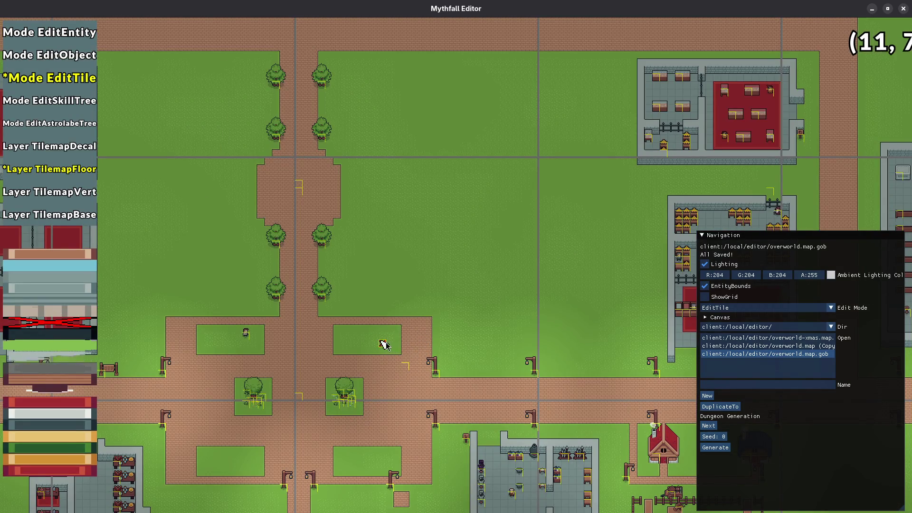
scroll(439, 336, up, 2)
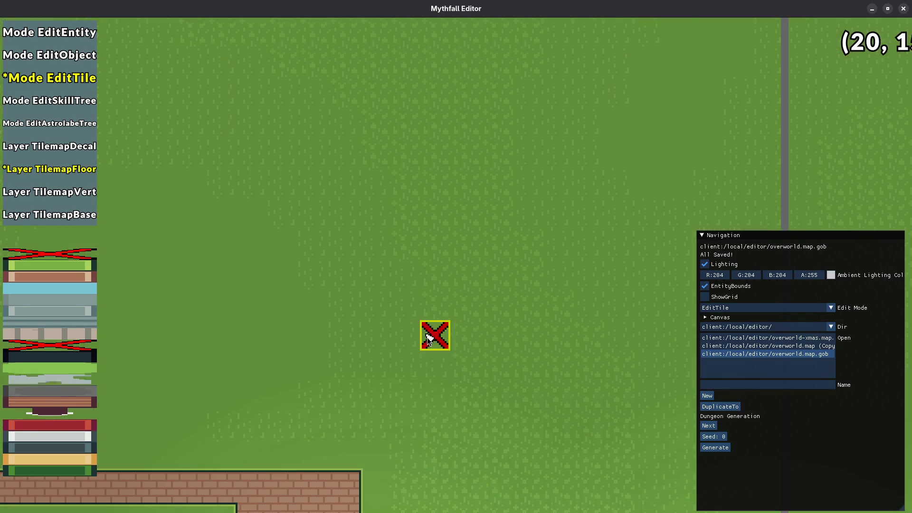
click(302, 284)
click(328, 283)
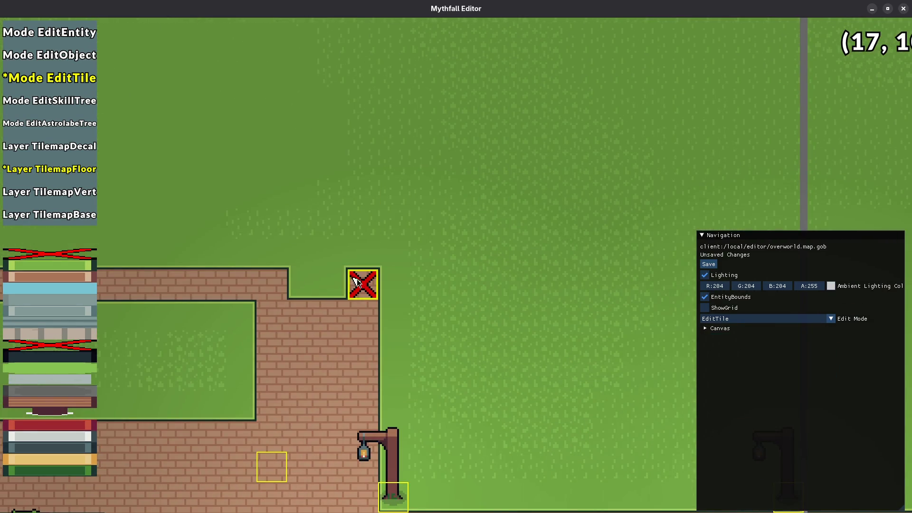
click(363, 283)
click(363, 312)
click(363, 344)
click(335, 313)
- Cut the grass patch corners and the left planter's top corner back to brick
scroll(356, 316, down, 2)
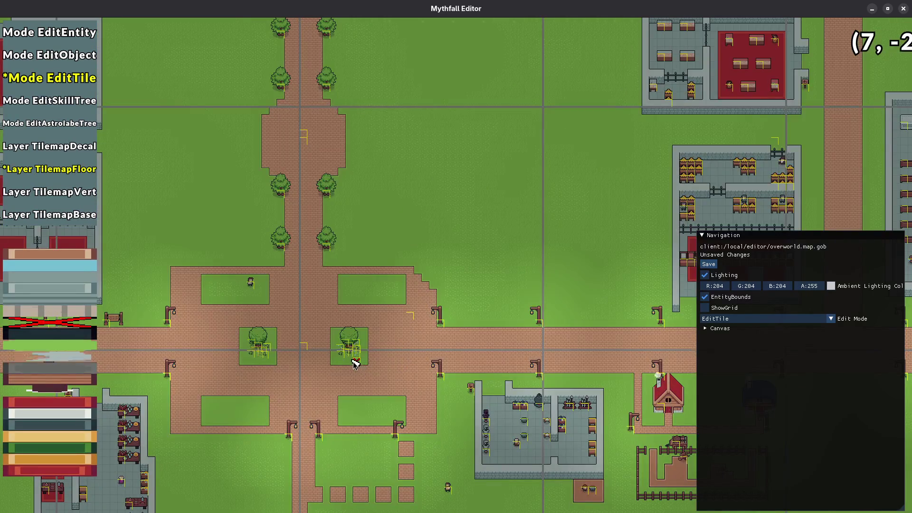
scroll(352, 360, up, 1)
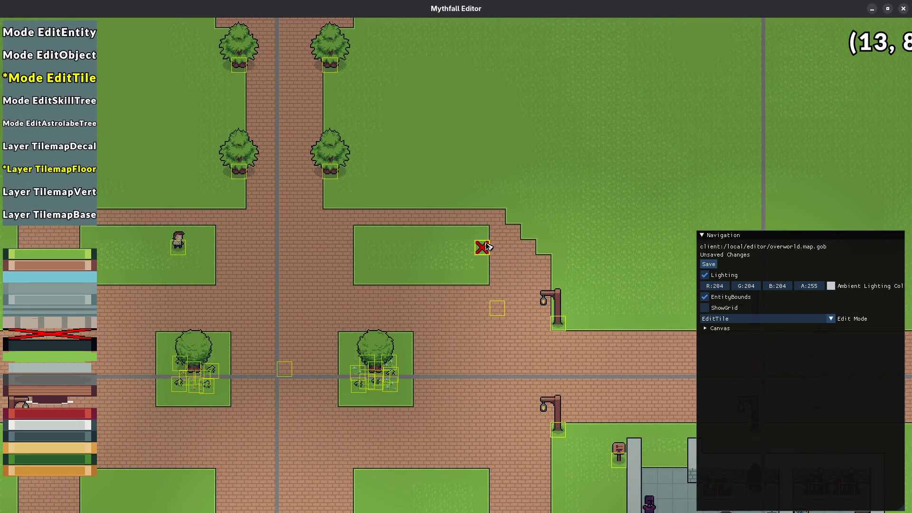
click(482, 233)
click(361, 233)
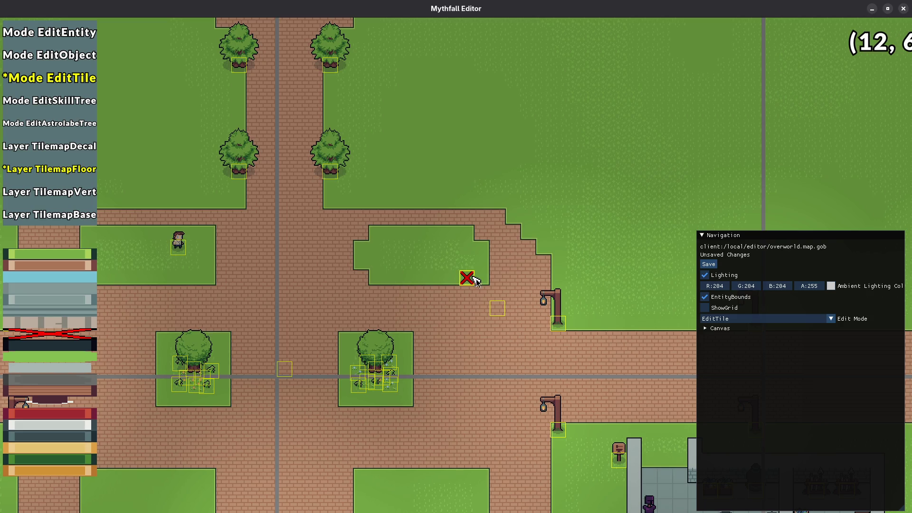
scroll(499, 358, down, 1)
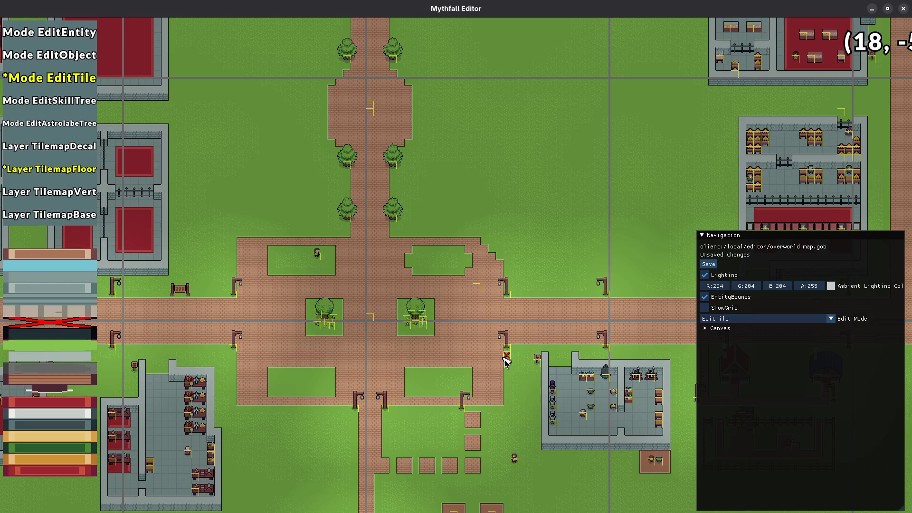
drag(362, 325, 421, 318)
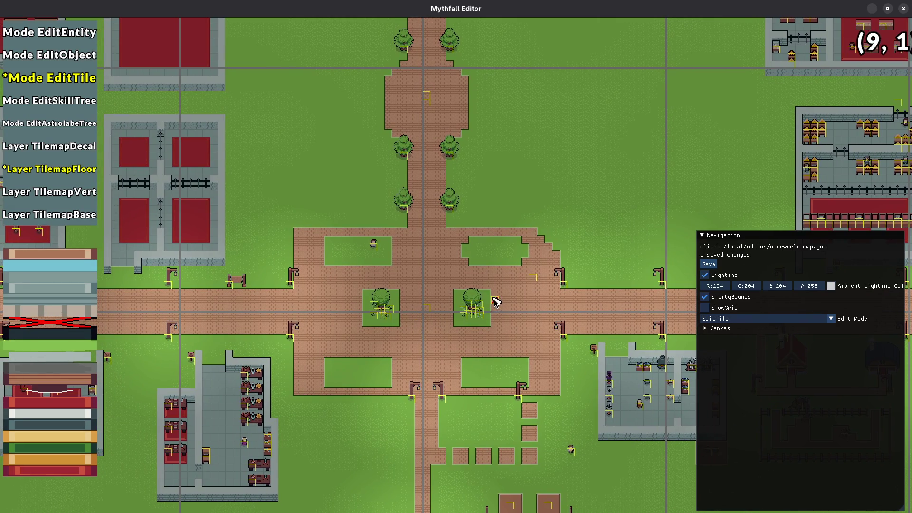
scroll(491, 304, up, 1)
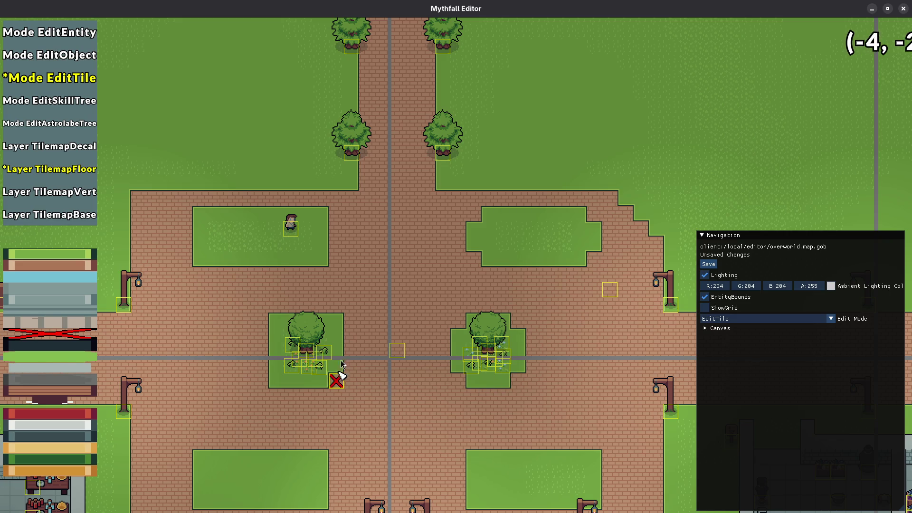
click(276, 321)
- Brick the left planter's bottom corner, step the plaza's upper-left edge with grass, and save
click(276, 381)
key(ctrl+s)
mouse_move(382, 386)
mouse_down()
mouse_move(495, 349)
mouse_move(401, 336)
mouse_up()
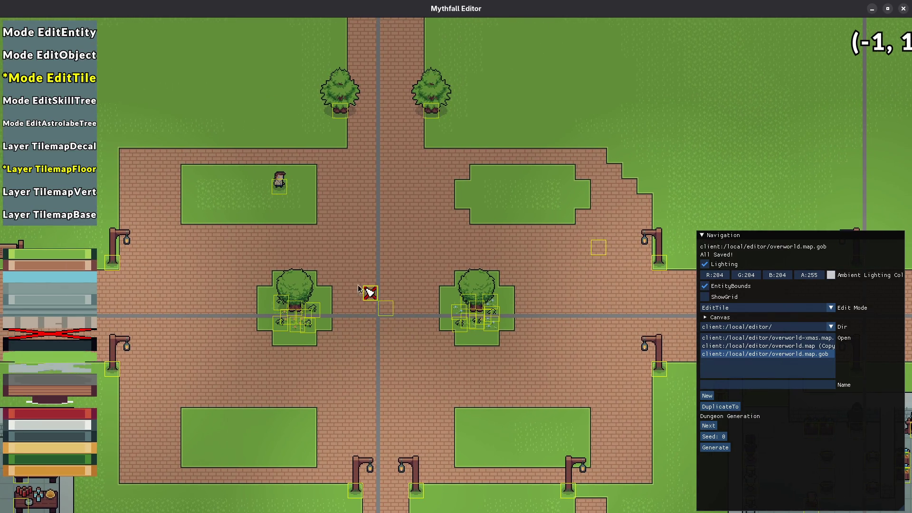
mouse_move(325, 261)
mouse_down()
mouse_move(376, 291)
mouse_move(244, 287)
mouse_move(347, 293)
mouse_move(336, 240)
mouse_up()
click(336, 210)
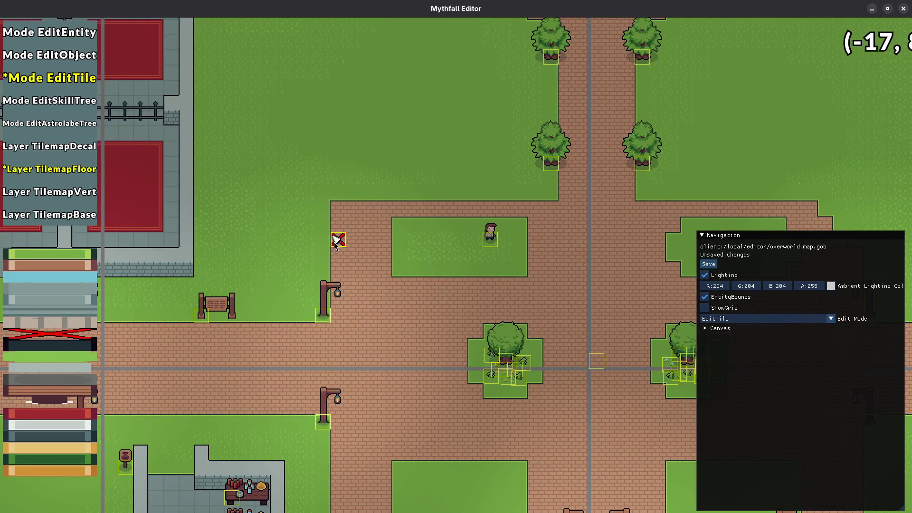
click(333, 226)
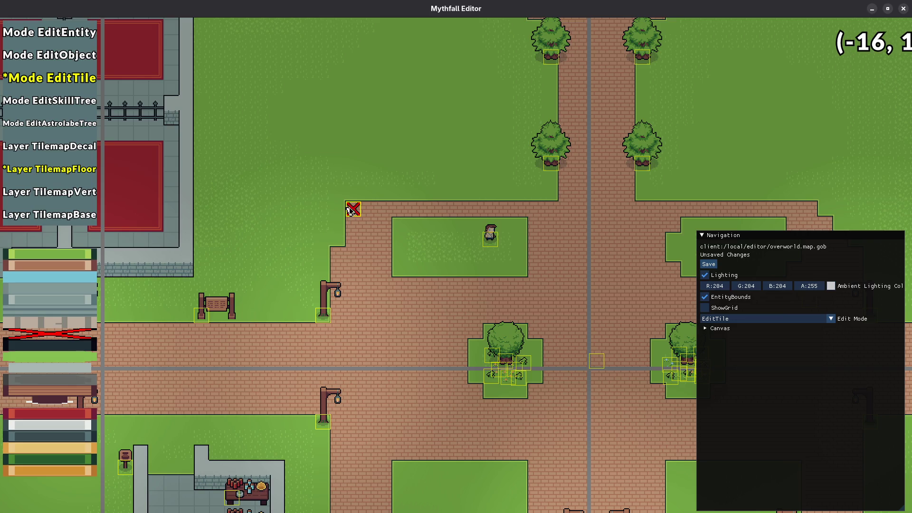
click(368, 210)
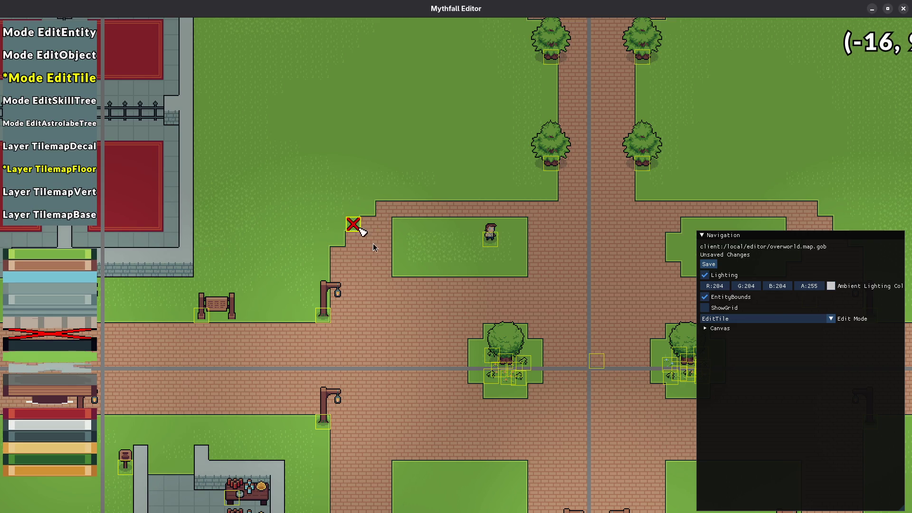
scroll(373, 247, down, 4)
scroll(443, 335, up, 3)
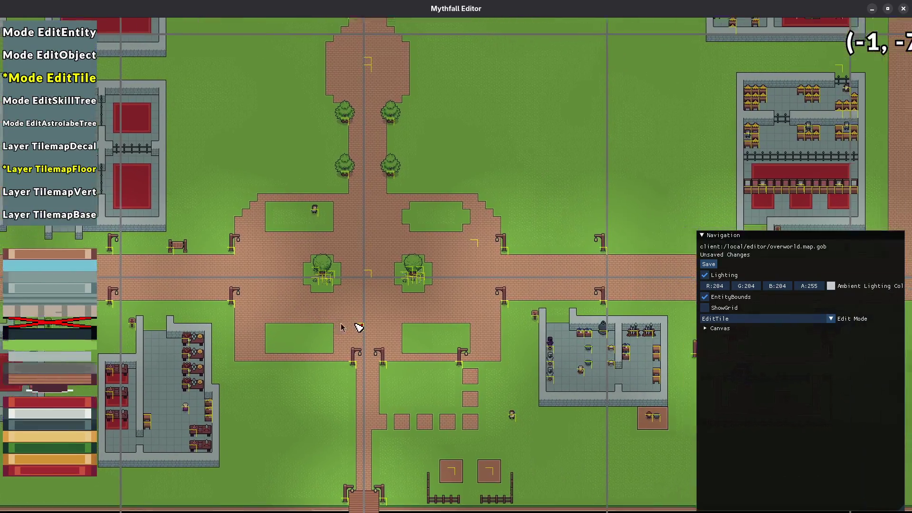
key(ctrl+s)
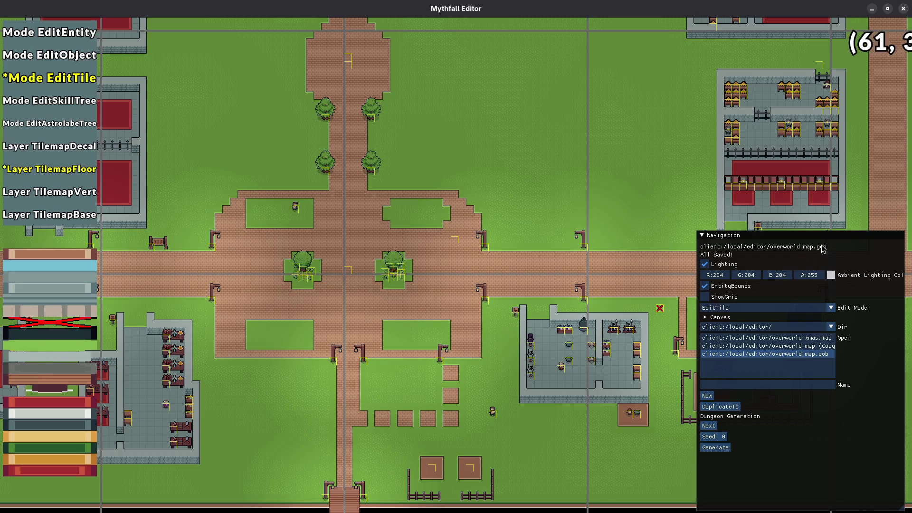
- Paint grass on the plaza's lower-right brick corner tile
scroll(473, 364, up, 2)
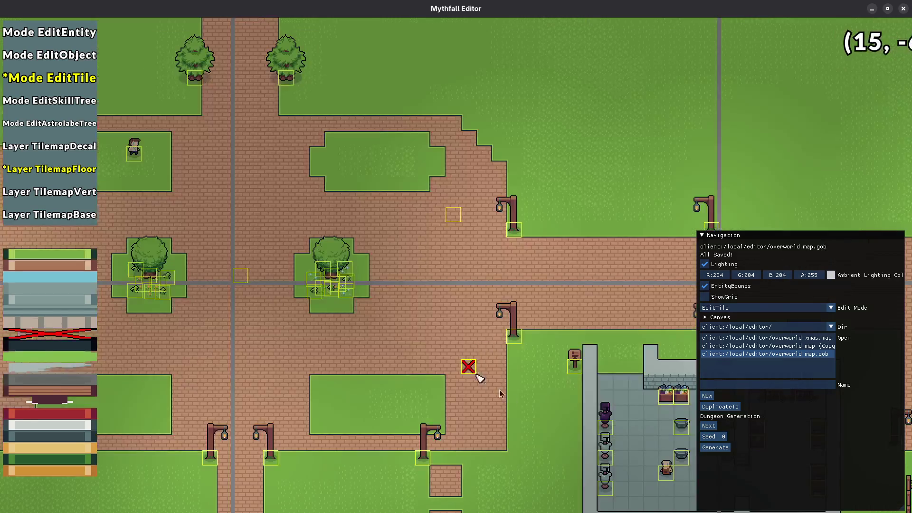
click(435, 300)
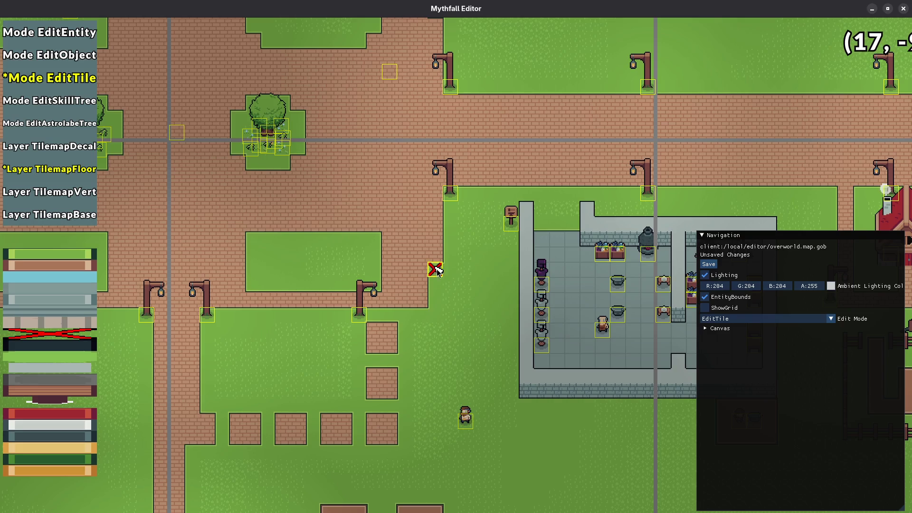
scroll(457, 322, down, 3)
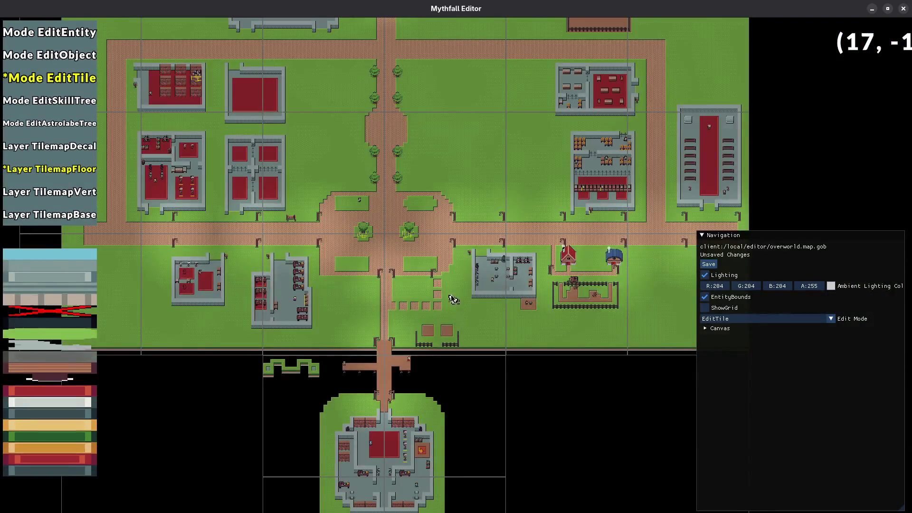
scroll(456, 321, up, 4)
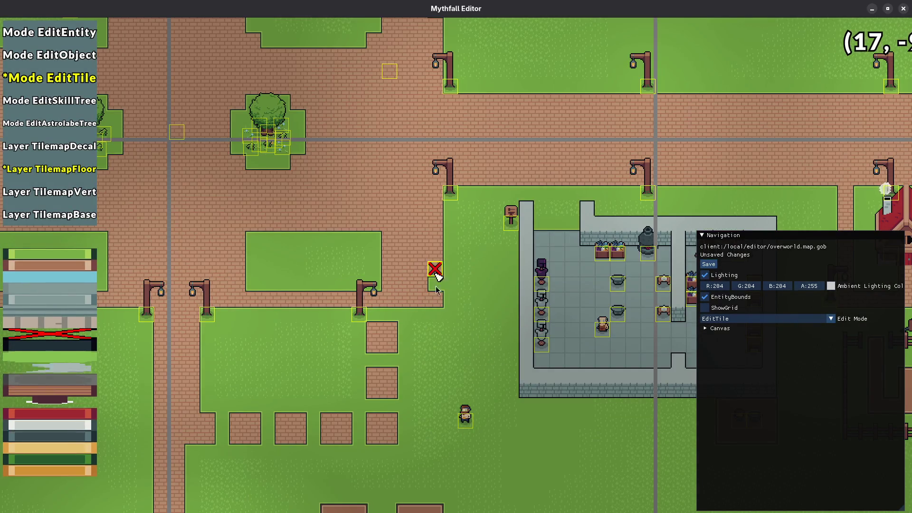
scroll(432, 304, down, 4)
scroll(465, 324, up, 2)
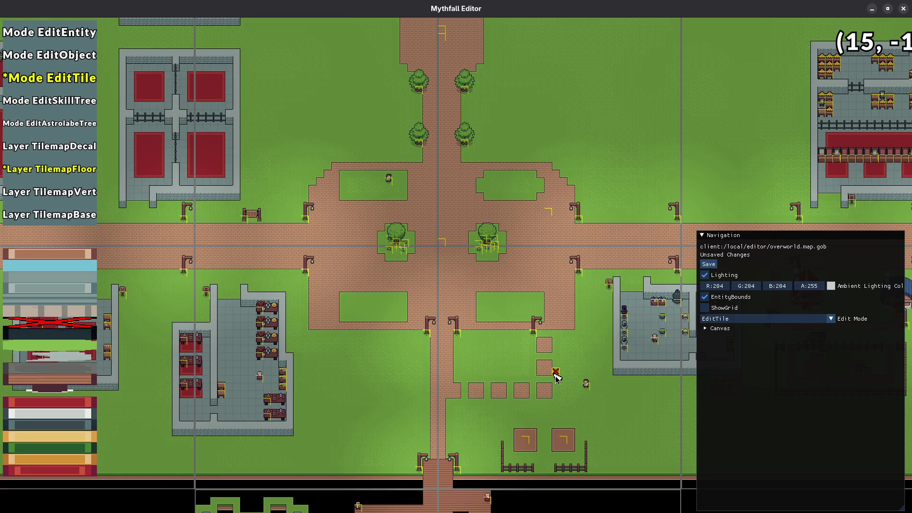
key(w)
key(a)
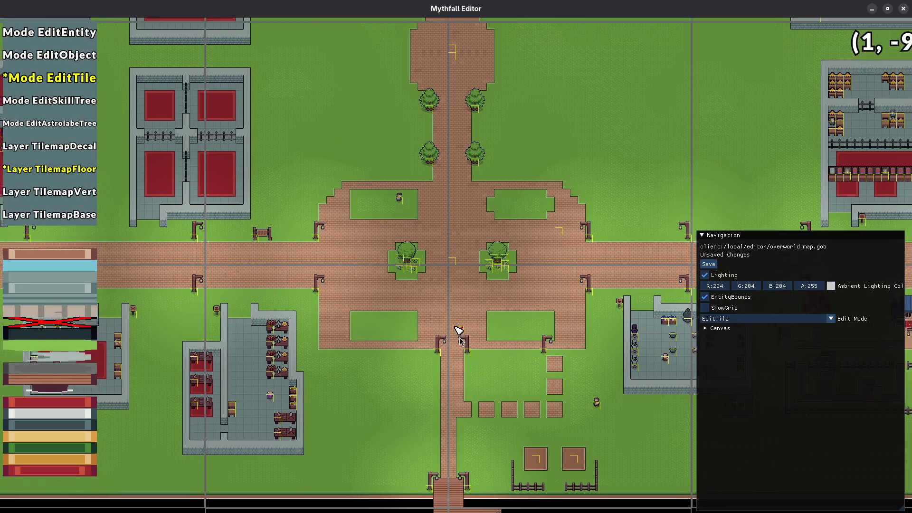
- Re-centre the plaza and save overworld.map.gob with Ctrl+S
mouse_move(472, 378)
mouse_down()
mouse_move(541, 319)
mouse_move(494, 385)
mouse_up()
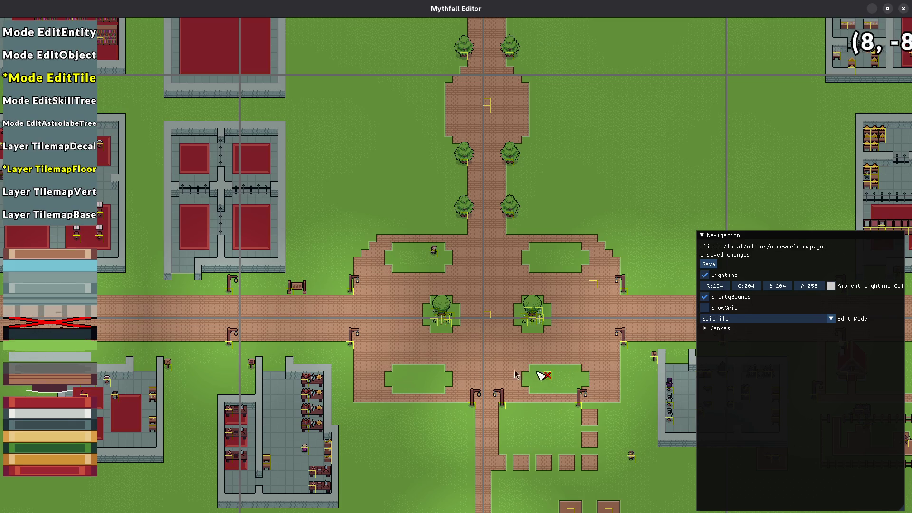
mouse_move(500, 401)
mouse_down()
mouse_move(442, 336)
mouse_move(494, 417)
mouse_up()
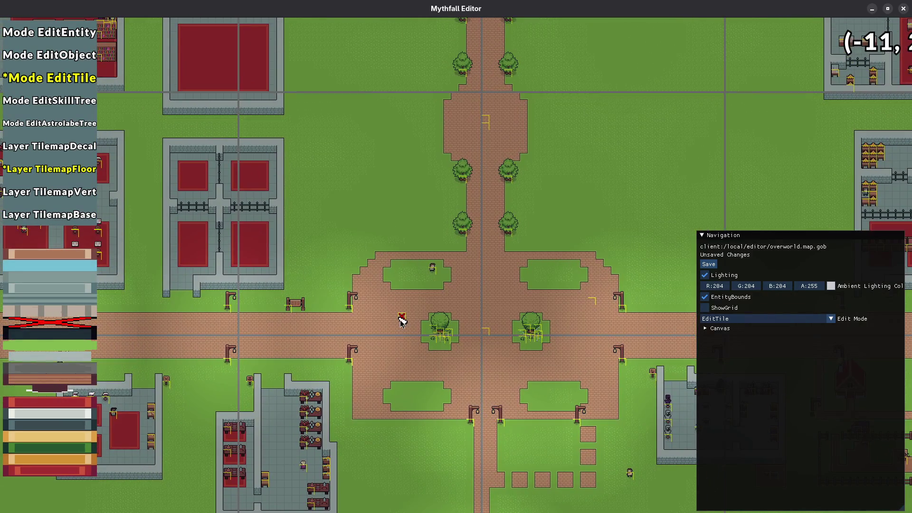
scroll(366, 271, up, 1)
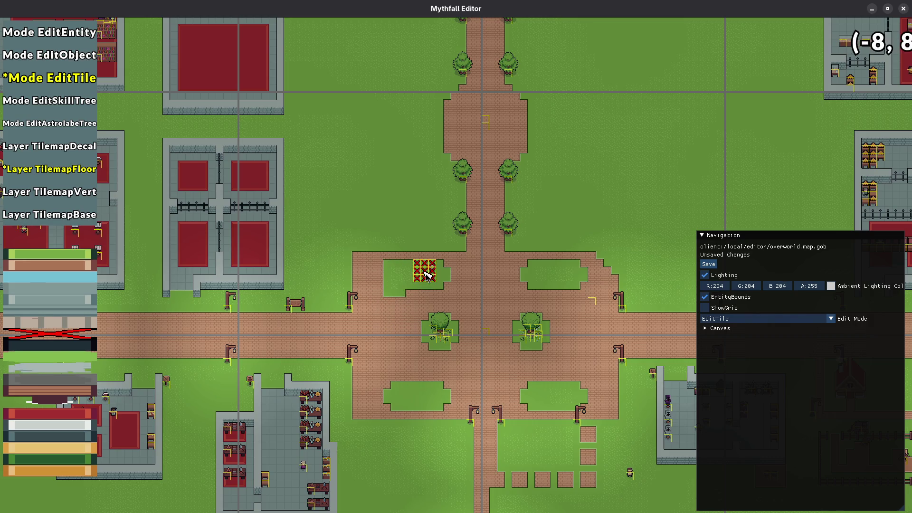
key(ctrl+s)
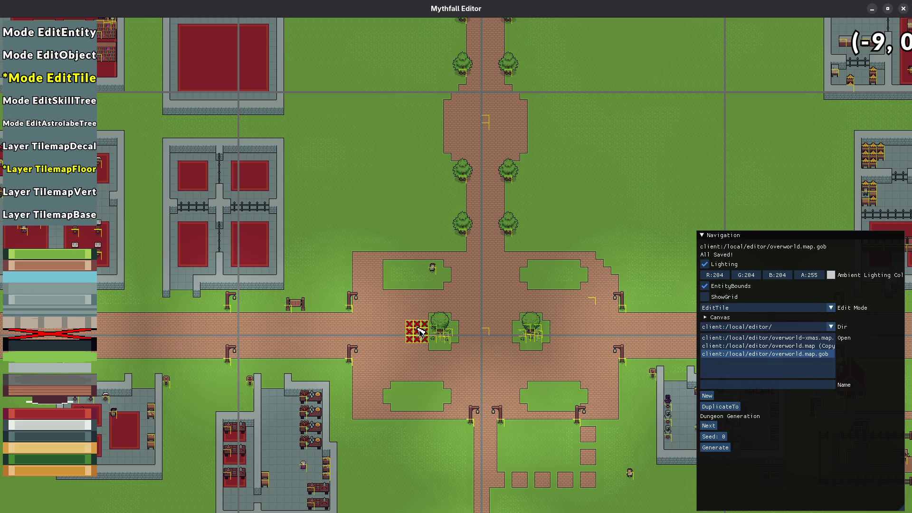
- Brick over the stepped grass corners on the plaza's east side, saving after each edit
scroll(413, 280, down, 3)
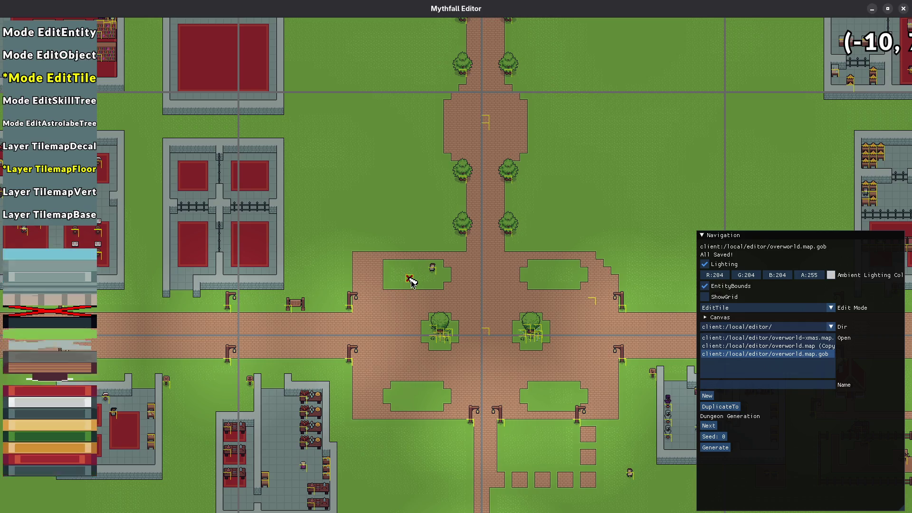
click(447, 268)
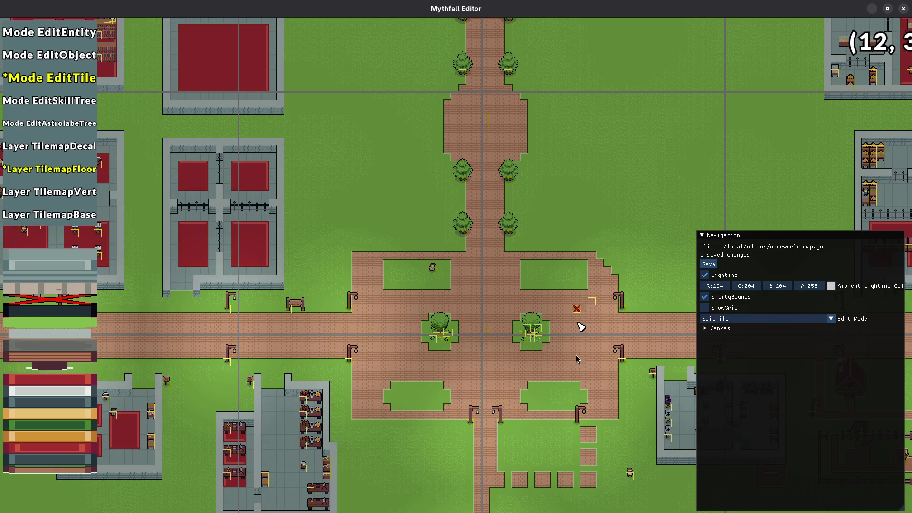
key(ctrl+s)
click(584, 384)
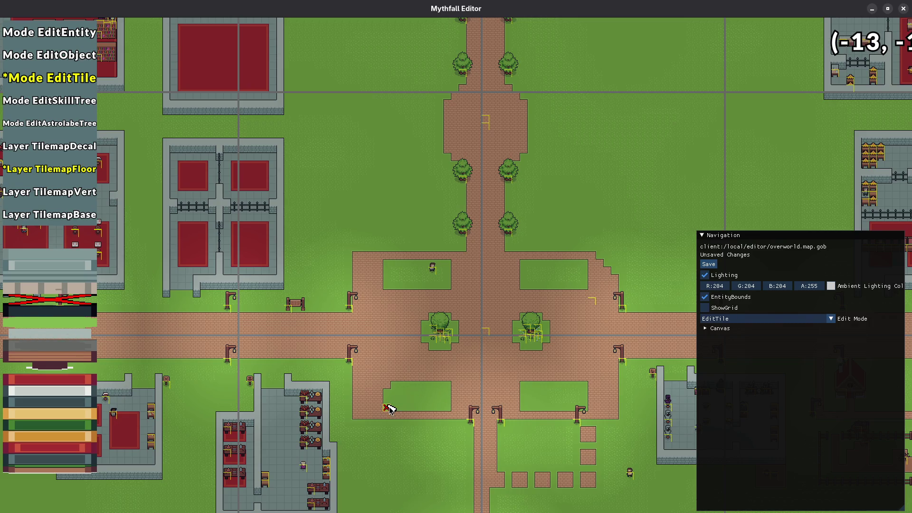
key(ctrl+s)
scroll(586, 284, up, 5)
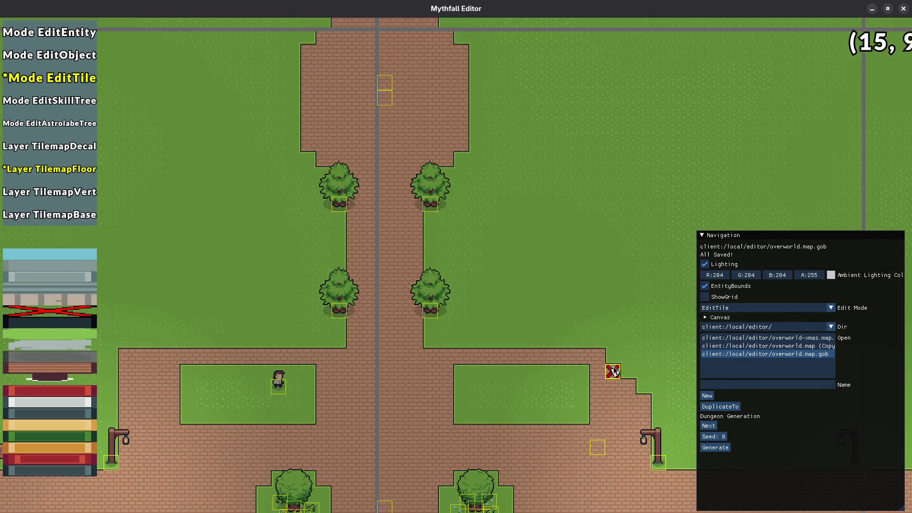
mouse_move(611, 375)
mouse_down()
mouse_move(643, 360)
mouse_move(643, 388)
mouse_move(627, 375)
mouse_up()
key(ctrl+s)
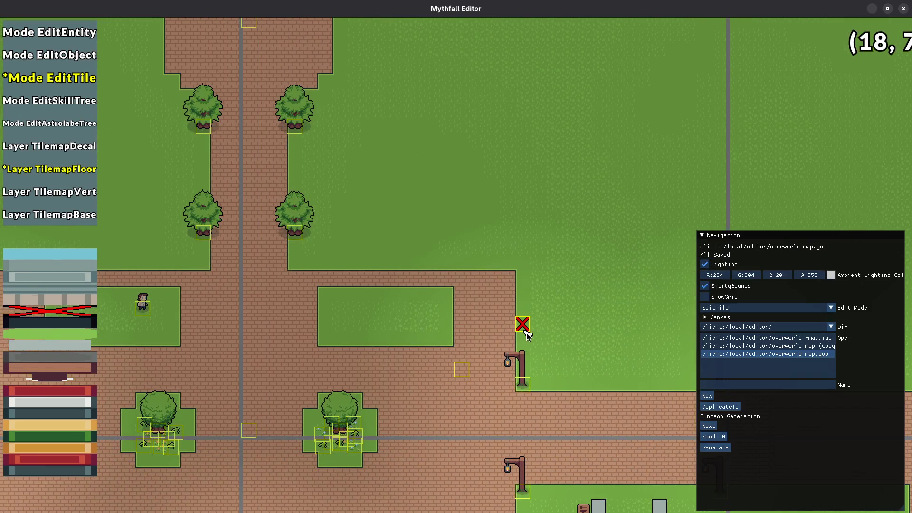
- Switch back to EditEntity mode and quit the map editor
scroll(461, 361, down, 5)
key(1)
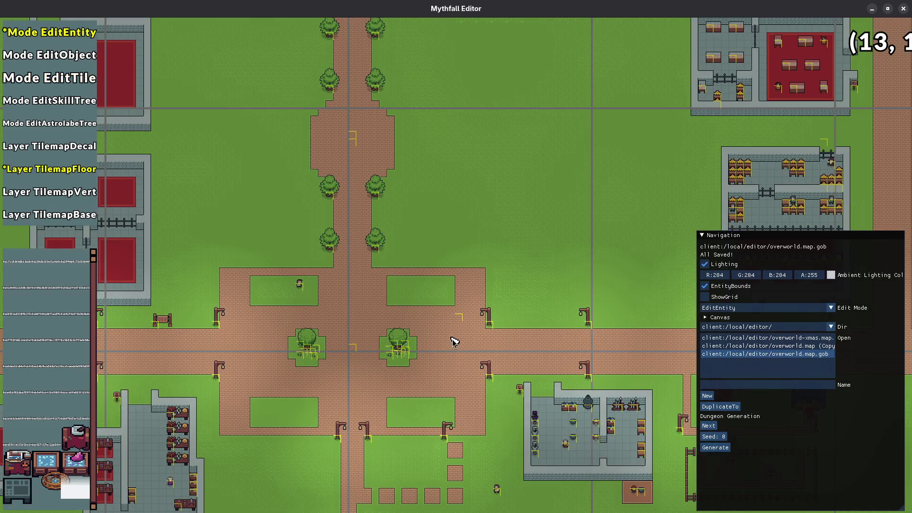
scroll(448, 373, up, 3)
mouse_move(449, 372)
mouse_down()
mouse_move(485, 401)
mouse_move(524, 407)
mouse_move(491, 312)
mouse_move(539, 350)
mouse_up()
key(alt+F4)
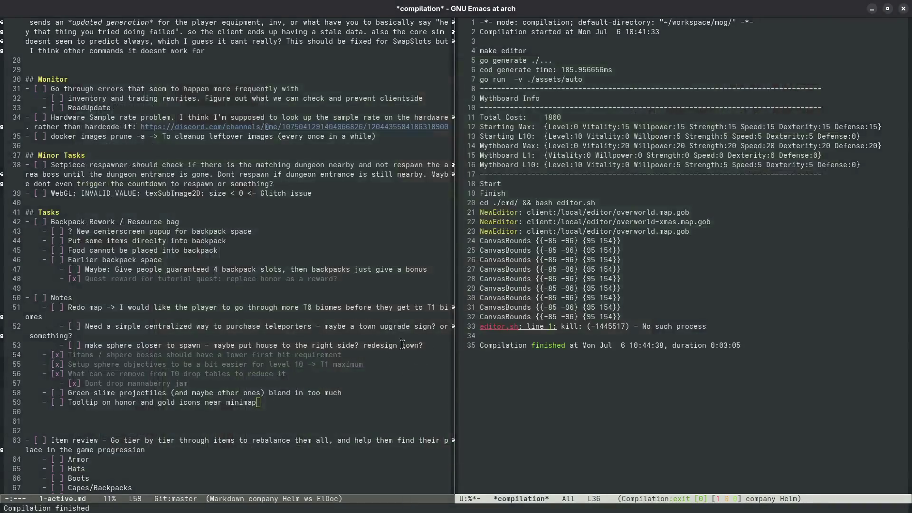
- Run the make compile command to rebuild everything and launch Mythfall
key(ctrl+c)
key(c)
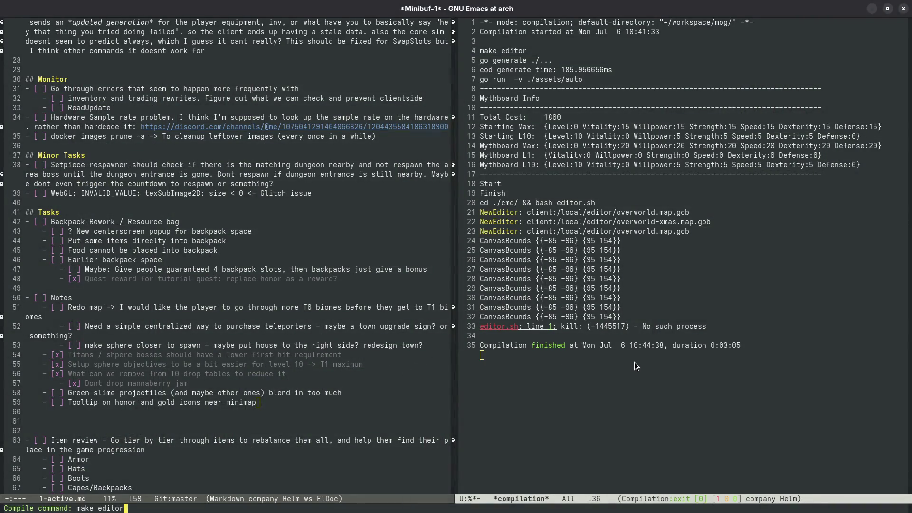
key(Return)
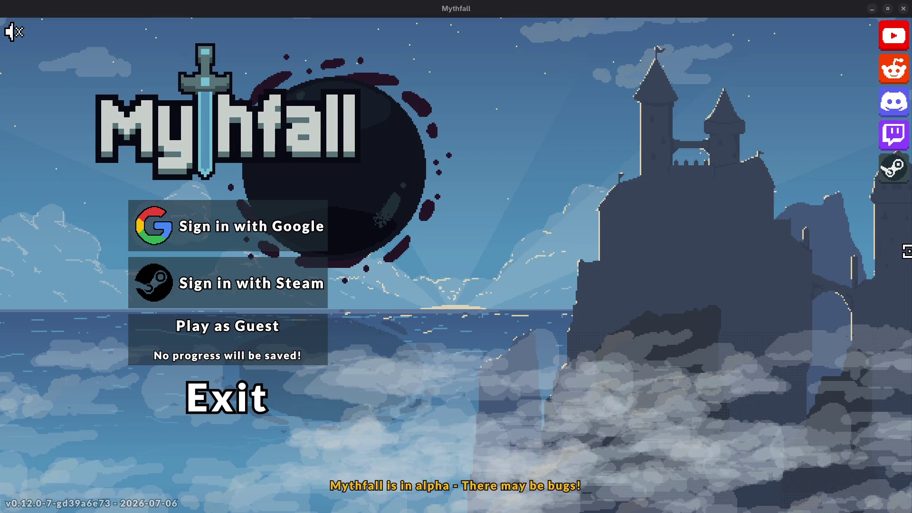
- Play a guest character briefly, then leave via Settings back to character select
key(super+2)
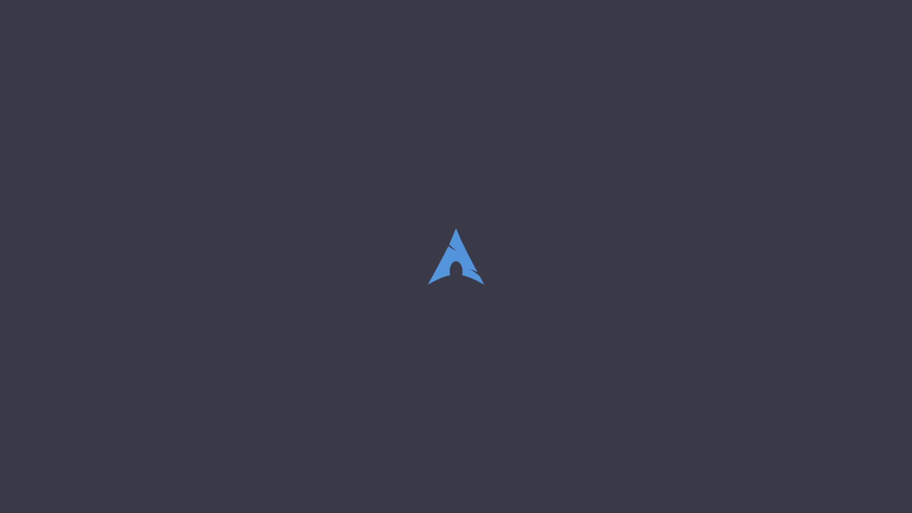
key(super+1)
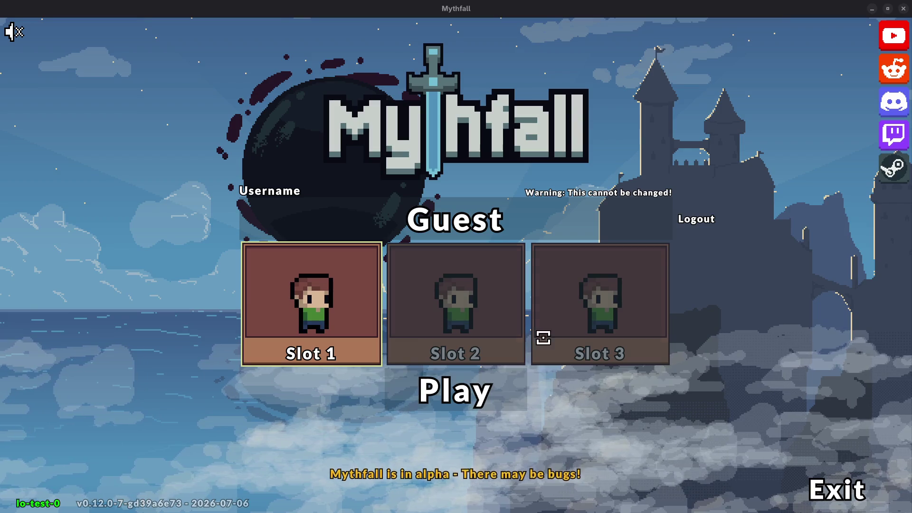
click(599, 304)
click(461, 393)
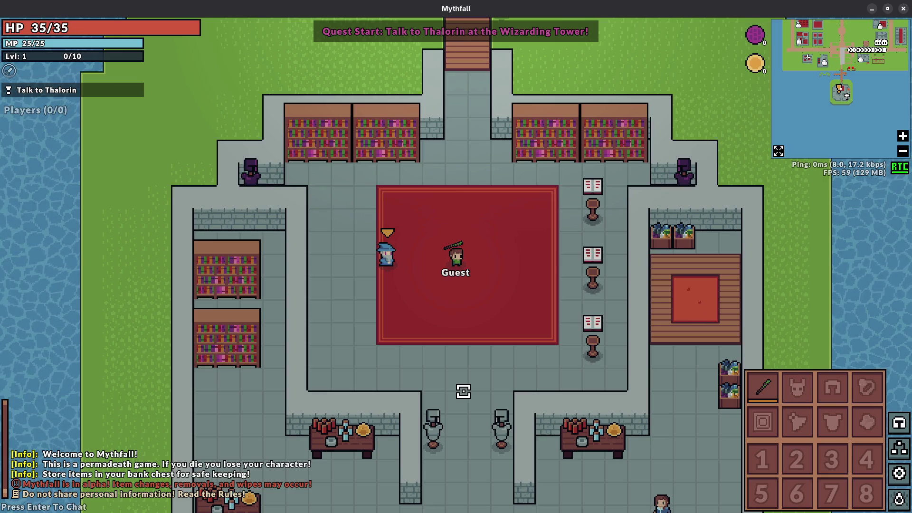
key(Escape)
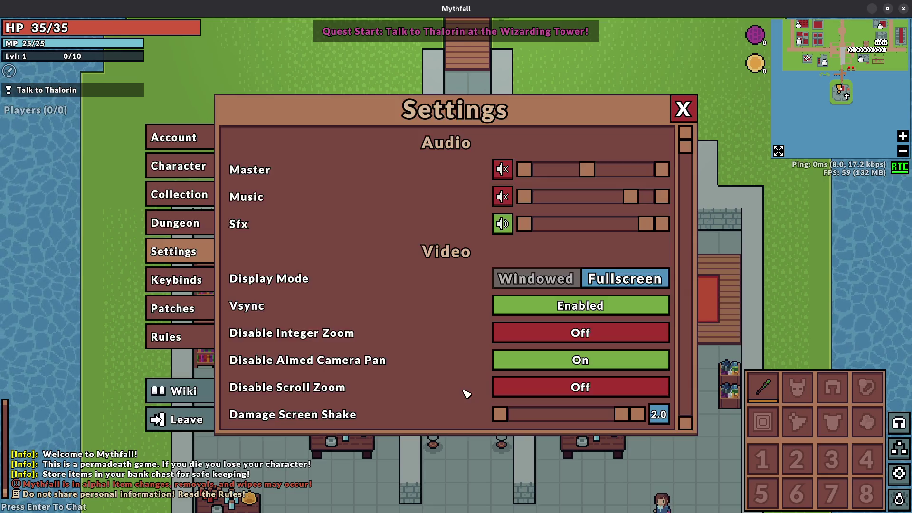
click(184, 418)
click(355, 327)
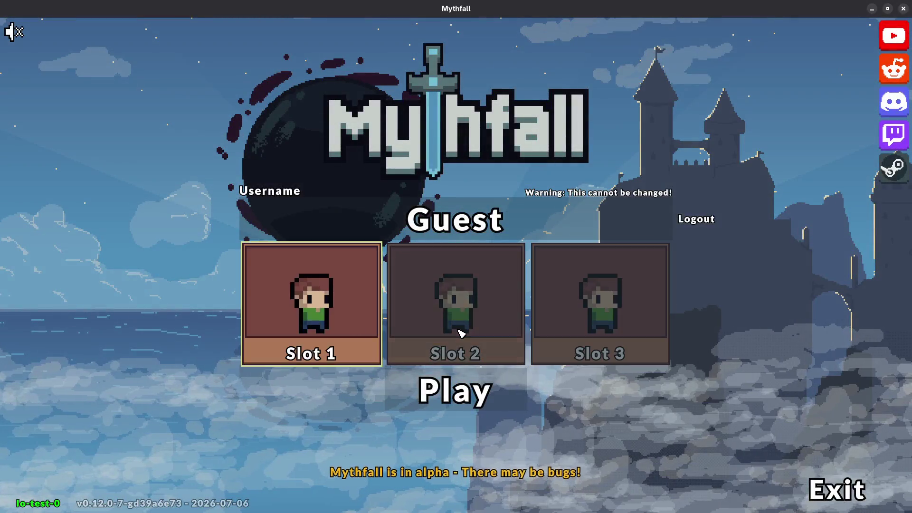
- Log out, rejoin as guest, and play Slot 2 into the rebuilt brick plaza
click(459, 330)
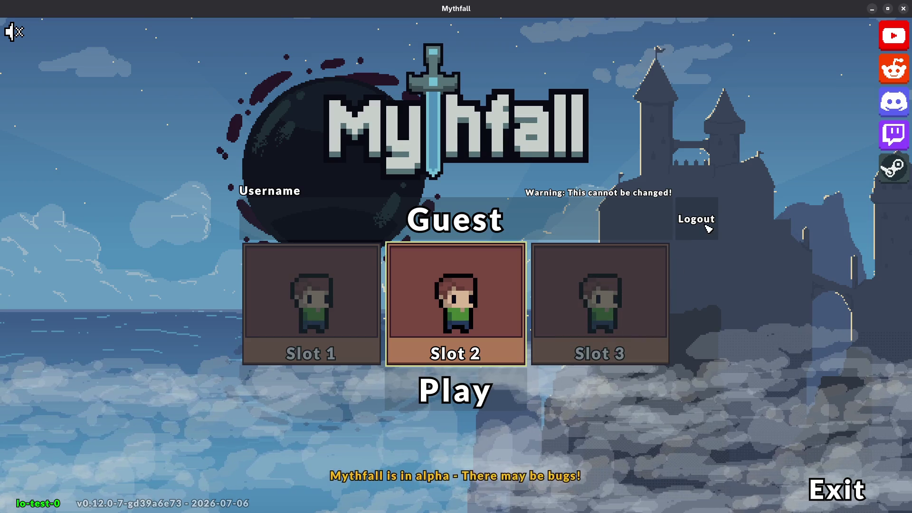
click(705, 227)
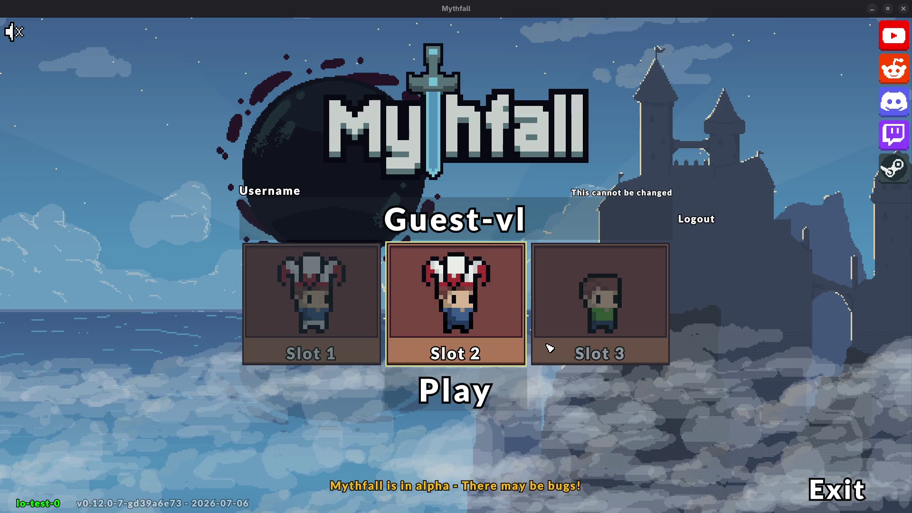
click(701, 220)
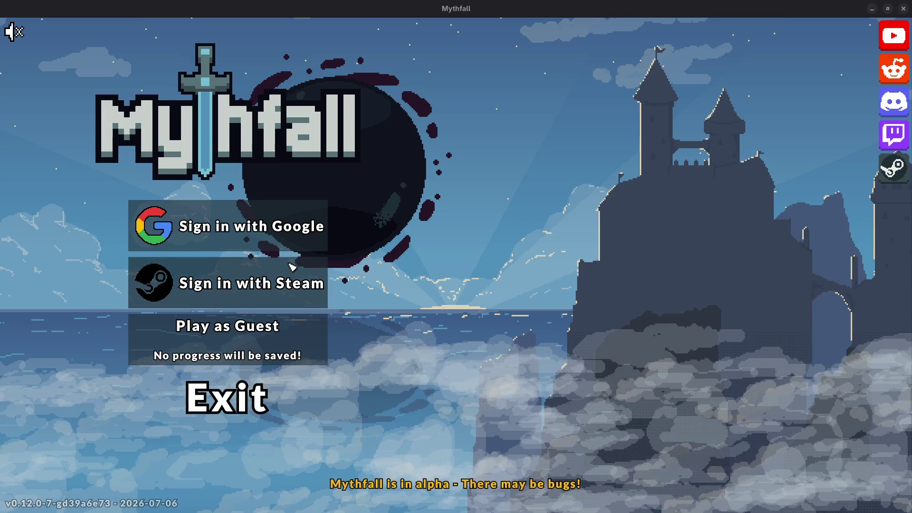
click(229, 288)
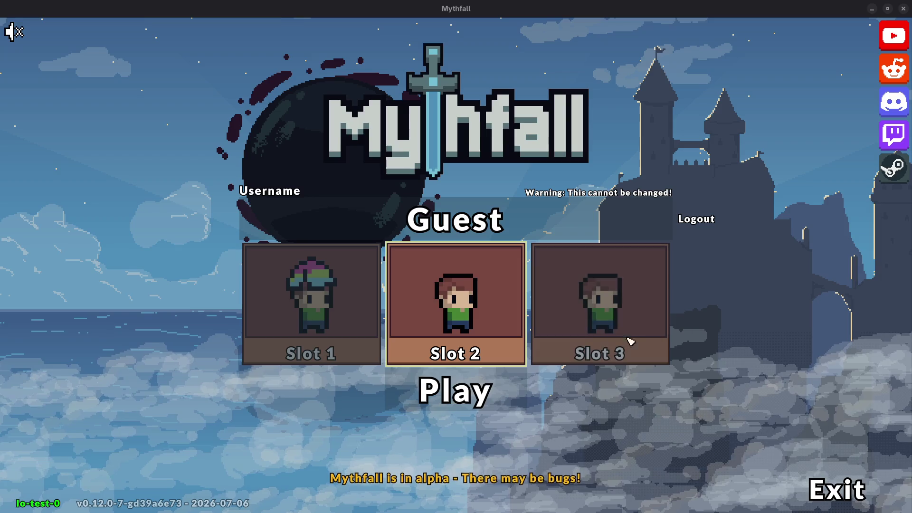
click(461, 388)
- Walk the character north, south to the item pile, and north again
key(w)
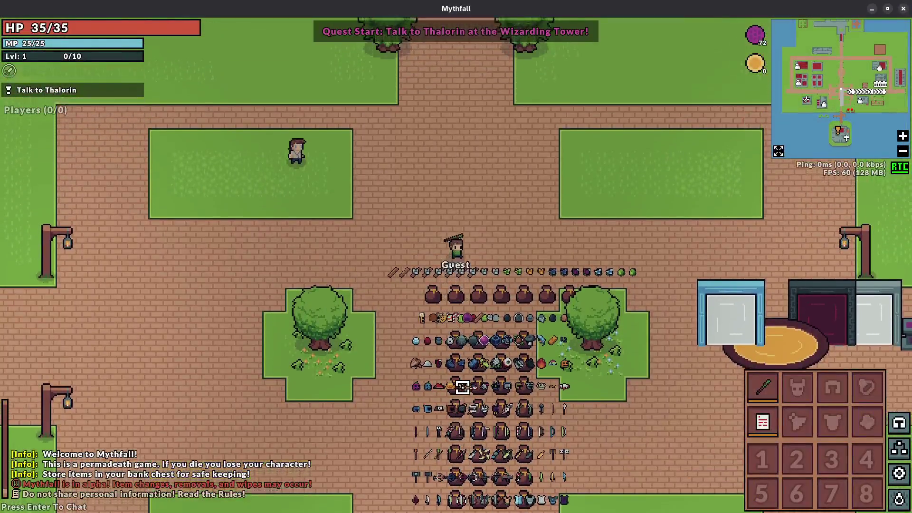
key(s)
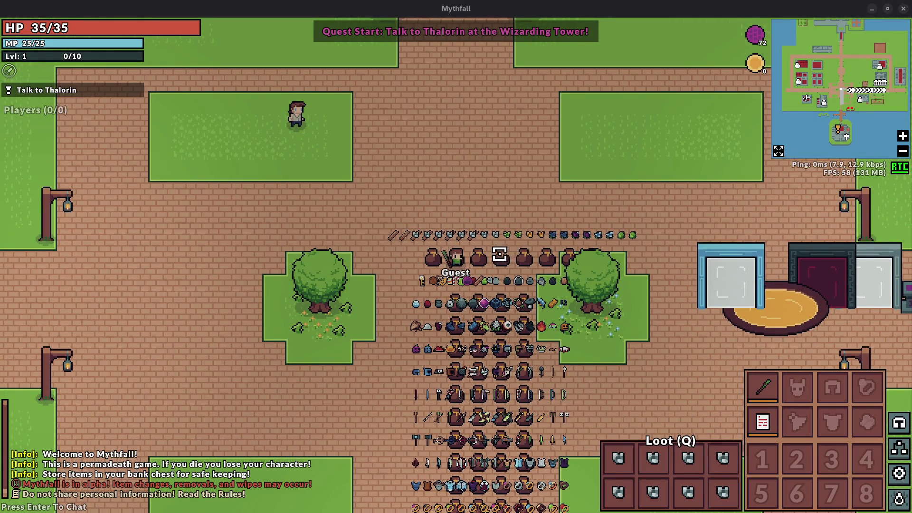
key(w)
- Leave the guest session, log out, and start the game with the selected character
key(Escape)
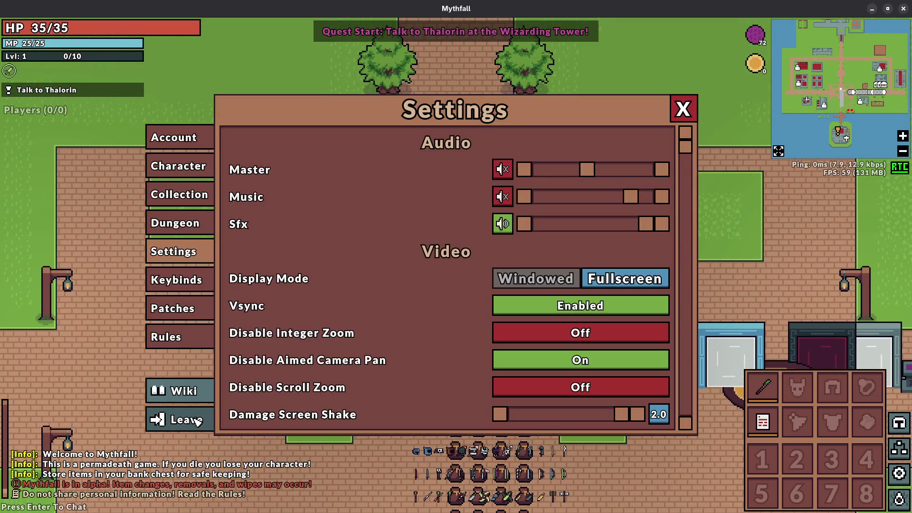
click(197, 421)
click(694, 216)
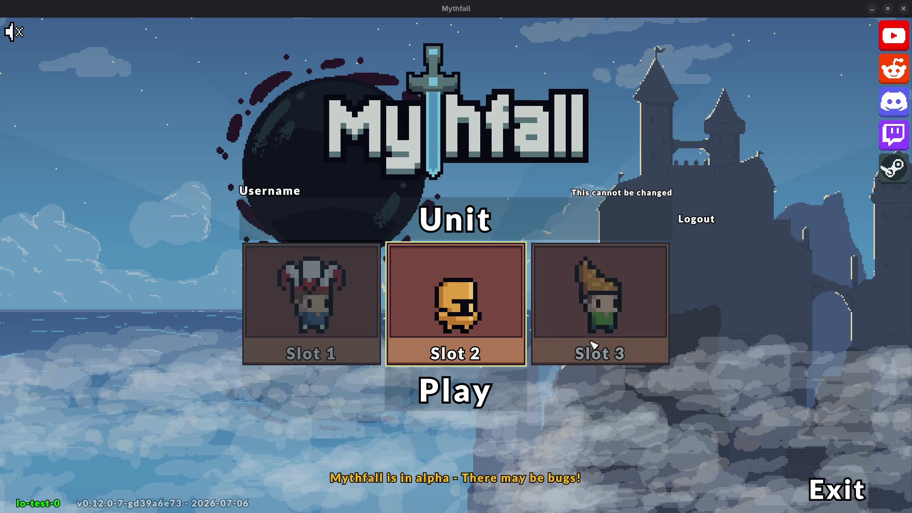
click(446, 388)
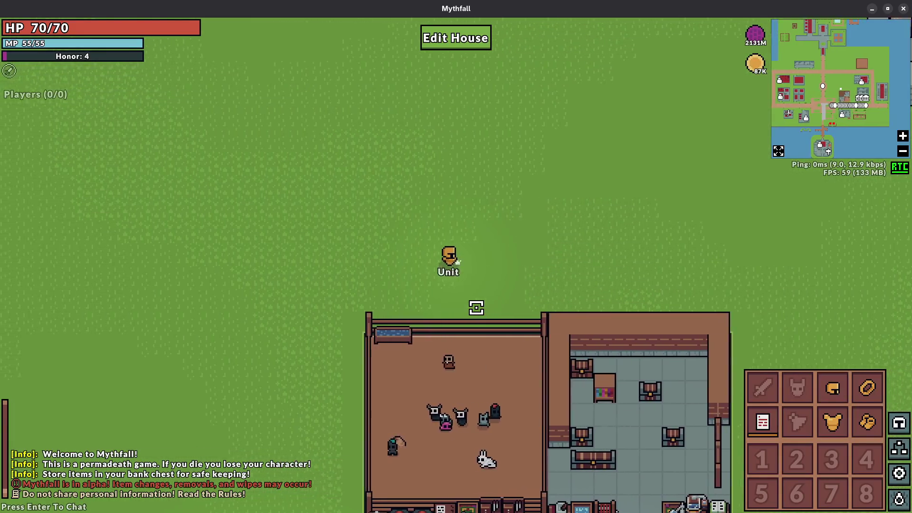
- Walk left and south past the house, then up-left onto the brick above the Silted Lair portal
key(a)
key(s)
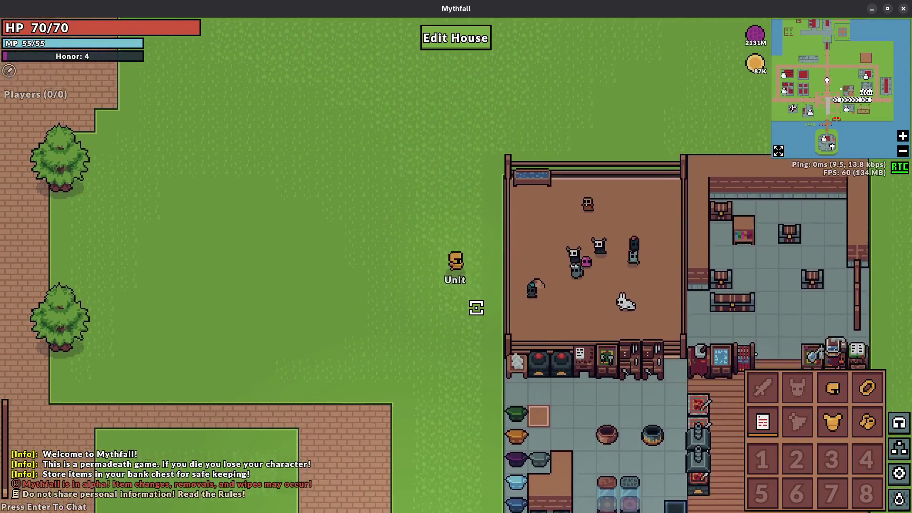
key(s)
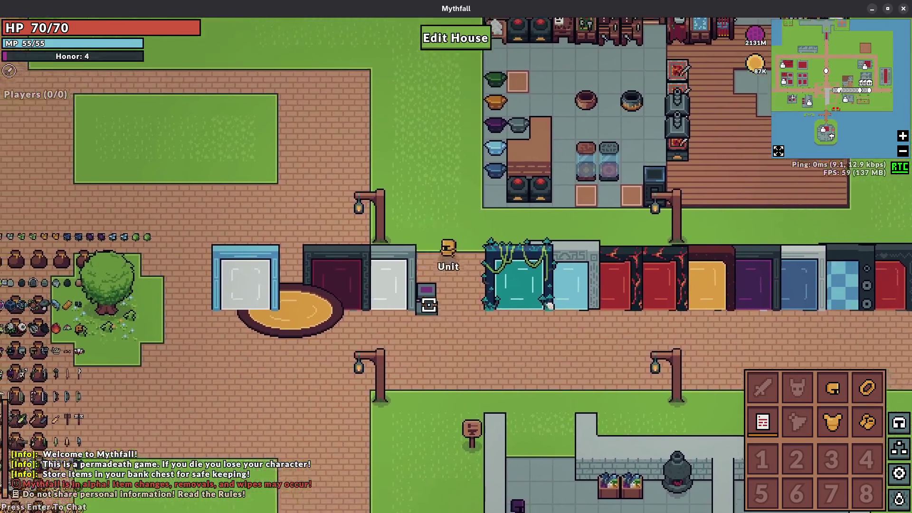
key(w)
key(a)
key(w)
key(a)
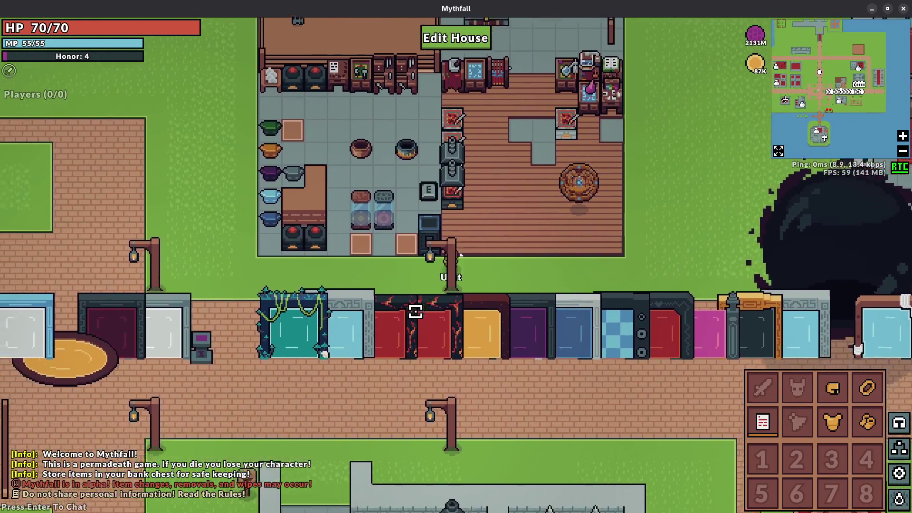
- Walk west into the plaza, circle its north grass patch, then head toward the portal row
key(a)
key(w)
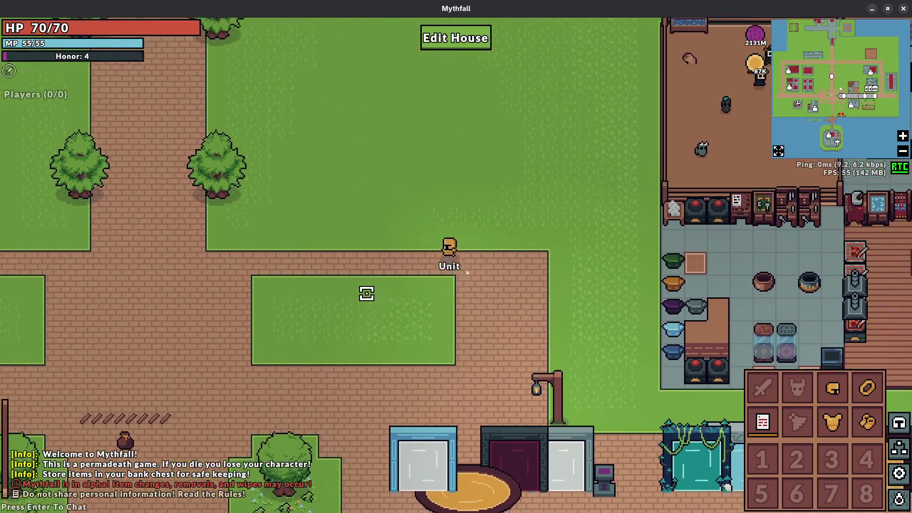
key(a)
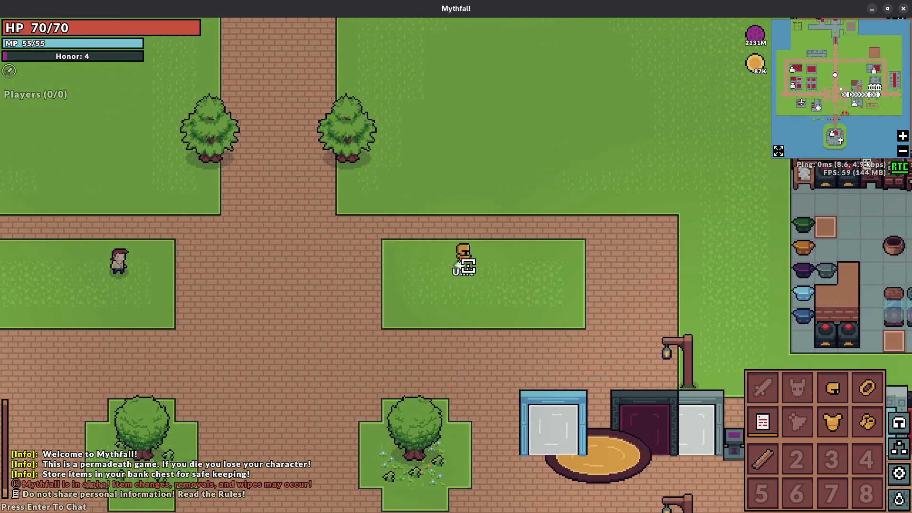
key(w)
key(d)
key(a)
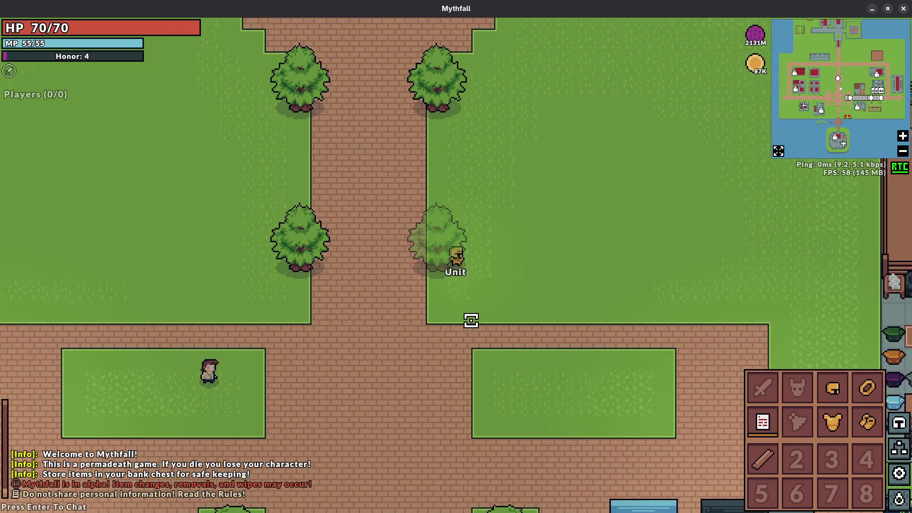
key(d)
key(s)
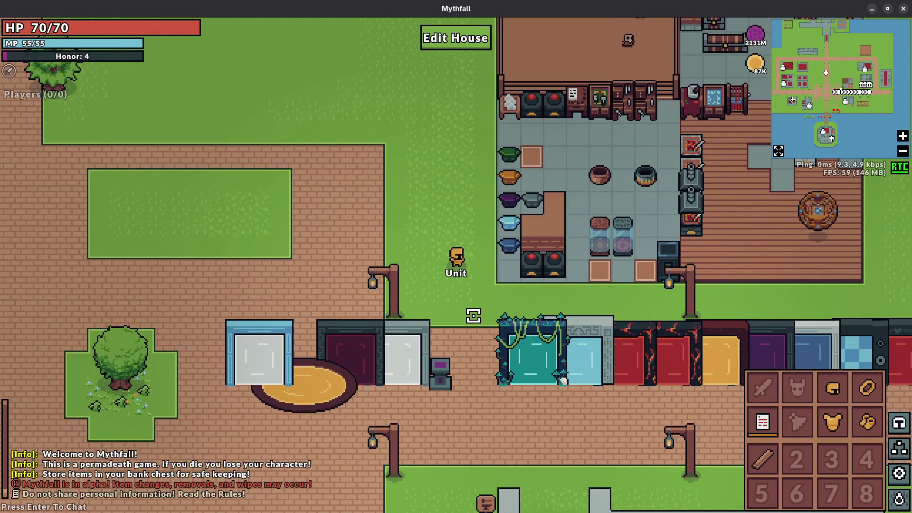
- Walk north beside the house and loop around the house yard near the portals
key(w)
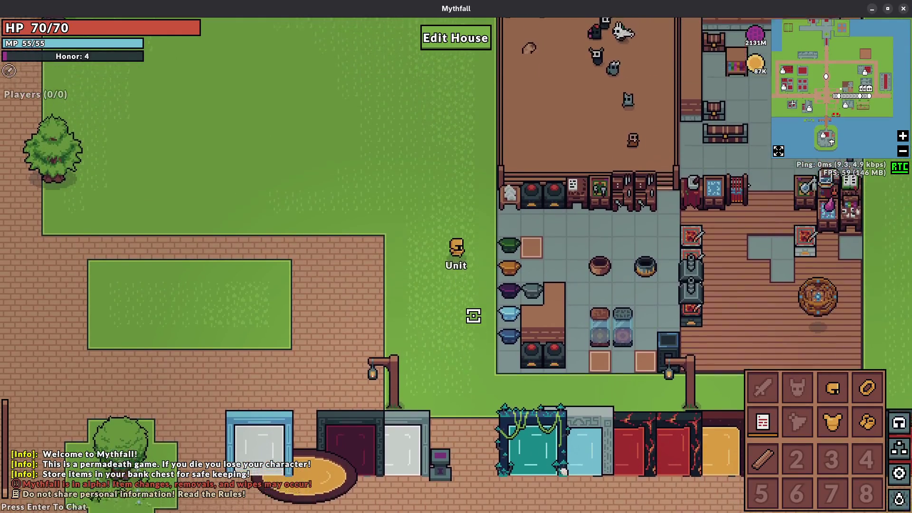
key(w)
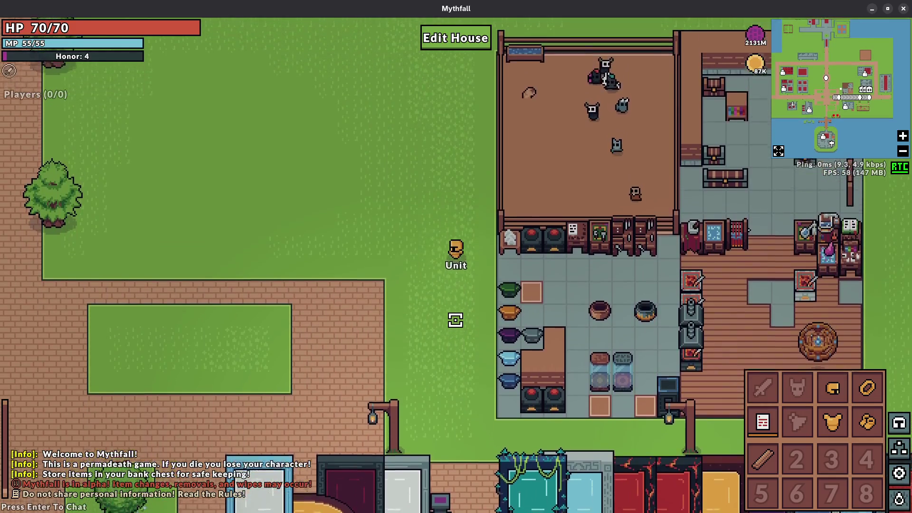
key(w)
key(s)
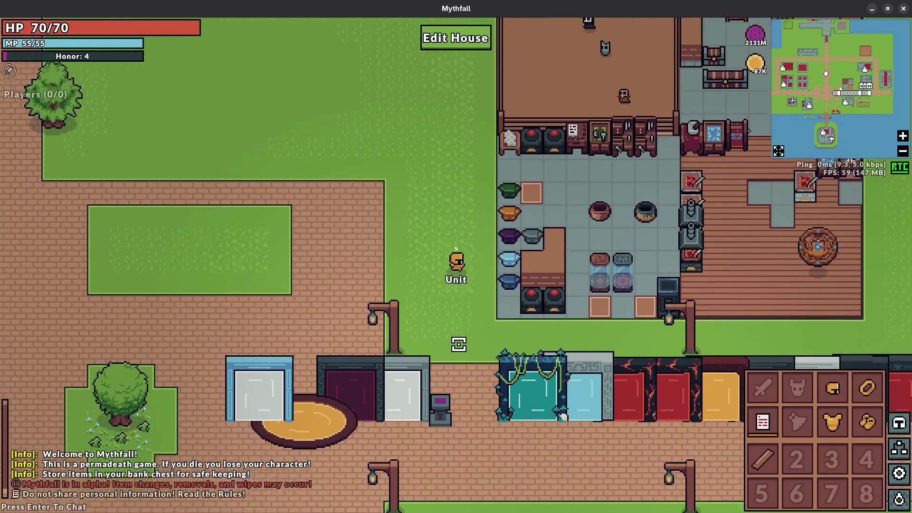
key(d)
key(a)
key(d)
key(s)
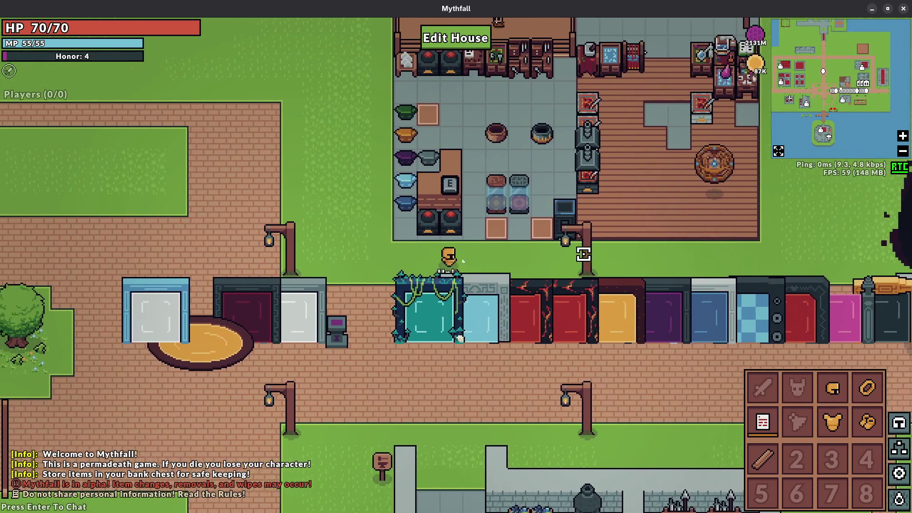
key(a)
key(w)
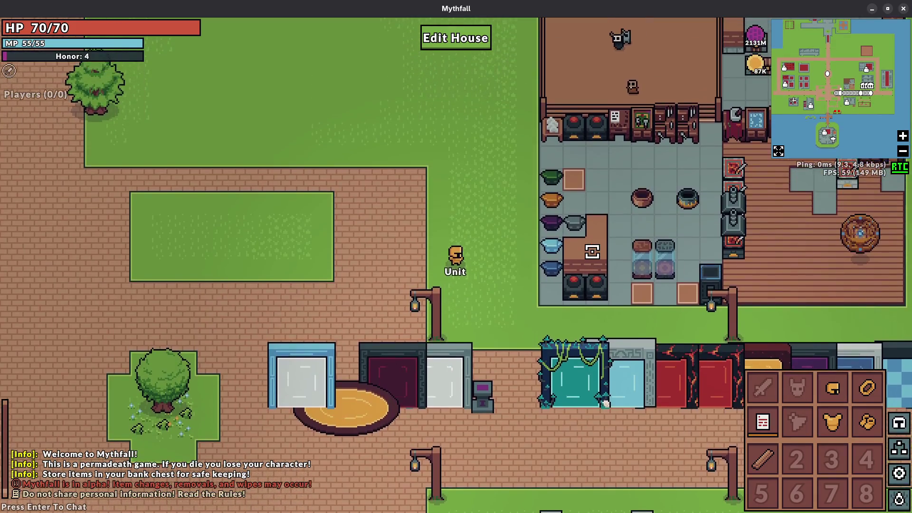
- Walk north-west across the grass onto the brick plaza beneath Alivarg's Sphere
key(w)
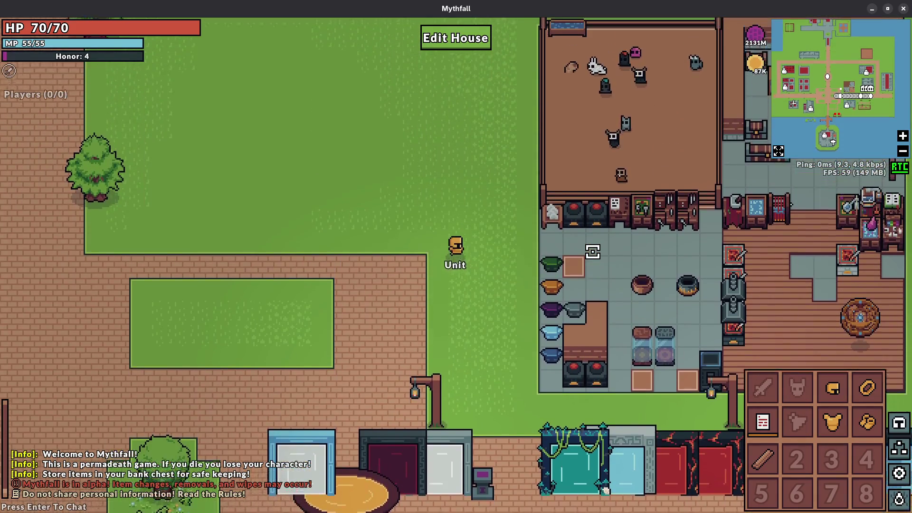
key(w)
key(a)
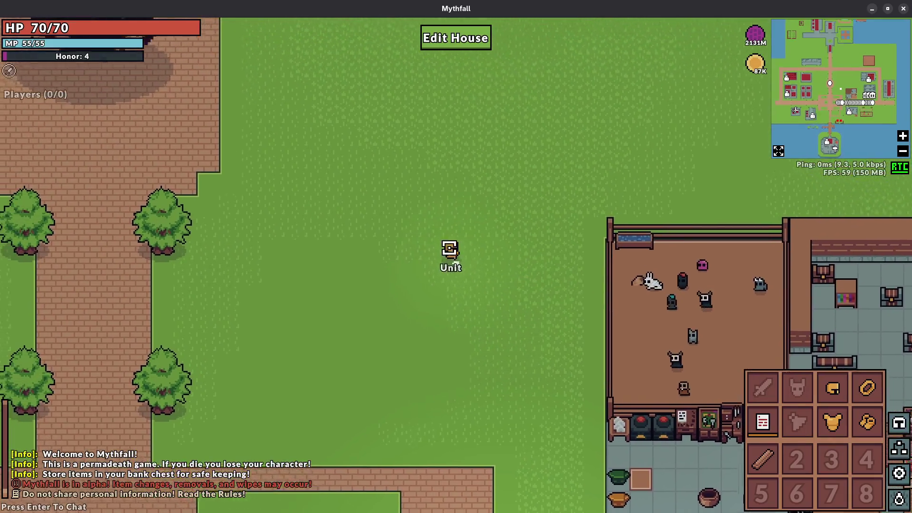
key(w)
key(a)
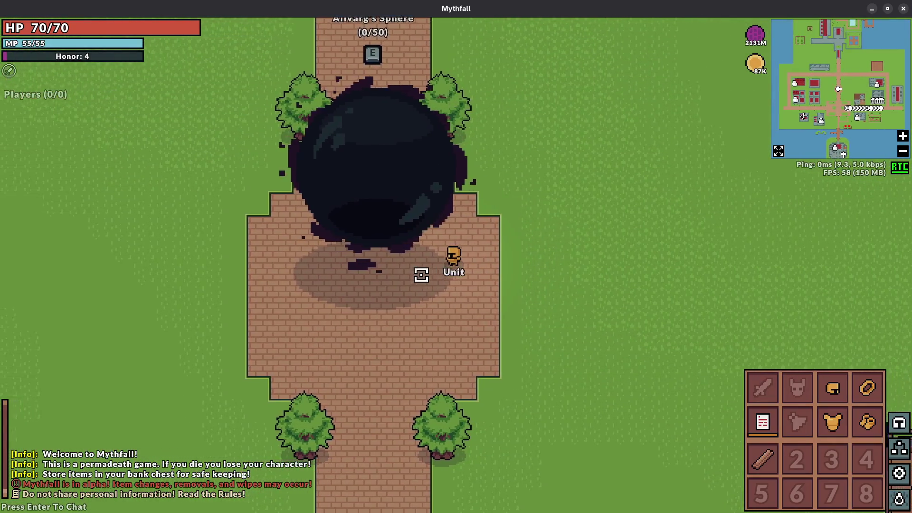
- Quit the game, rebuild with 'make editor', and load overworld.map.gob in the editor
key(Escape)
click(184, 418)
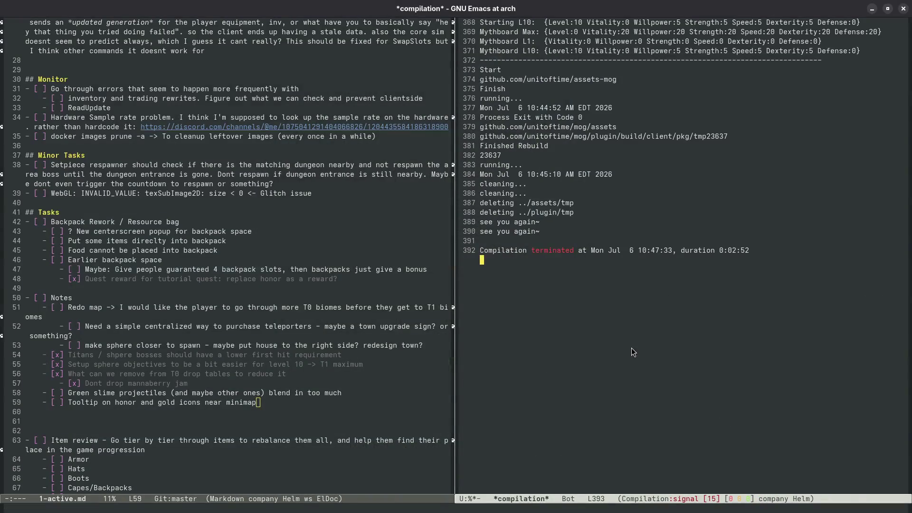
key(g)
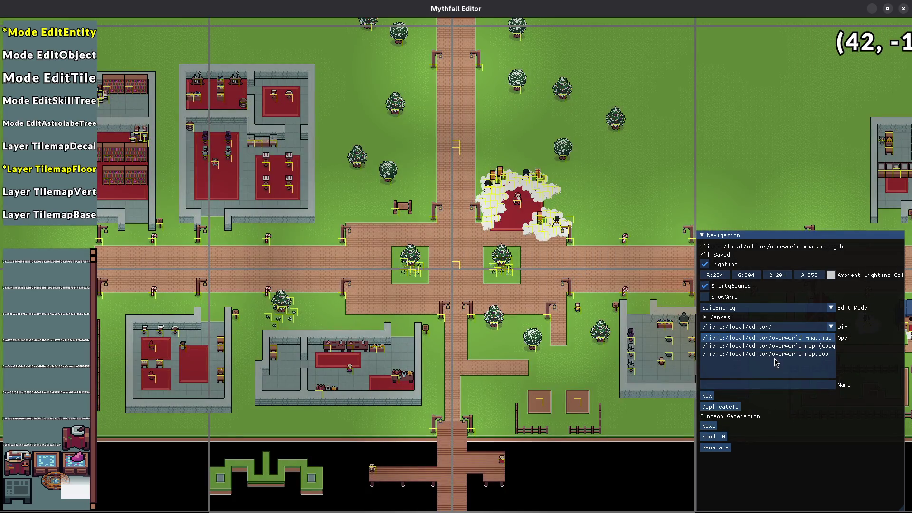
click(769, 354)
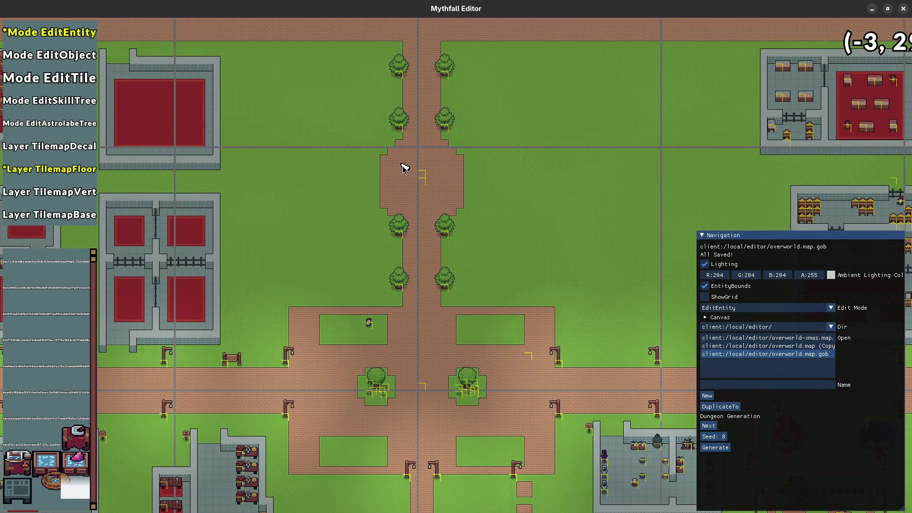
- Place an entity marker on the north brick path, save, shift it two tiles left, and close the editor
click(421, 183)
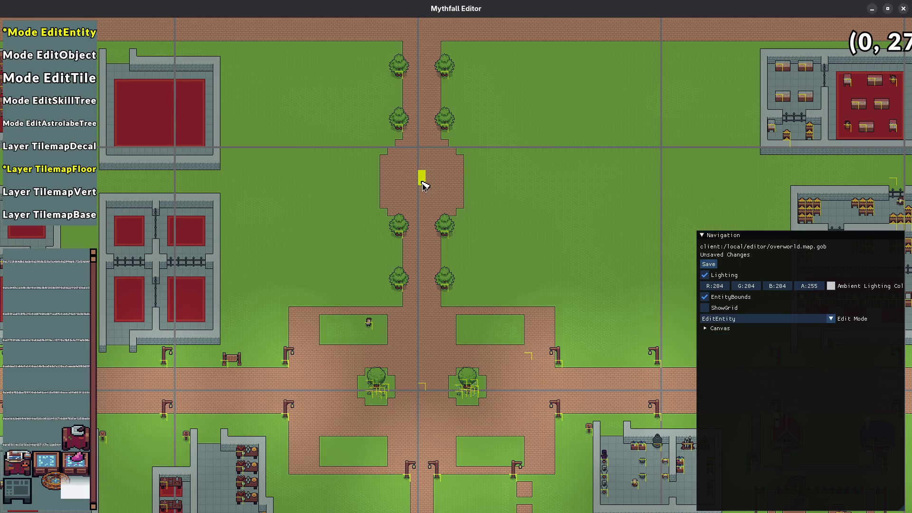
key(ctrl+s)
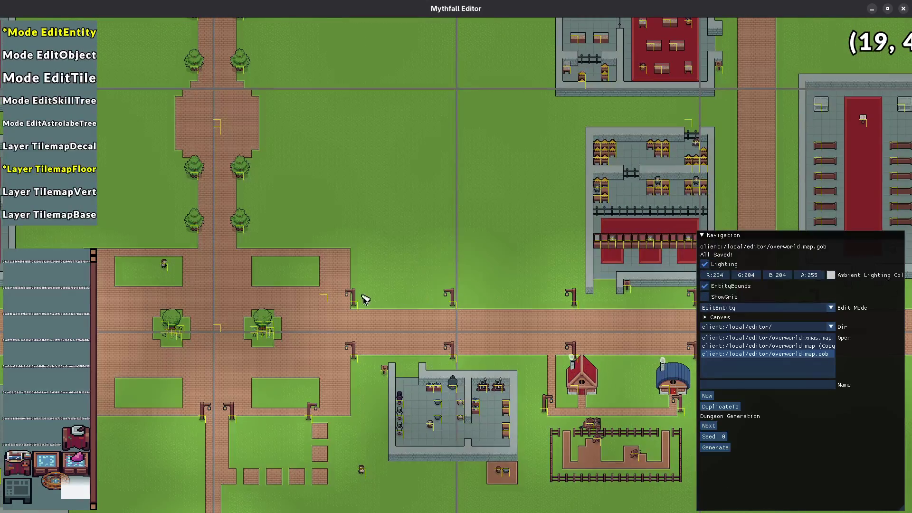
drag(324, 302, 308, 299)
key(Escape)
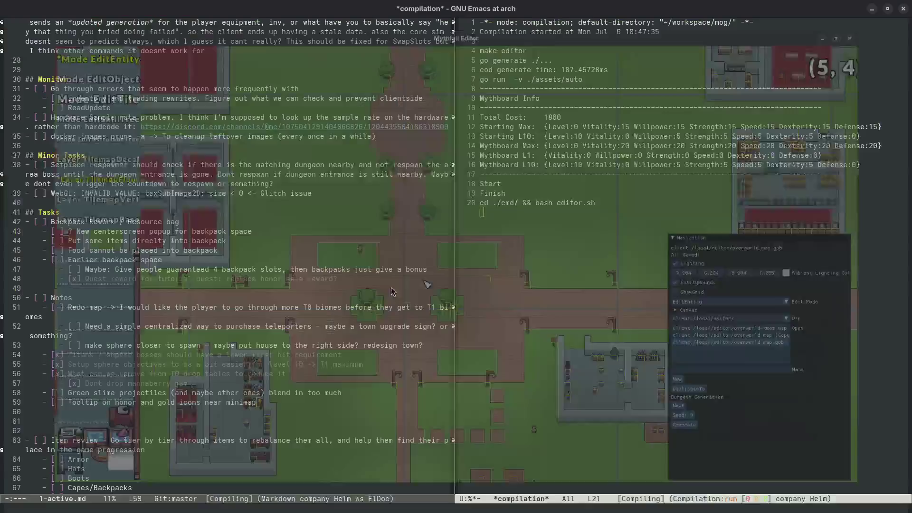
- Rerun compile with the command changed from 'make editor' to 'make' to build and launch the game
key(ctrl+c)
key(c)
key(BackSpace)
key(BackSpace)
key(BackSpace)
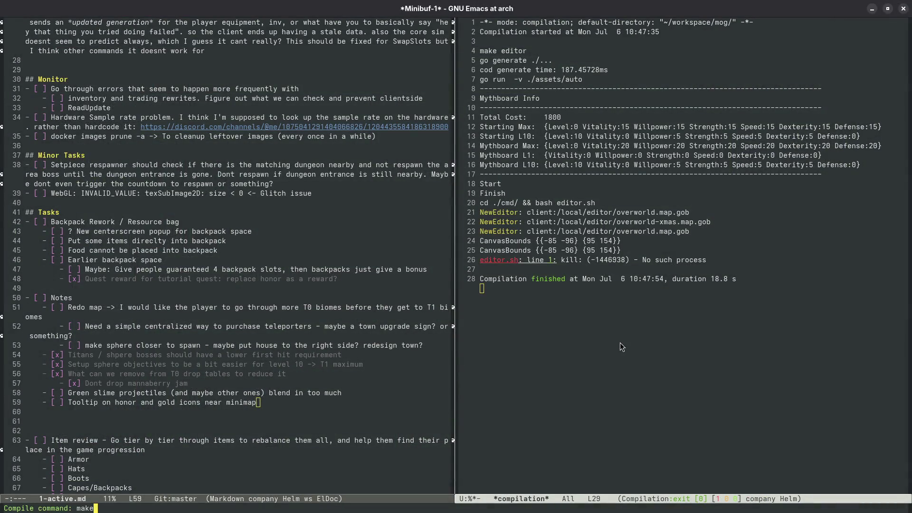
key(Return)
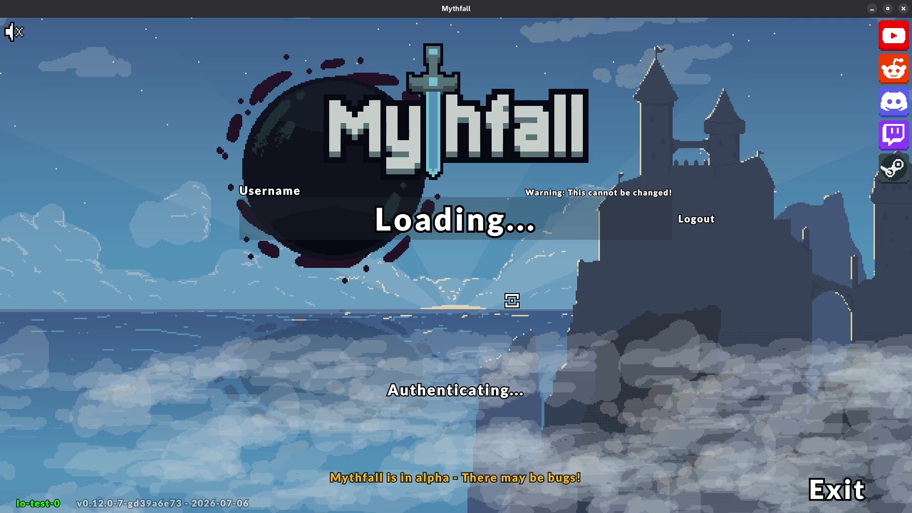
- Enter the game, walk north to the sphere plaza, then back south and east past the house
click(499, 375)
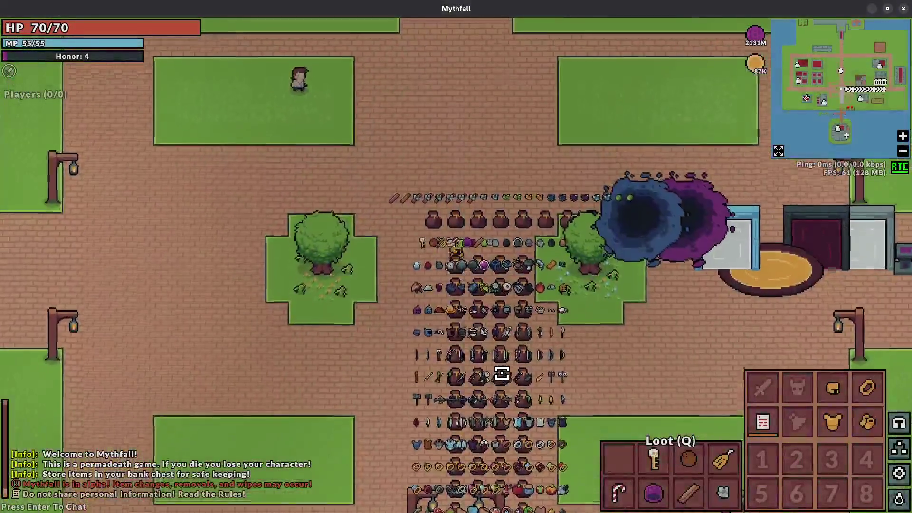
key(w)
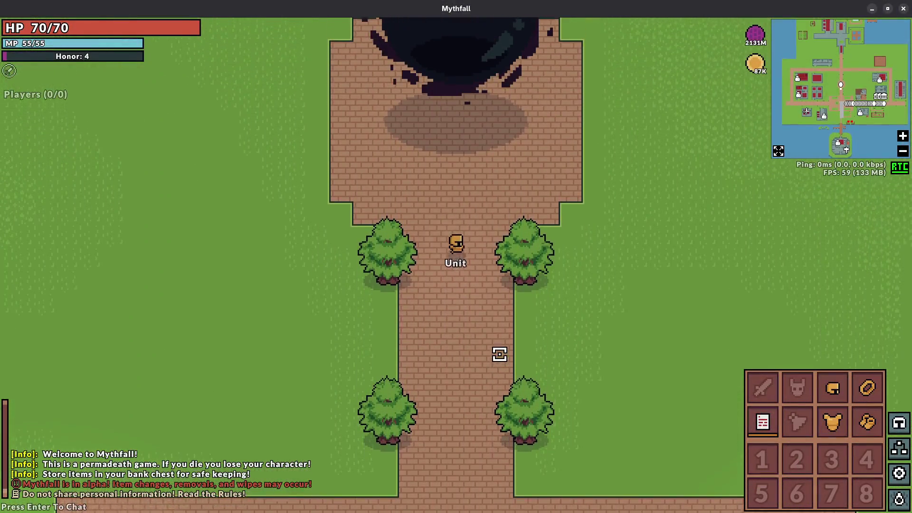
key(s)
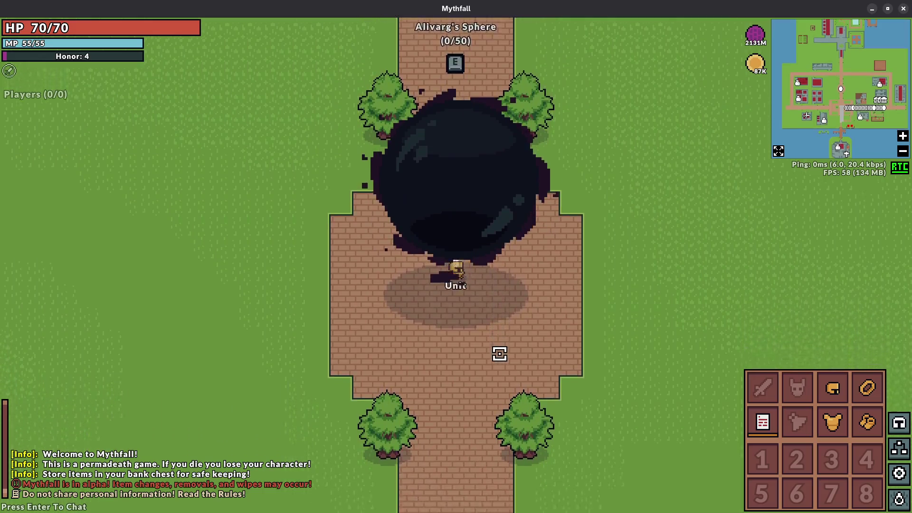
key(d)
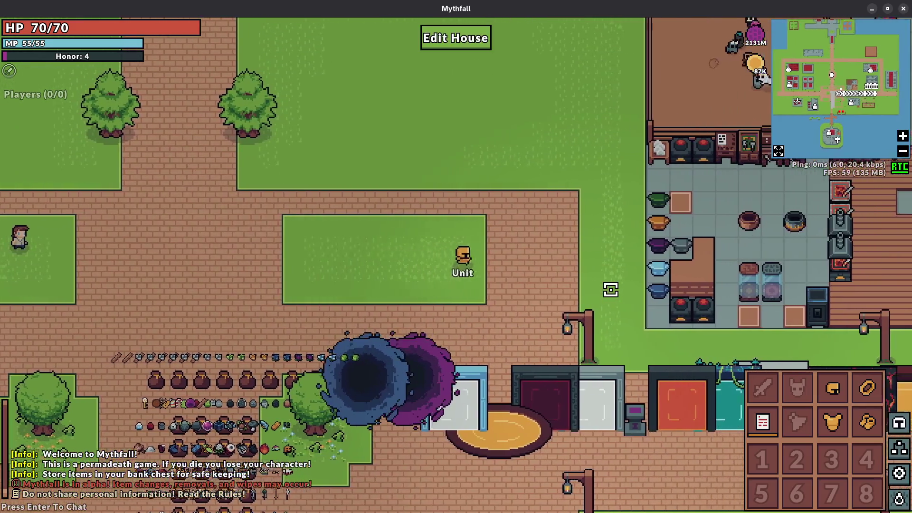
key(d)
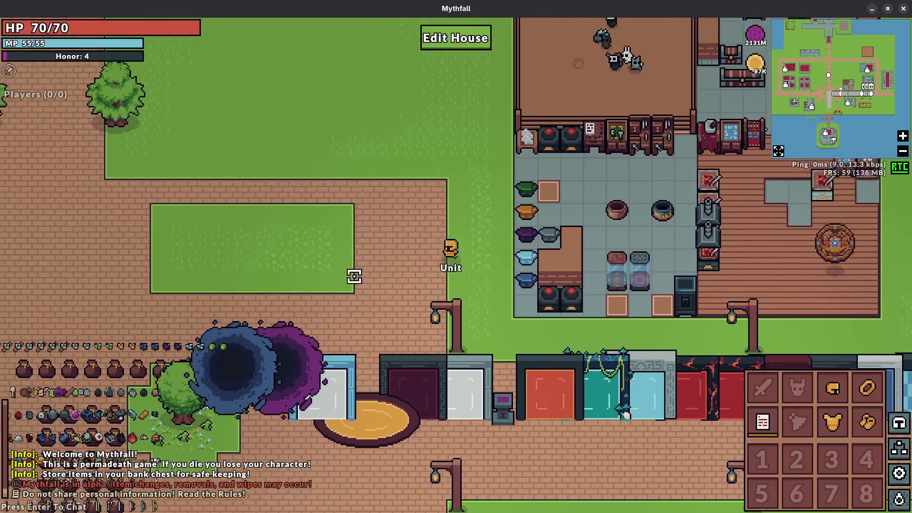
- Walk north beside the house, through the house and back out, then west and south along the path
key(w)
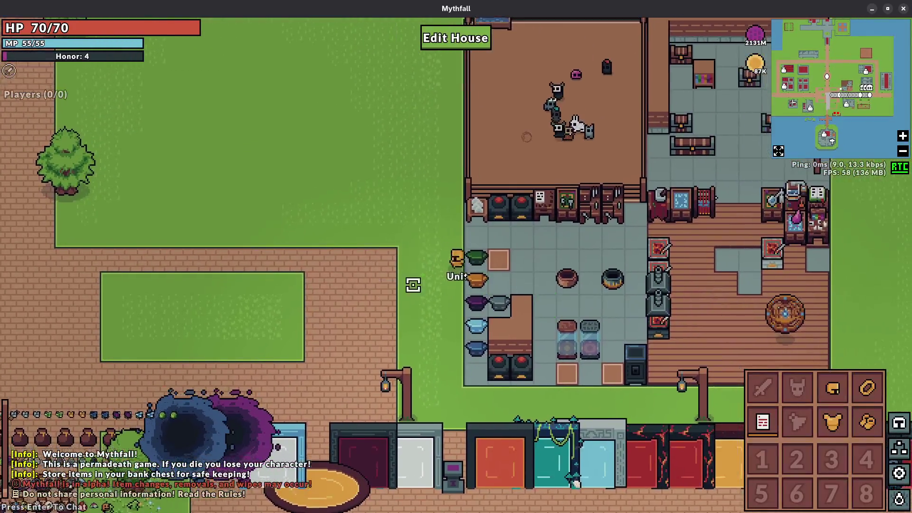
key(s)
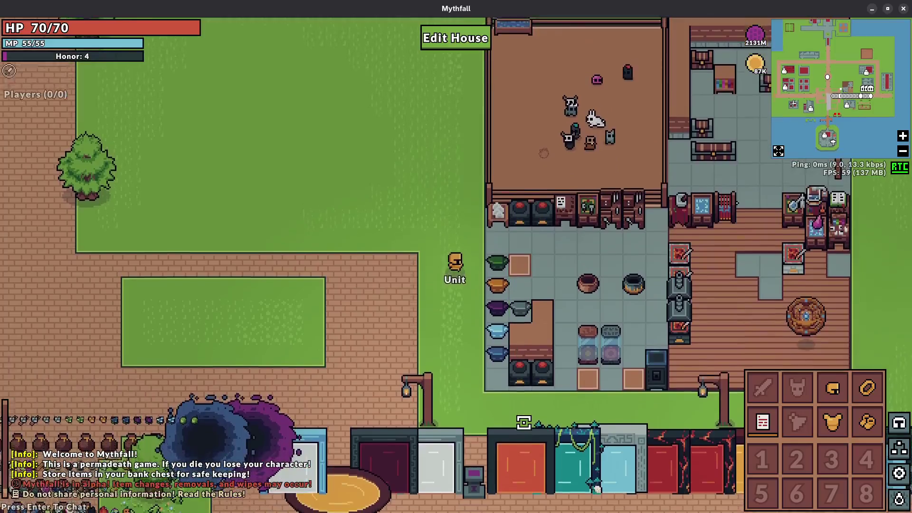
key(d)
key(w)
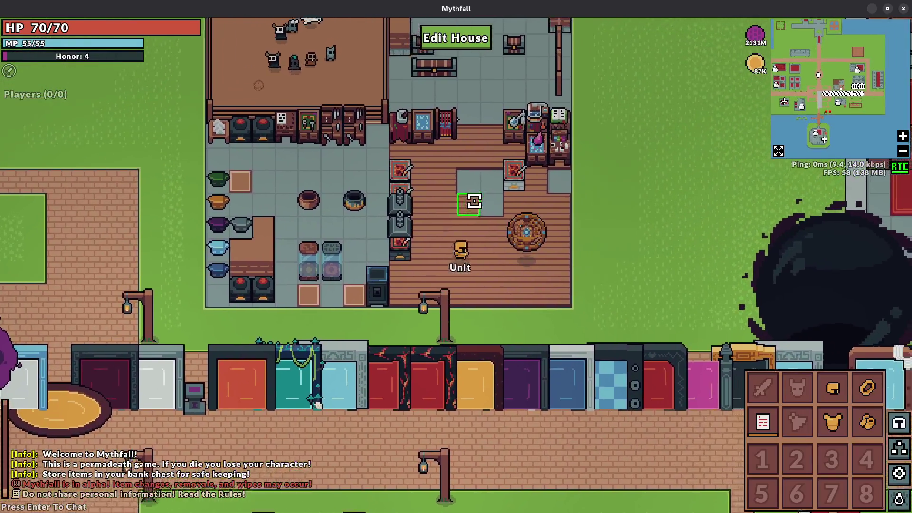
key(w)
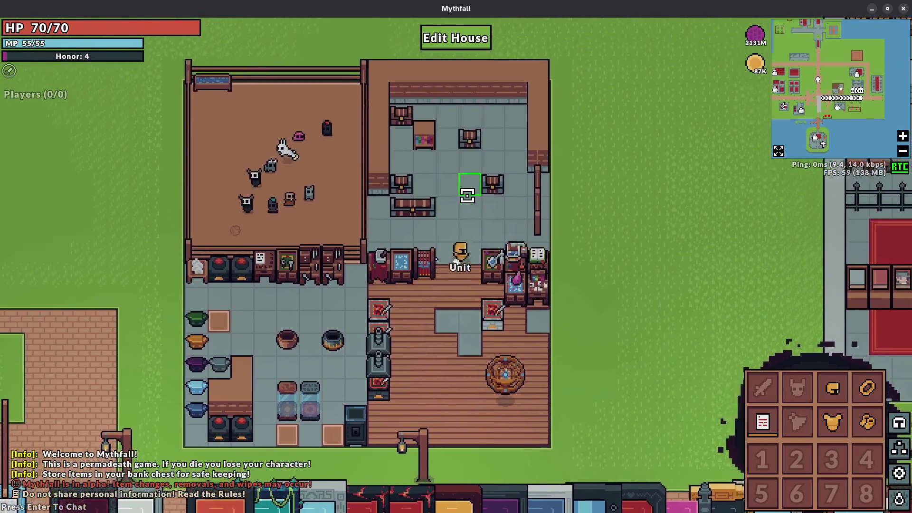
key(s)
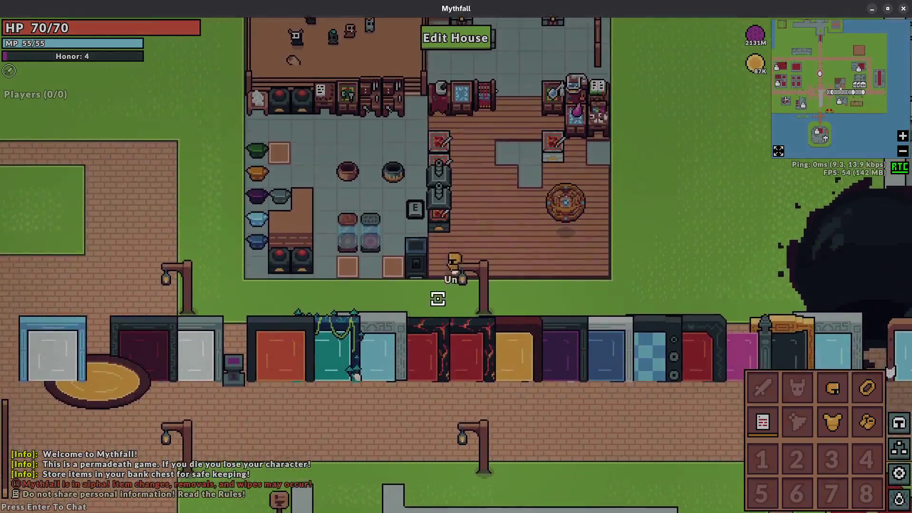
key(a)
key(s)
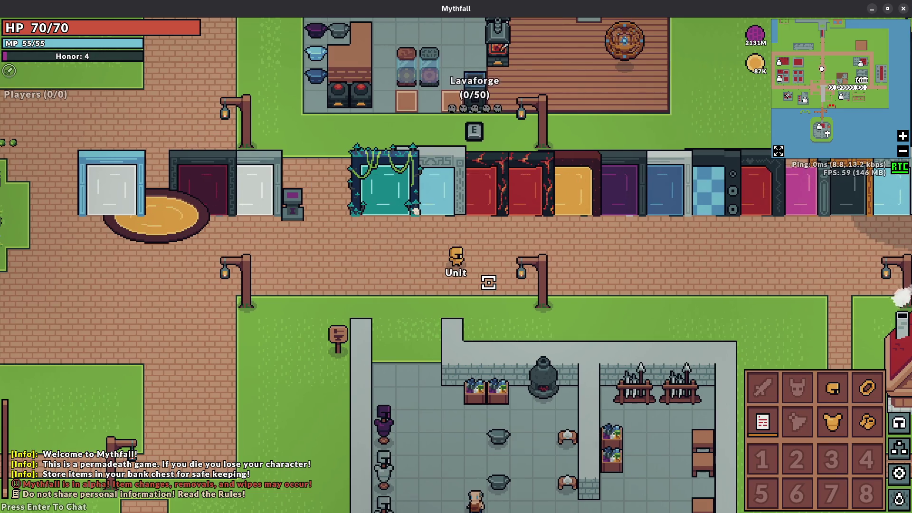
- Walk up and left past the portals, then back down-left, and leave the game
key(a)
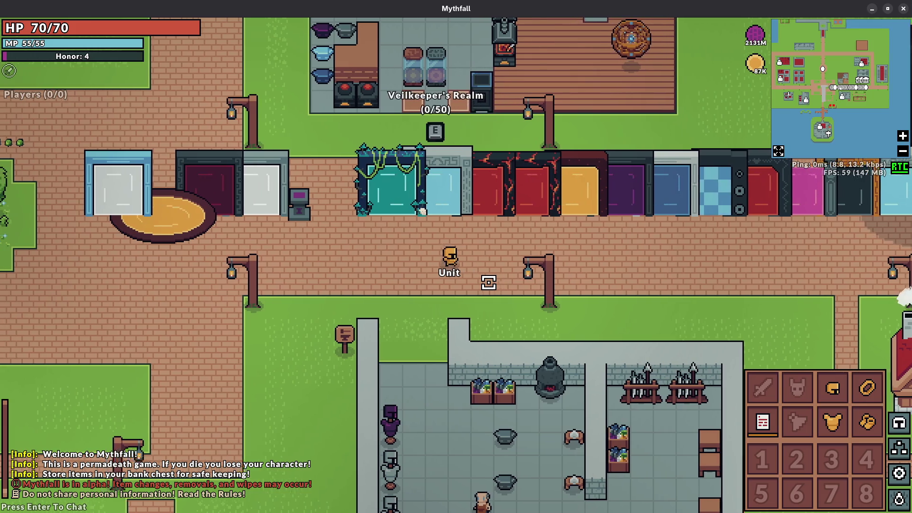
key(w)
key(w)
key(a)
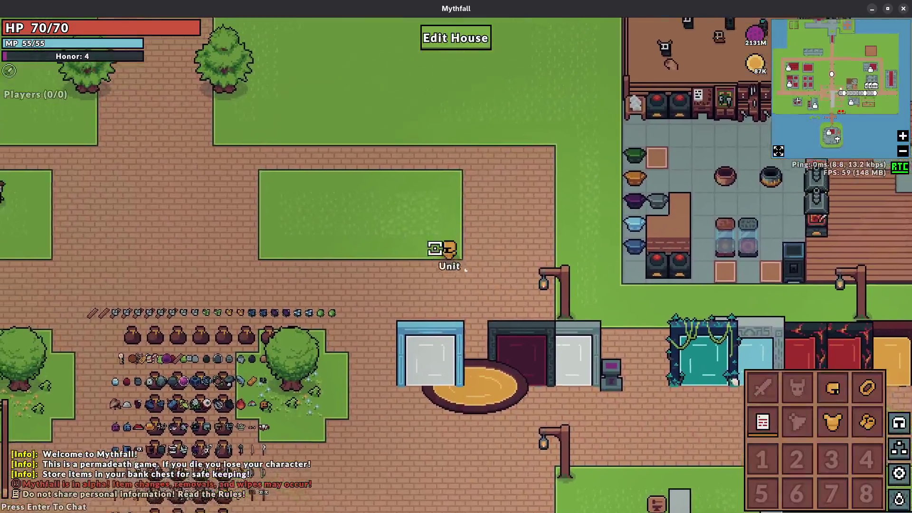
key(s)
key(a)
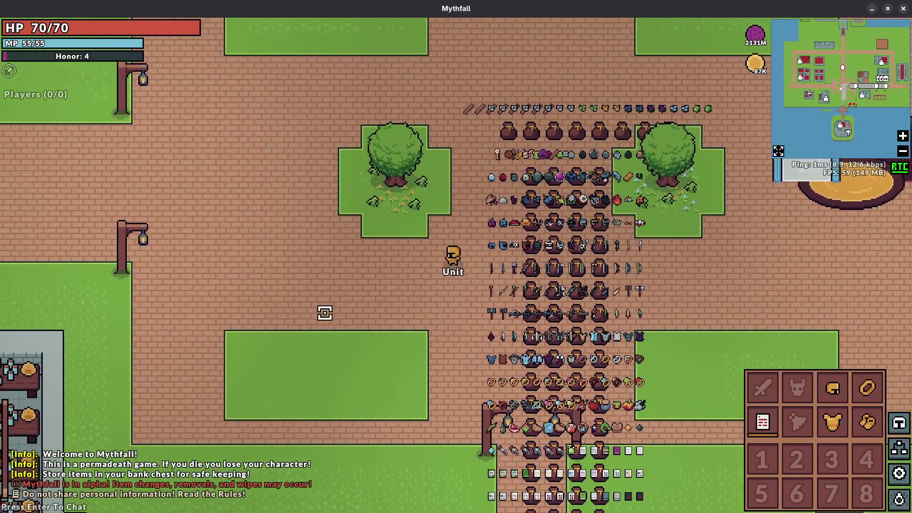
key(Escape)
click(213, 419)
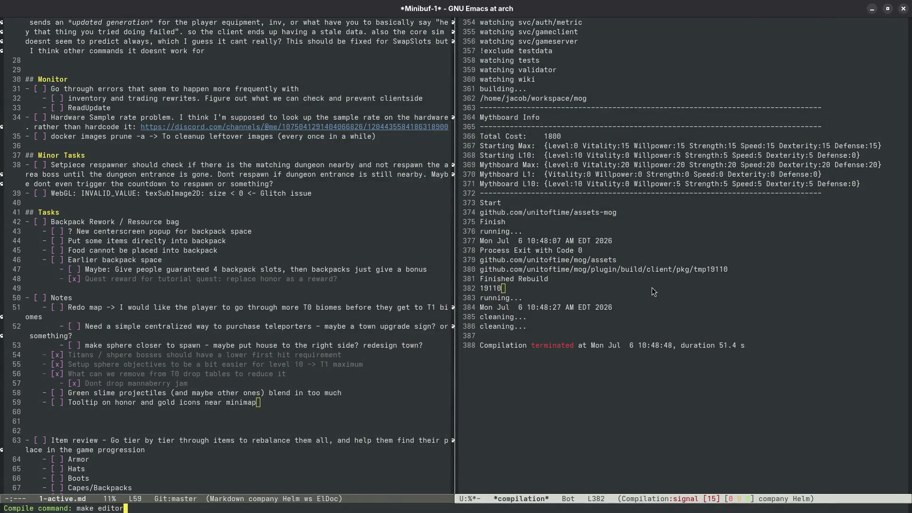
- Rerun the 'make editor' compile to rebuild and relaunch the map editor
key(g)
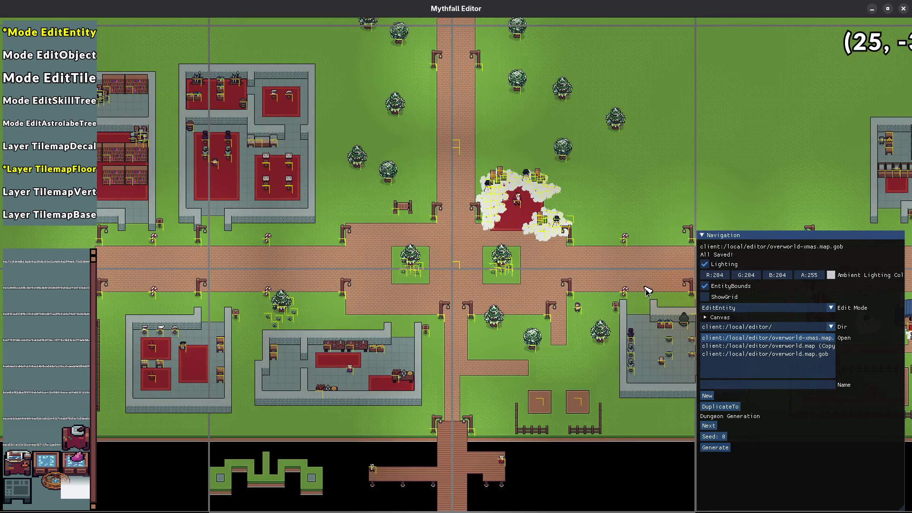
- Load overworld.map.gob from the map directory list
click(806, 328)
click(803, 334)
click(783, 353)
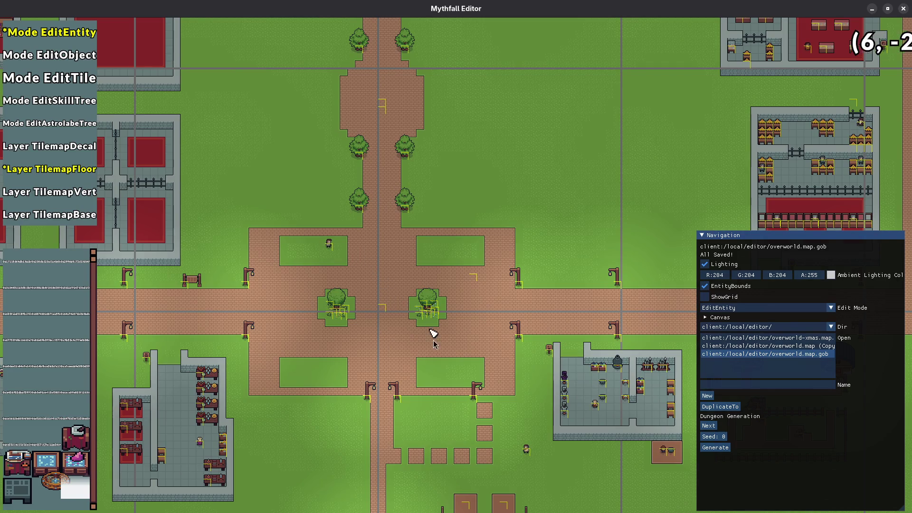
scroll(491, 343, up, 2)
scroll(451, 244, up, 2)
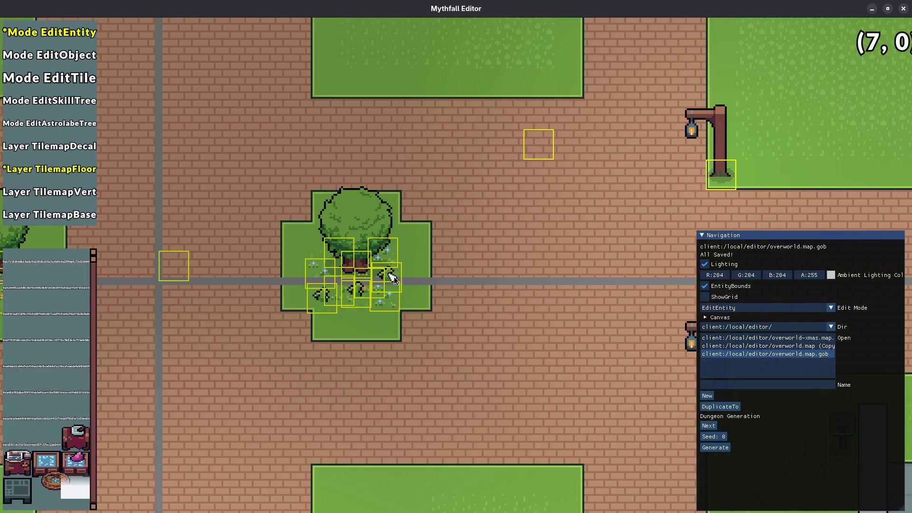
- In floor-tile mode, paint grass over the brick corners beside the tree patches and save the map
key(3)
click(477, 214)
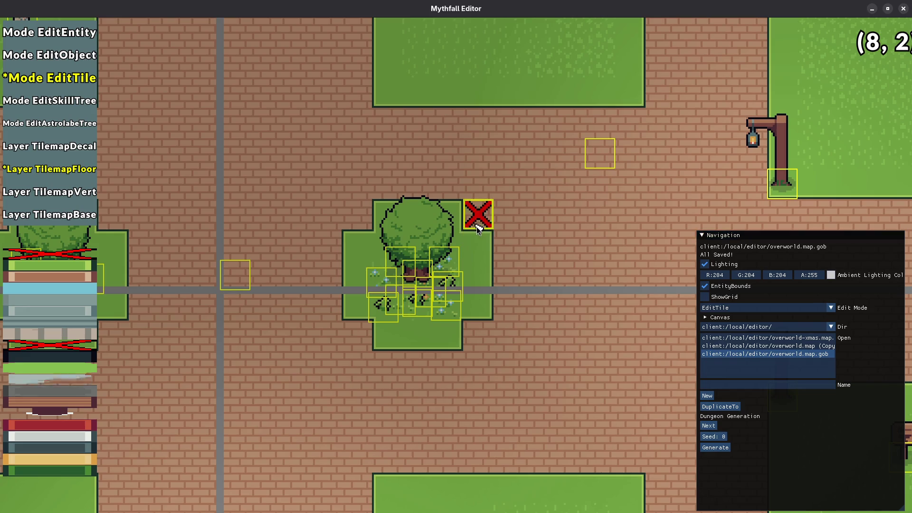
click(356, 214)
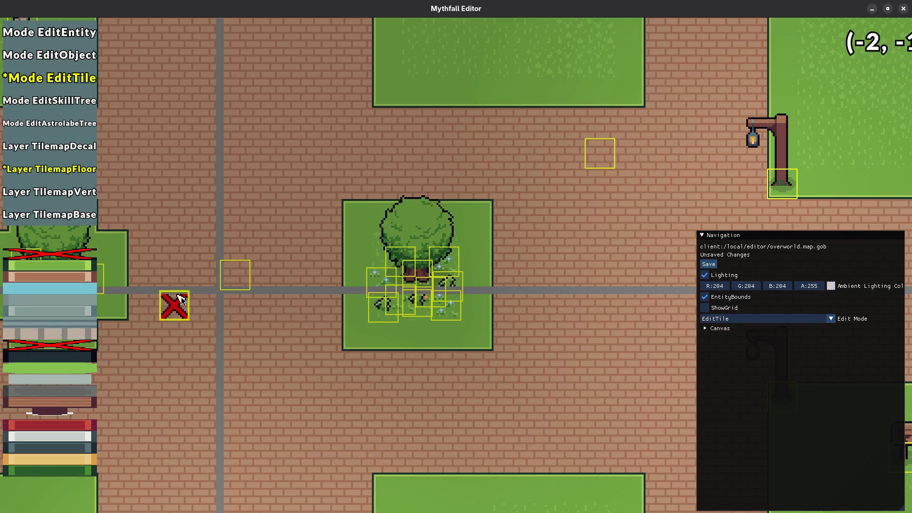
drag(175, 305, 439, 328)
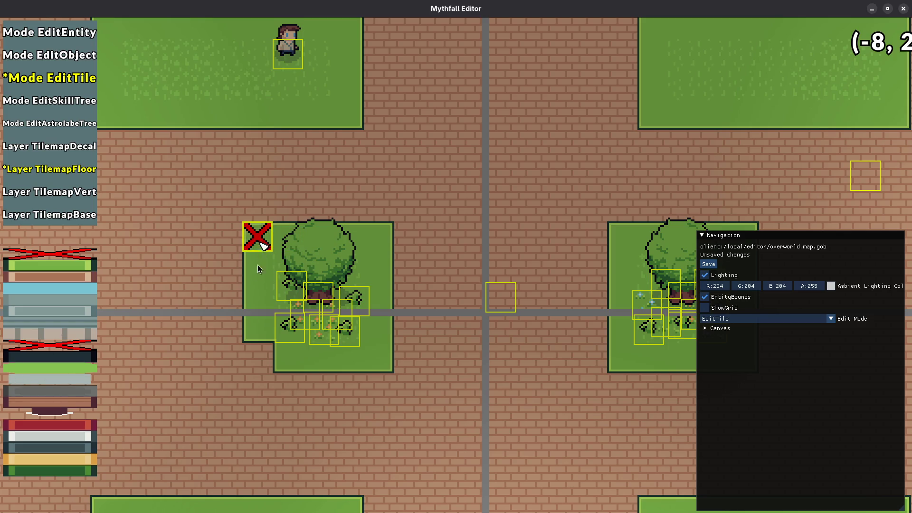
scroll(393, 367, down, 2)
scroll(394, 369, down, 1)
scroll(561, 366, up, 2)
key(ctrl+s)
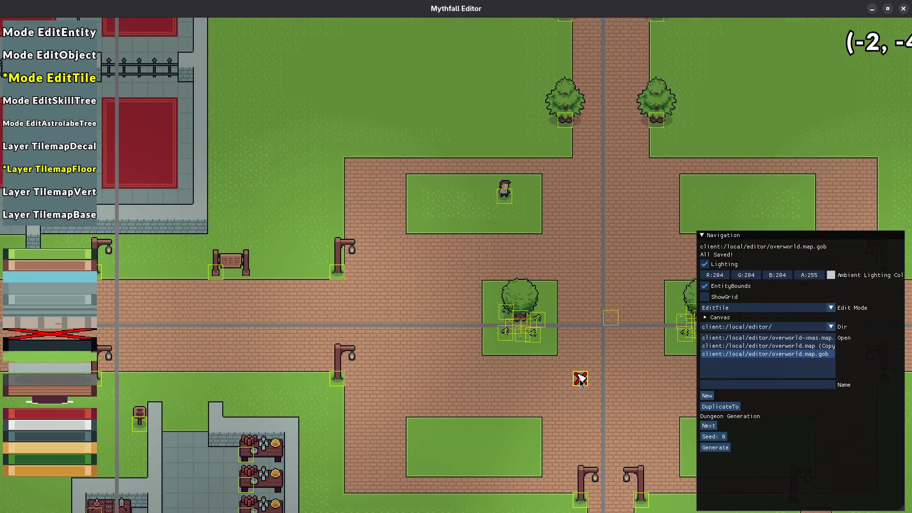
scroll(580, 377, down, 1)
- Look over the plaza, switch back to entity editing, and follow the tree-lined road north
mouse_move(527, 375)
mouse_down()
mouse_move(361, 380)
mouse_move(162, 300)
mouse_move(377, 338)
mouse_move(183, 234)
mouse_move(549, 362)
mouse_move(299, 308)
mouse_move(665, 389)
mouse_move(475, 460)
mouse_move(418, 304)
mouse_move(426, 337)
mouse_move(480, 334)
mouse_move(447, 429)
mouse_move(431, 380)
mouse_move(448, 401)
mouse_up()
drag(476, 448, 315, 332)
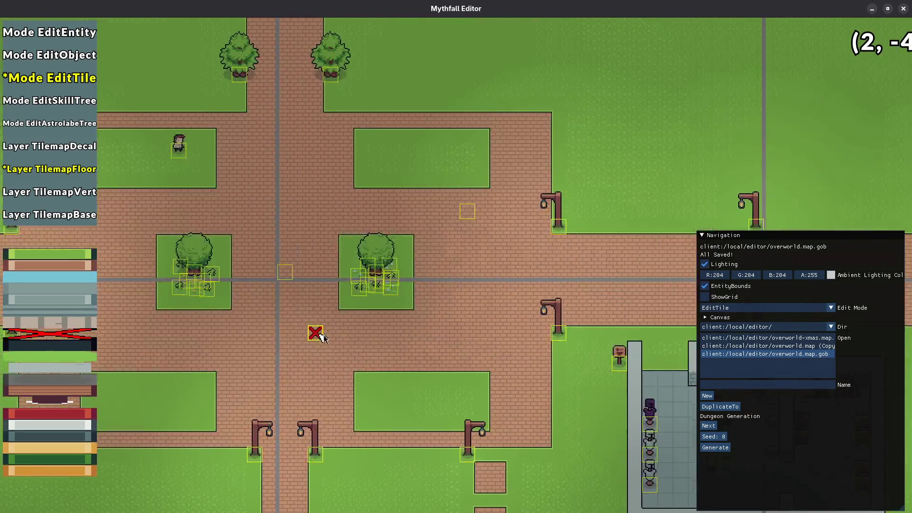
key(1)
mouse_move(466, 298)
mouse_down()
mouse_move(494, 378)
mouse_move(413, 332)
mouse_move(454, 337)
mouse_up()
key(w)
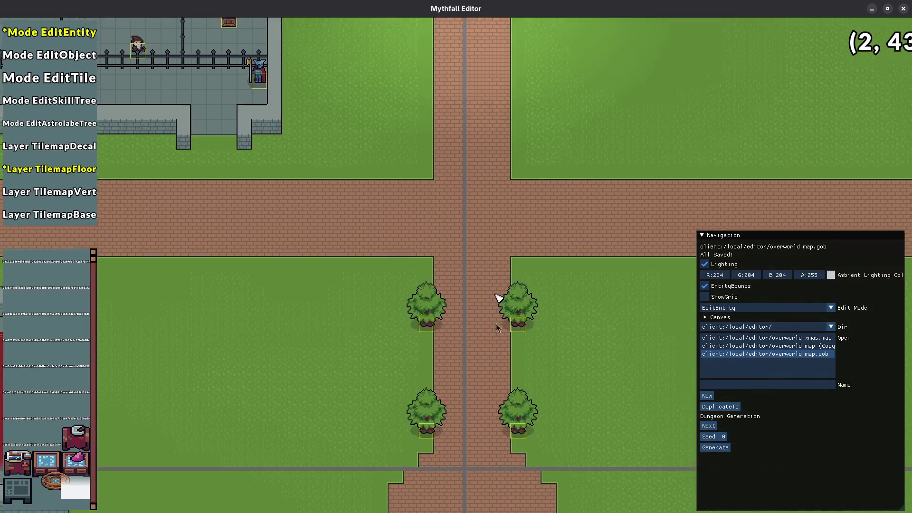
- Pan south from the castle road to frame the plaza's edits, then close Mythfall Editor with Alt+F4
key(s)
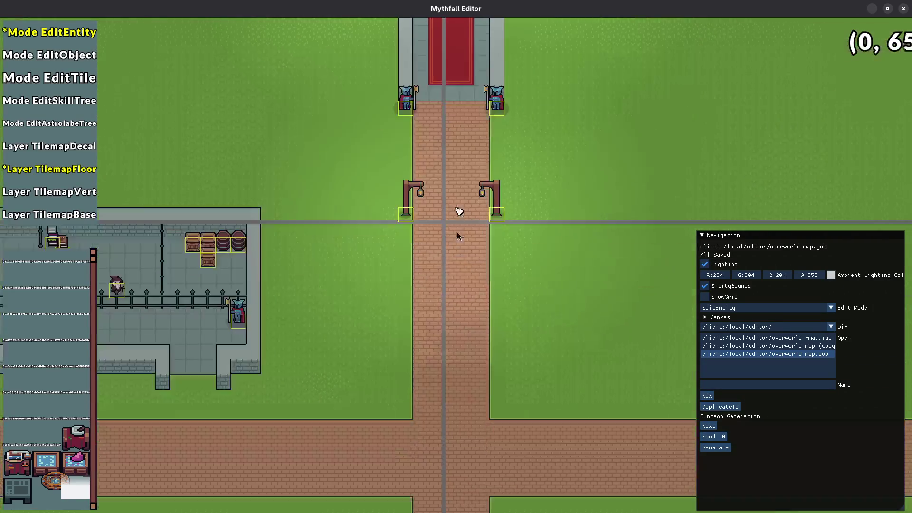
key(s)
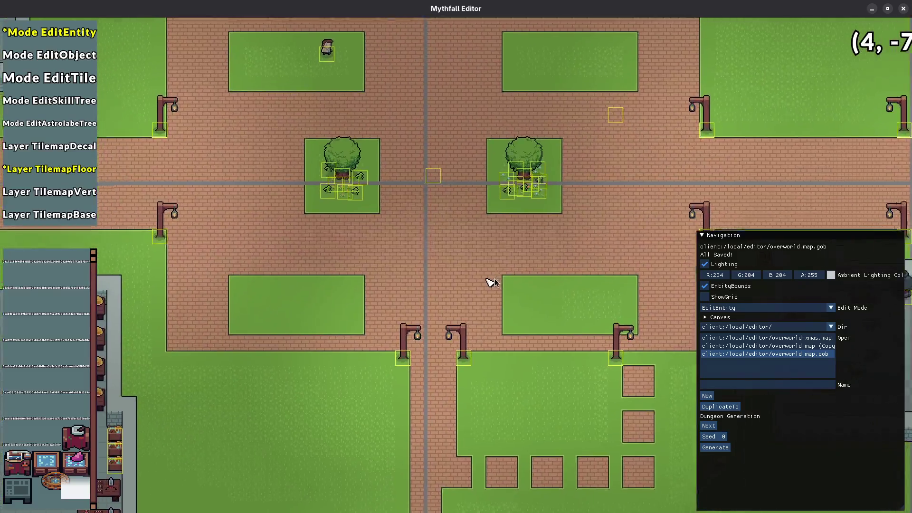
mouse_move(486, 279)
mouse_down()
mouse_move(496, 281)
mouse_move(448, 372)
mouse_up()
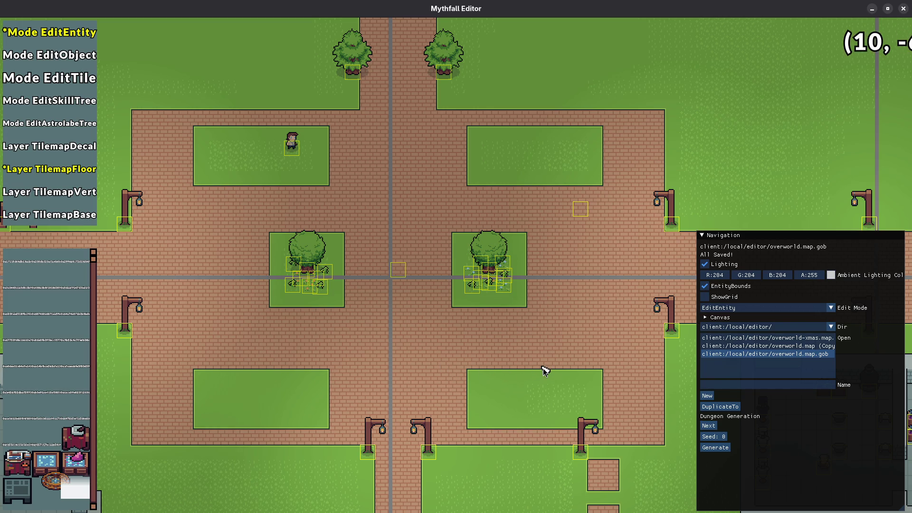
mouse_move(451, 340)
mouse_down()
mouse_move(452, 386)
mouse_move(451, 336)
mouse_move(465, 322)
mouse_up()
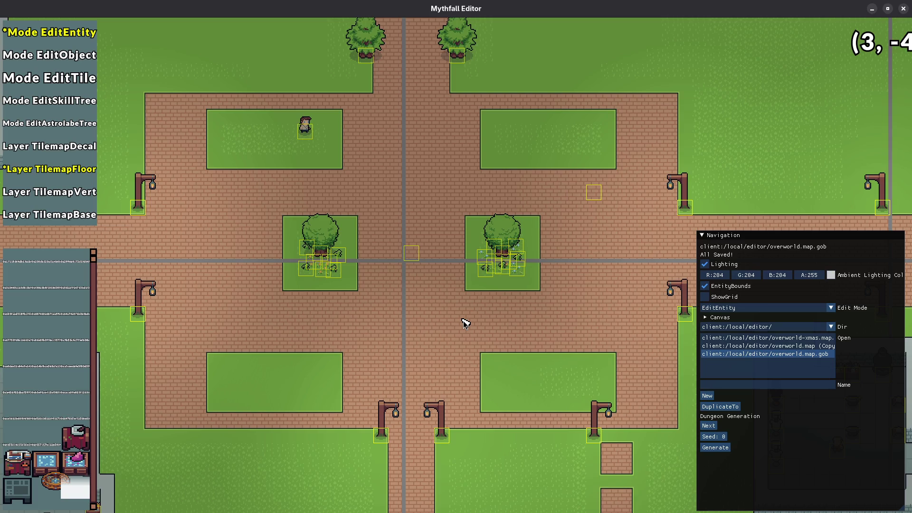
mouse_move(480, 370)
mouse_down()
mouse_move(509, 421)
mouse_move(464, 367)
mouse_move(482, 382)
mouse_move(468, 405)
mouse_move(494, 405)
mouse_move(444, 378)
mouse_move(541, 395)
mouse_move(508, 390)
mouse_up()
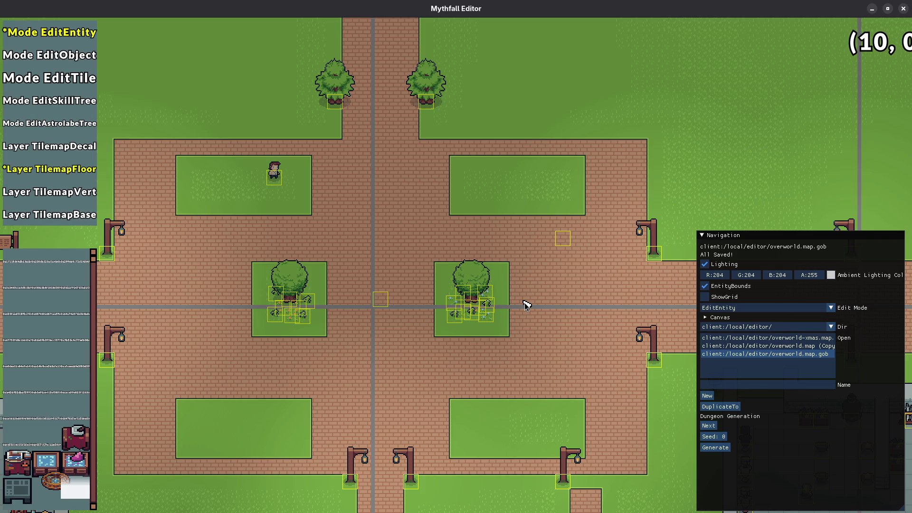
key(alt+F4)
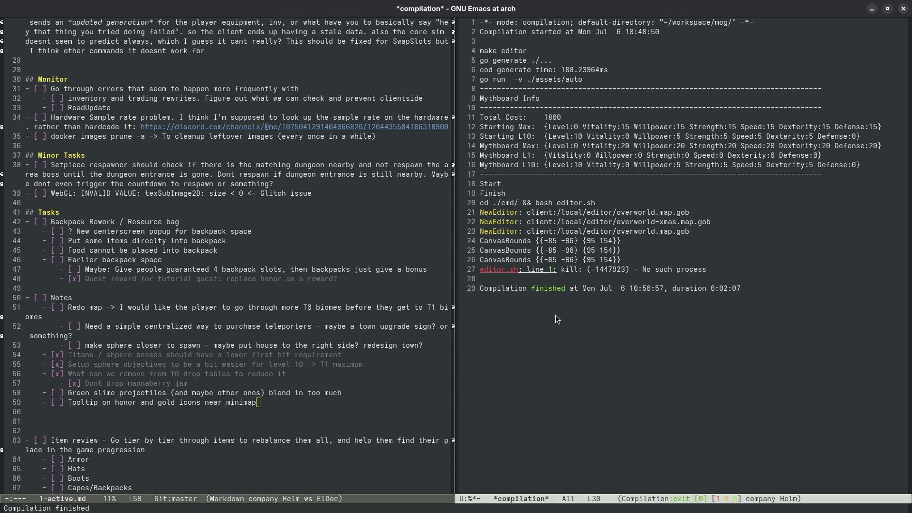
- In magit-status, stage the bestiary, item and remaining unstaged .db database files
key(ctrl+x)
key(g)
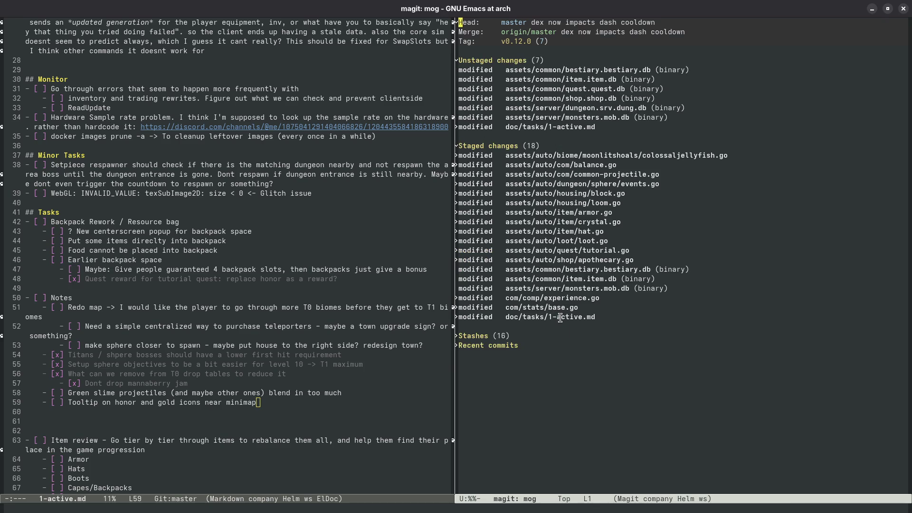
click(597, 70)
key(s)
key(s)
key(s)
key(s)
key(s)
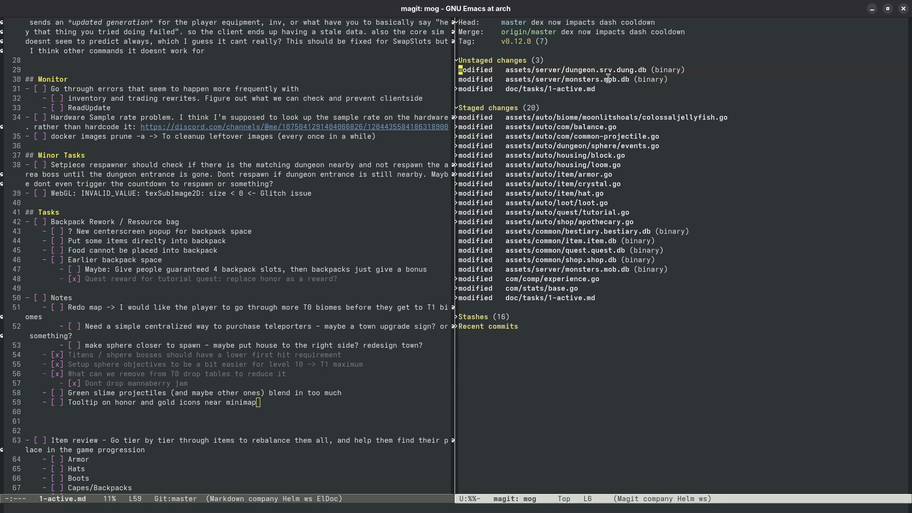
key(Tab)
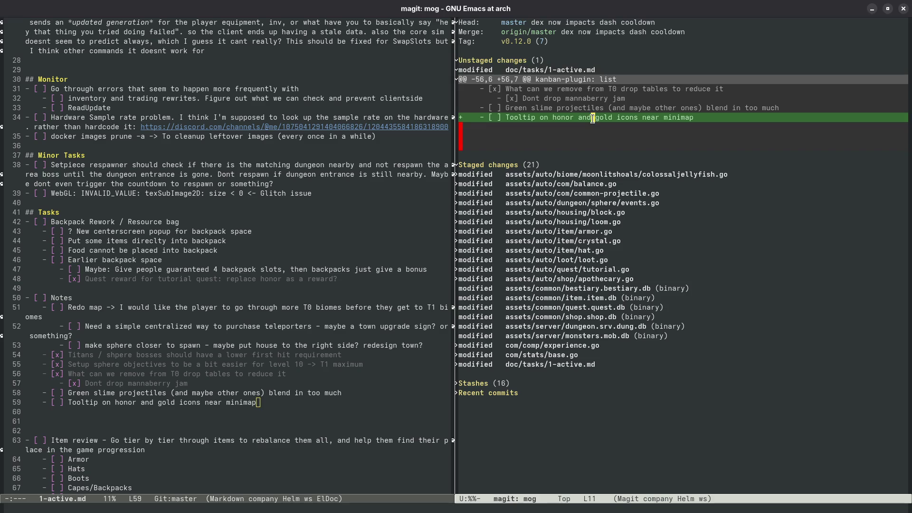
- Stage the 1-active.md task list hunk and open loot.go at the SlimeResource table
key(s)
key(Return)
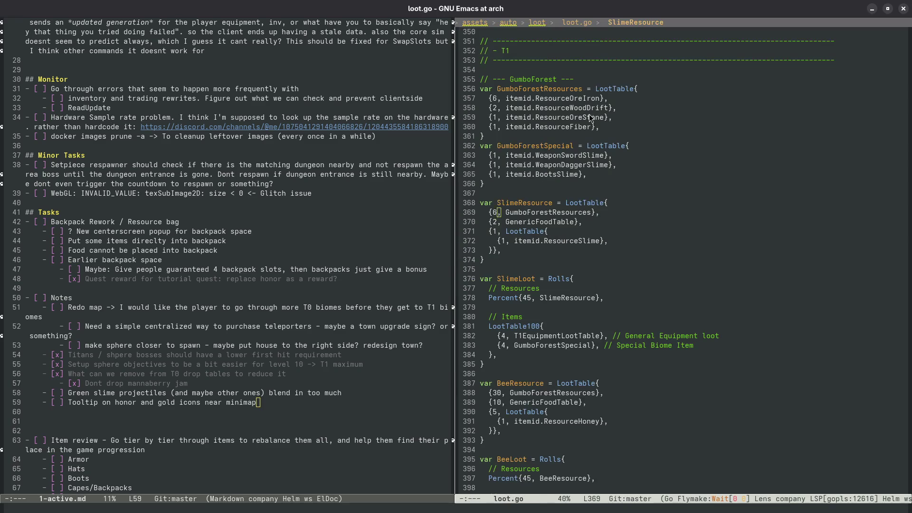
key(super)
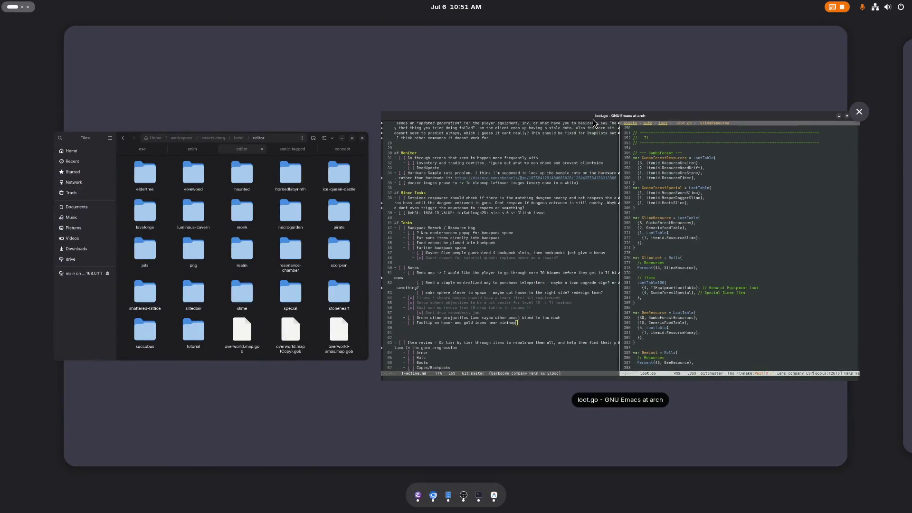
- Review the SlimeResource and SlimeLoot tables in loot.go, then rerun the 'make editor' build
click(469, 214)
click(568, 262)
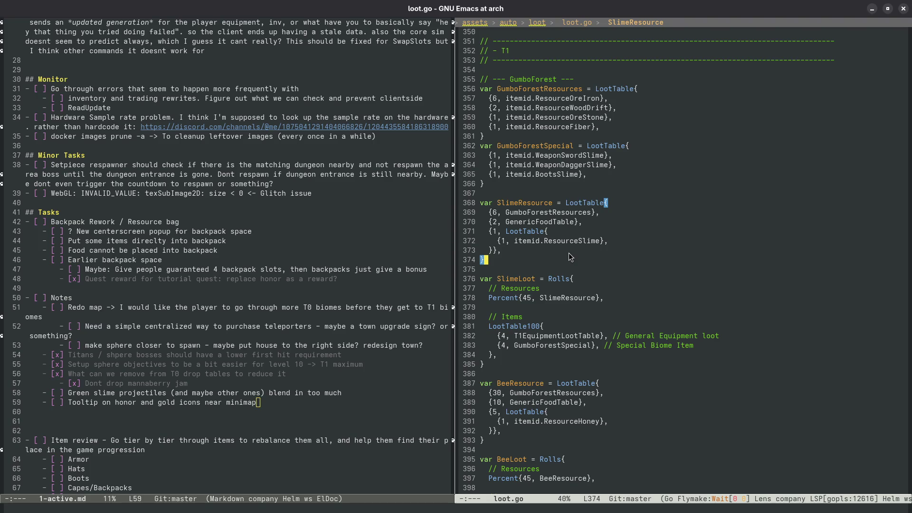
click(592, 269)
scroll(616, 309, up, 2)
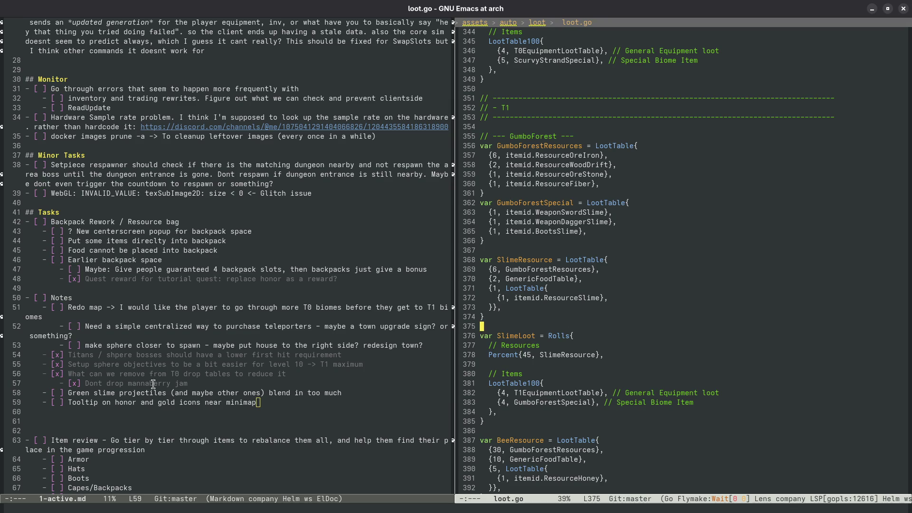
click(625, 356)
key(super)
key(super)
key(F5)
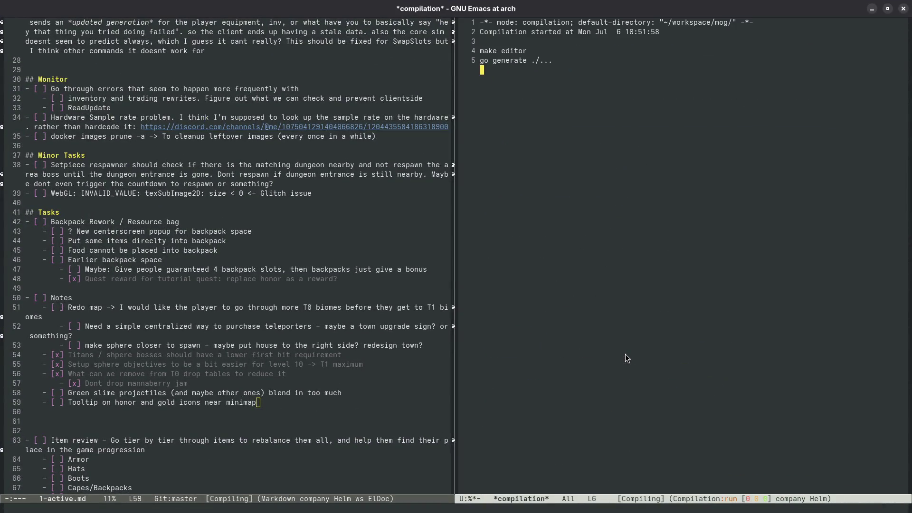
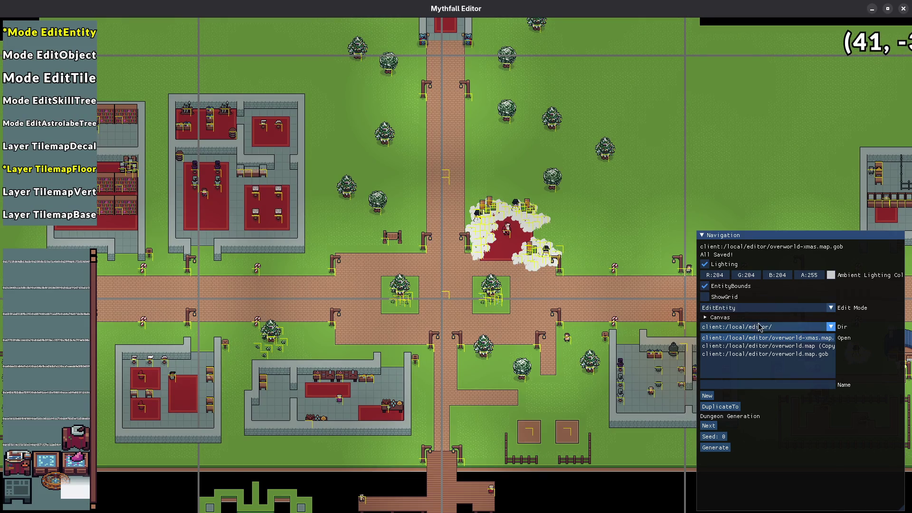
- Load overworld.map.gob in place of overworld-xmas.map.gob
click(765, 310)
click(764, 320)
click(744, 354)
- Survey the loaded map from the central plaza westward toward the town's buildings
drag(515, 266, 495, 372)
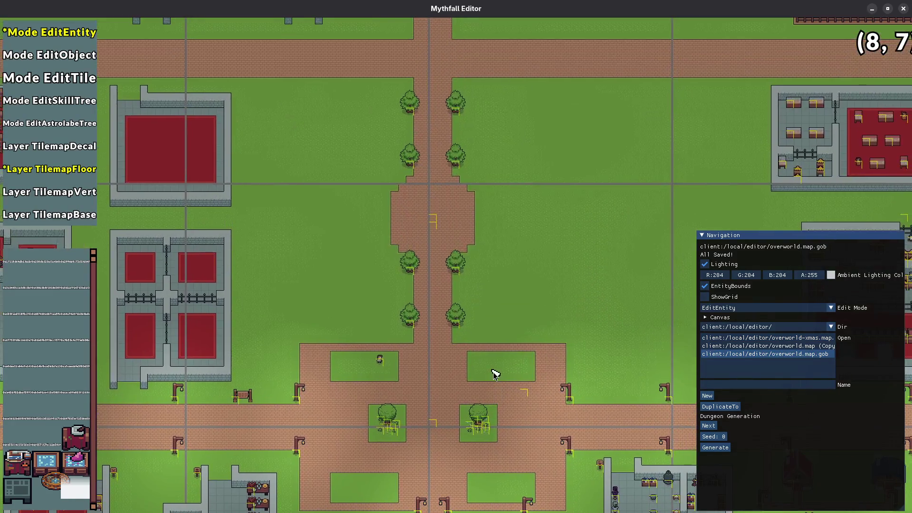
scroll(514, 295, down, 2)
scroll(529, 432, up, 2)
mouse_move(529, 432)
mouse_down()
mouse_move(503, 281)
mouse_move(537, 201)
mouse_up()
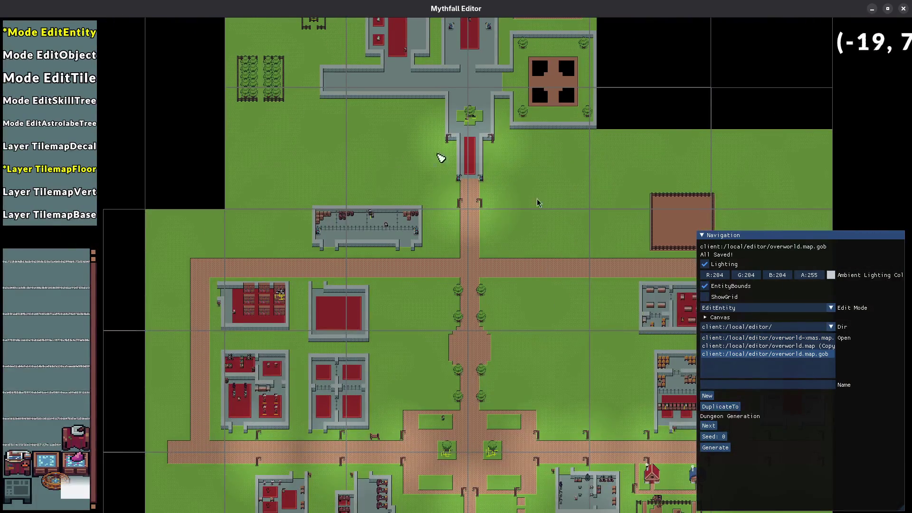
drag(517, 351, 505, 265)
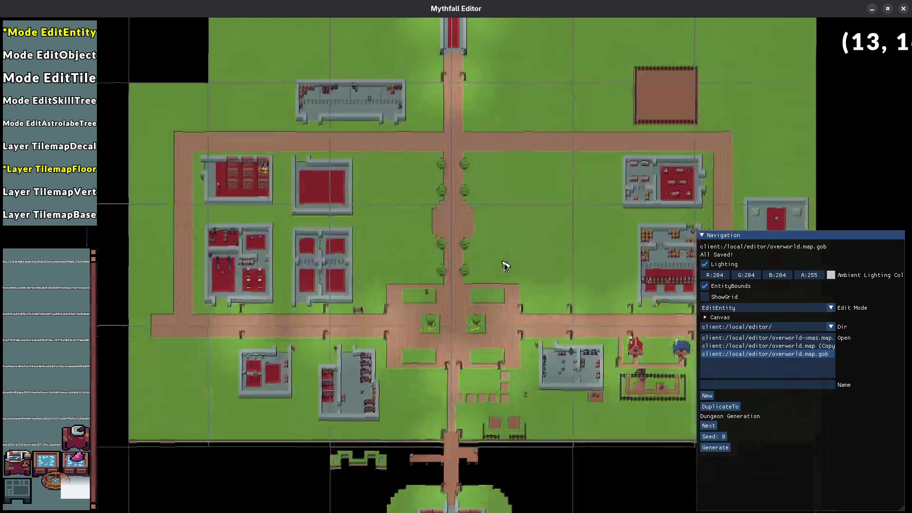
scroll(515, 343, up, 2)
drag(514, 342, 393, 336)
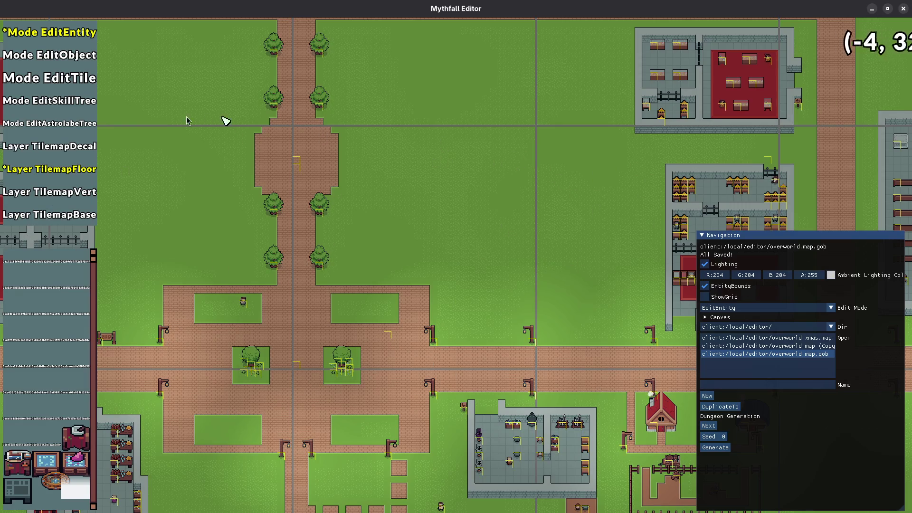
drag(302, 413, 451, 439)
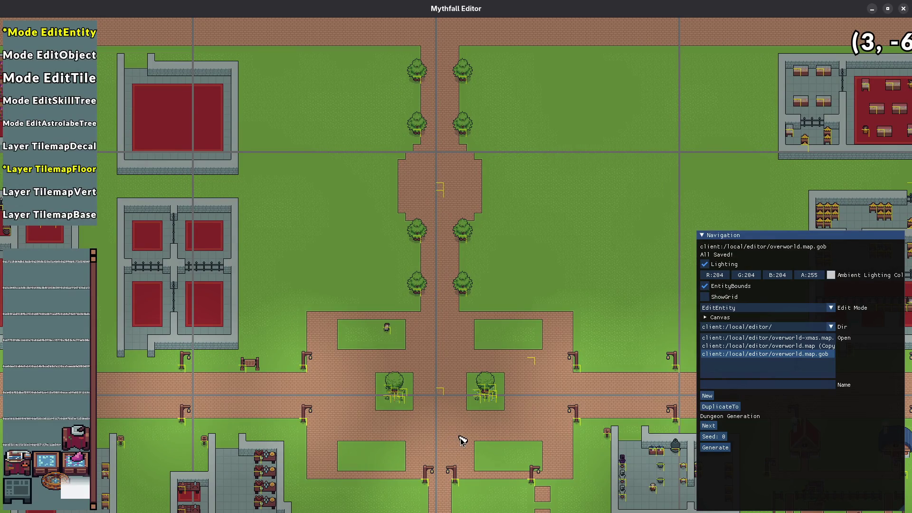
mouse_move(368, 436)
mouse_down()
mouse_move(565, 434)
mouse_move(441, 389)
mouse_up()
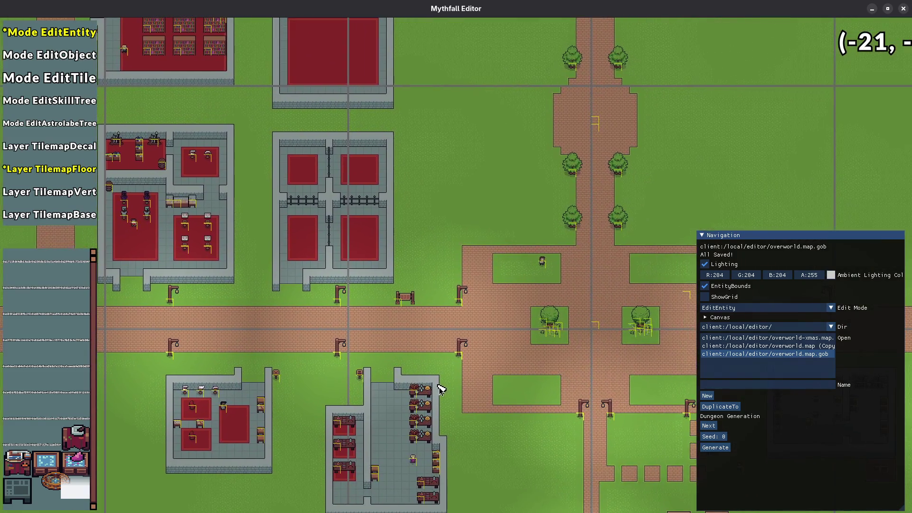
drag(301, 364, 446, 355)
- Pan the view north past the pond to the map's northern edge
key(s)
key(d)
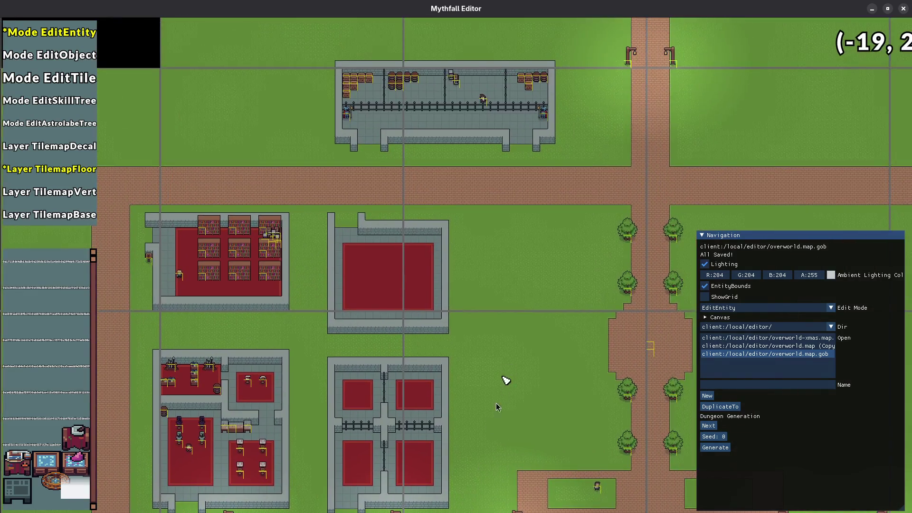
key(w)
key(a)
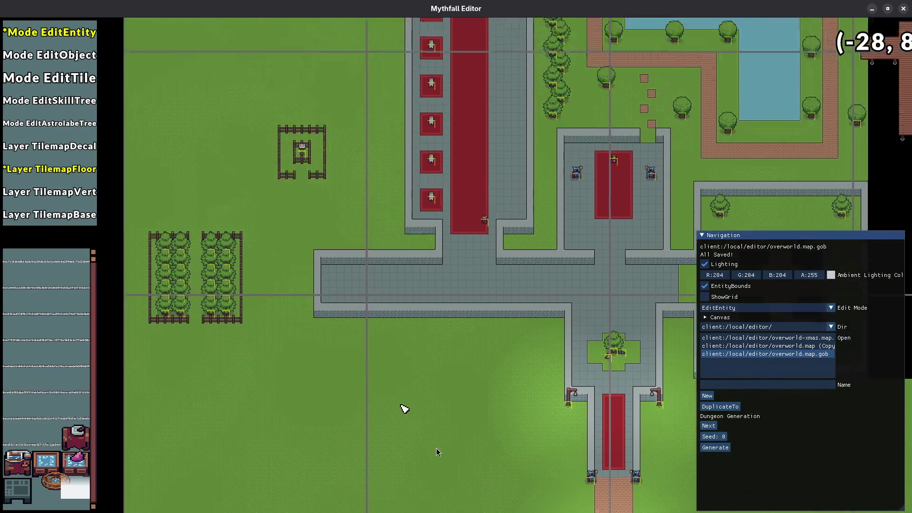
key(d)
key(s)
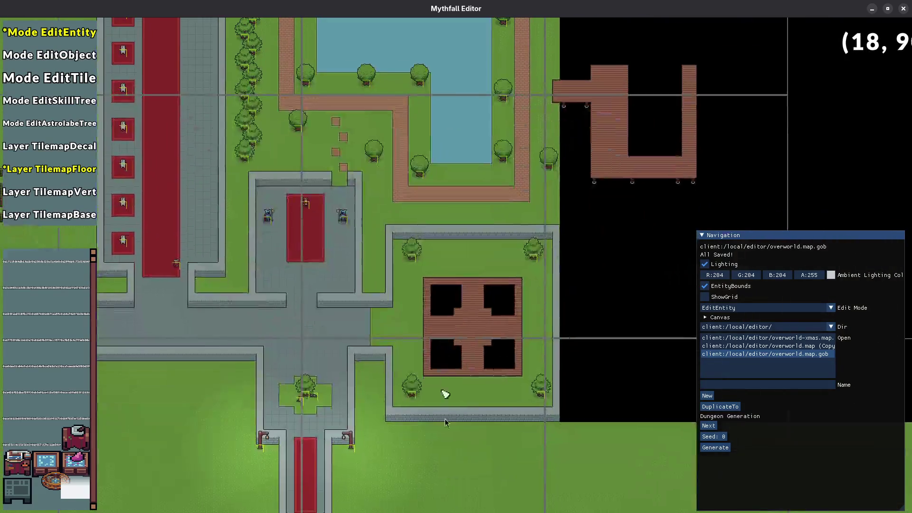
key(w)
key(a)
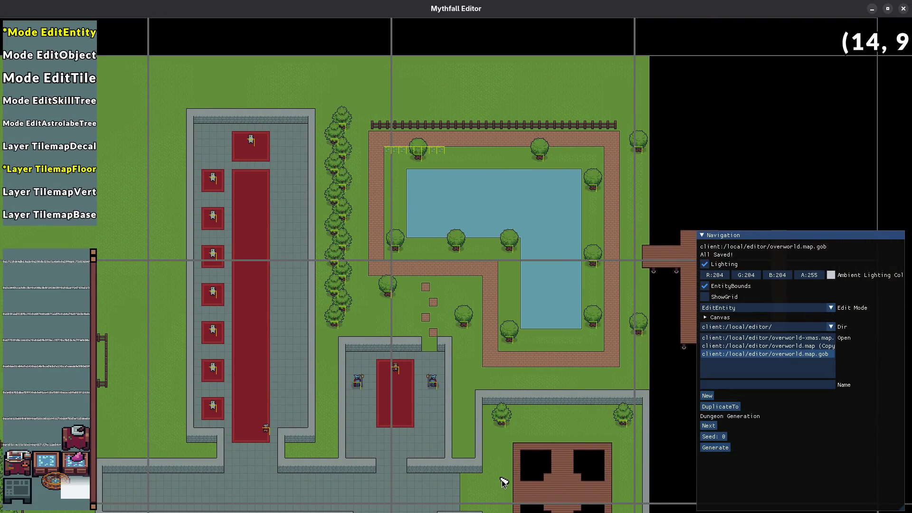
key(w)
key(a)
- Pan back east along the road to centre the fenced dirt plot
key(d)
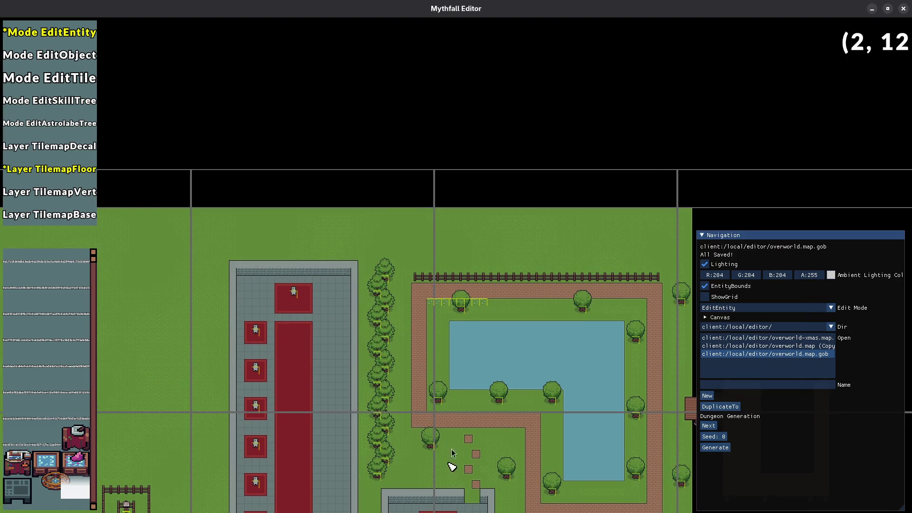
key(s)
key(s)
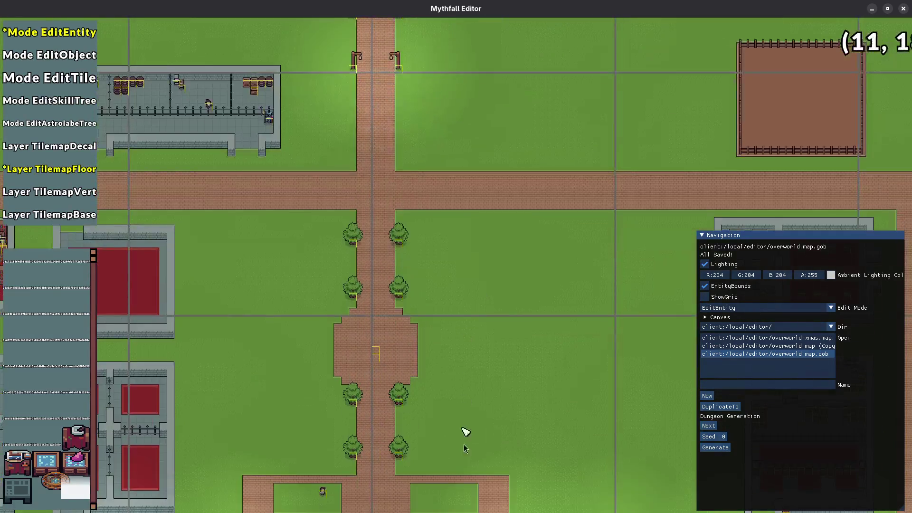
key(d)
key(w)
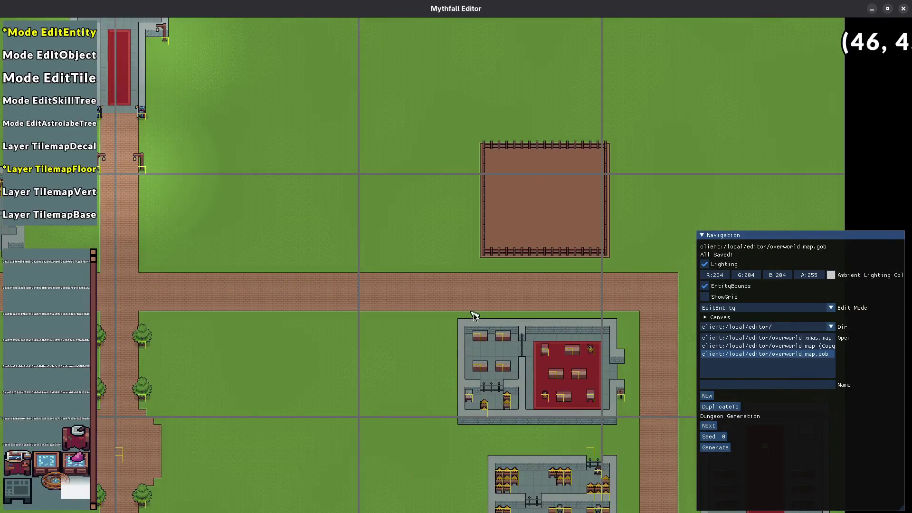
key(d)
key(w)
key(a)
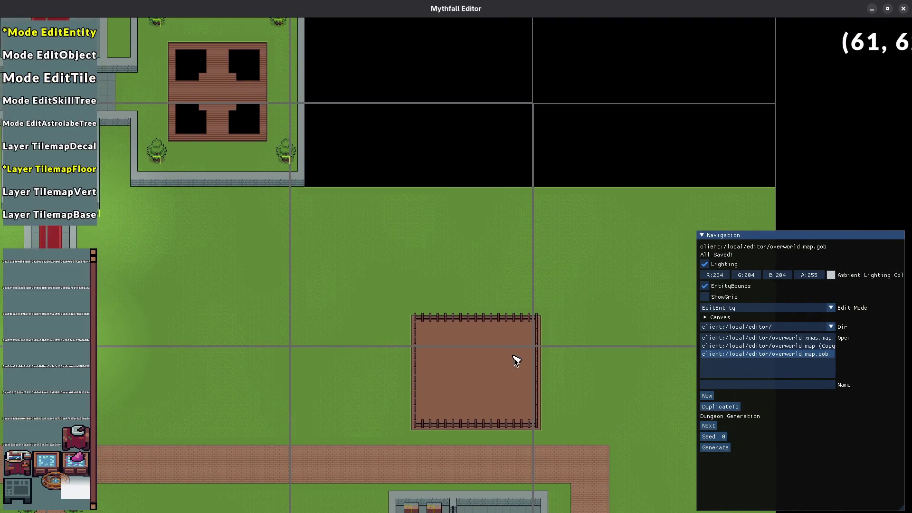
- Paint grass over the fenced dirt plot, erase its fence, and save the map
key(3)
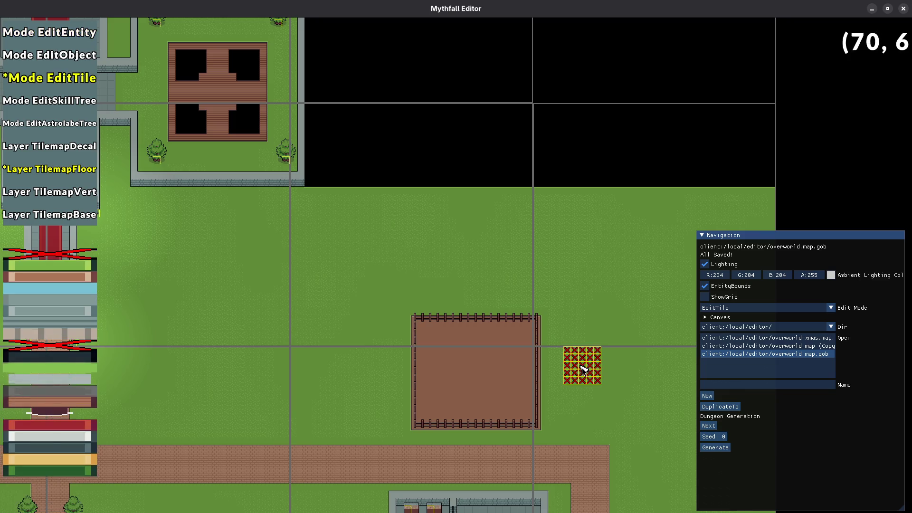
mouse_move(487, 338)
mouse_down()
mouse_move(380, 348)
mouse_move(427, 376)
mouse_move(448, 407)
mouse_move(574, 366)
mouse_up()
key(2)
mouse_move(535, 327)
mouse_down()
mouse_move(377, 350)
mouse_move(521, 423)
mouse_up()
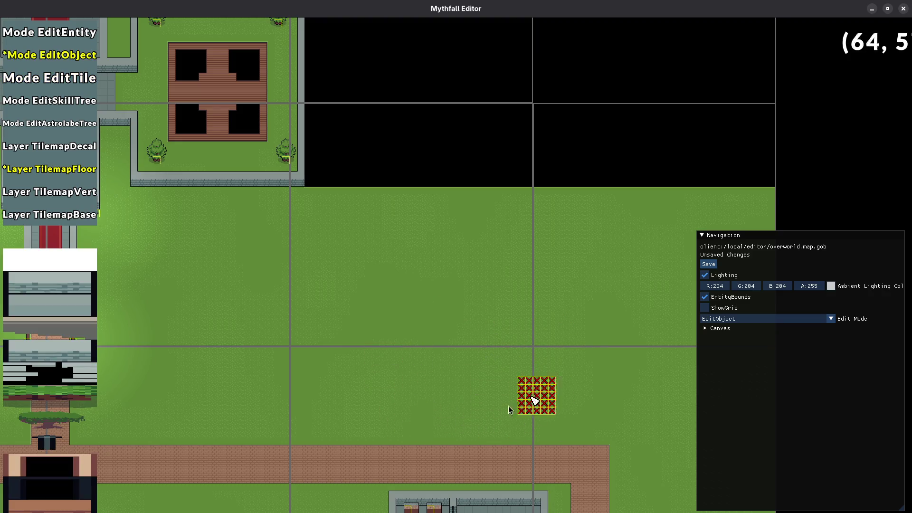
key(ctrl+s)
- Pan back toward the town square and switch to entity editing mode
scroll(429, 332, down, 3)
key(s)
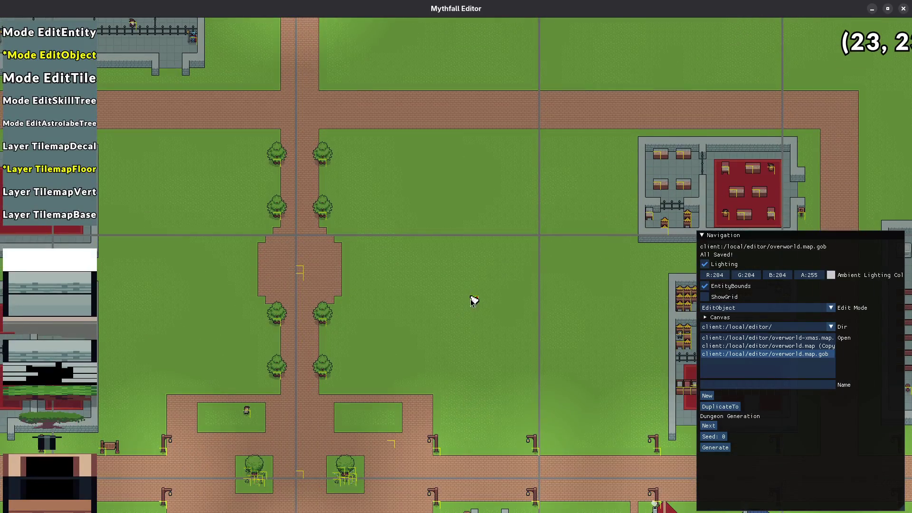
scroll(523, 315, down, 2)
scroll(522, 316, up, 5)
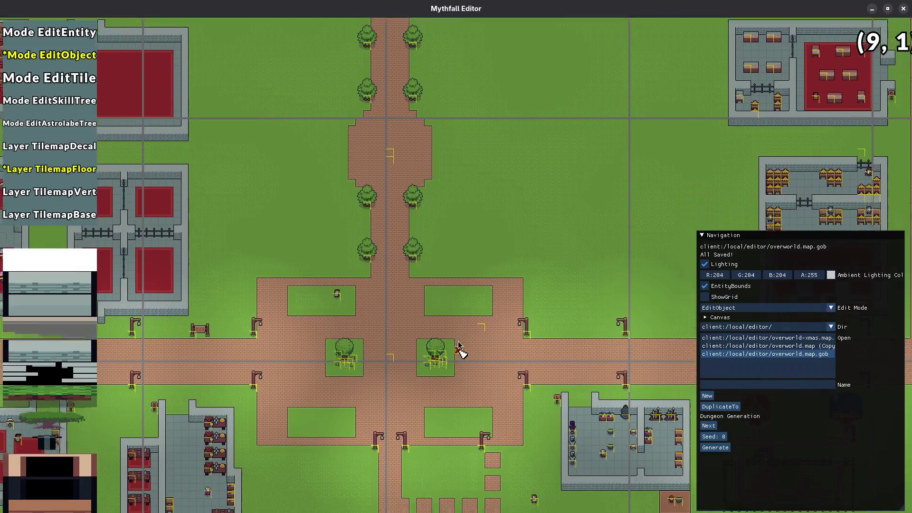
key(1)
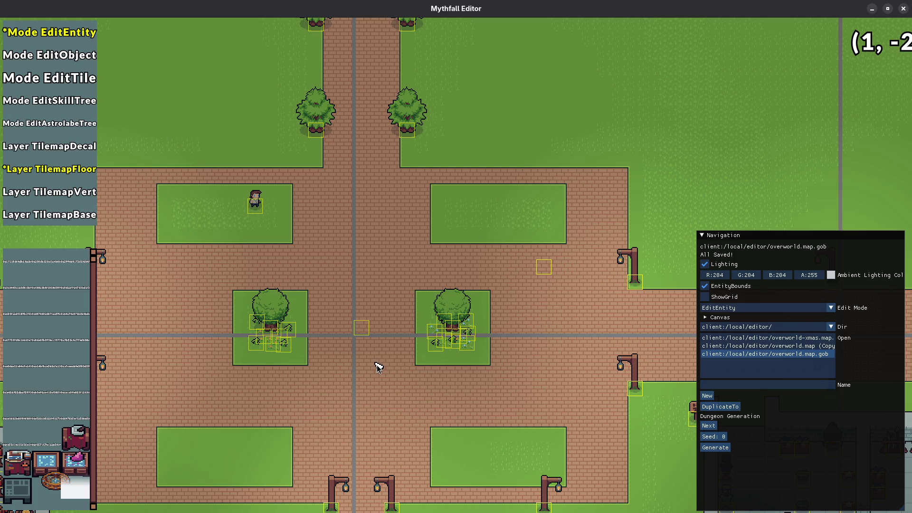
mouse_move(392, 356)
mouse_down()
mouse_move(533, 383)
mouse_move(542, 321)
mouse_up()
drag(318, 302, 533, 305)
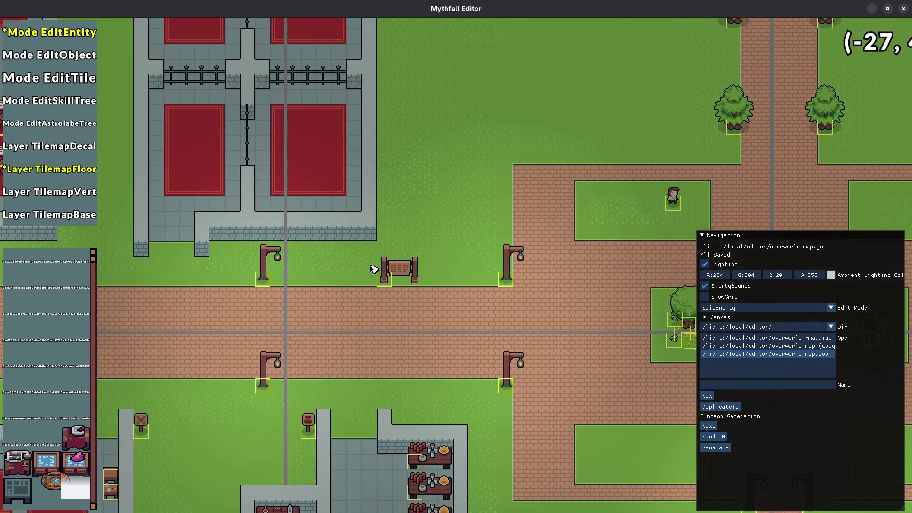
click(399, 272)
mouse_move(429, 299)
mouse_down()
mouse_move(417, 362)
mouse_move(513, 387)
mouse_up()
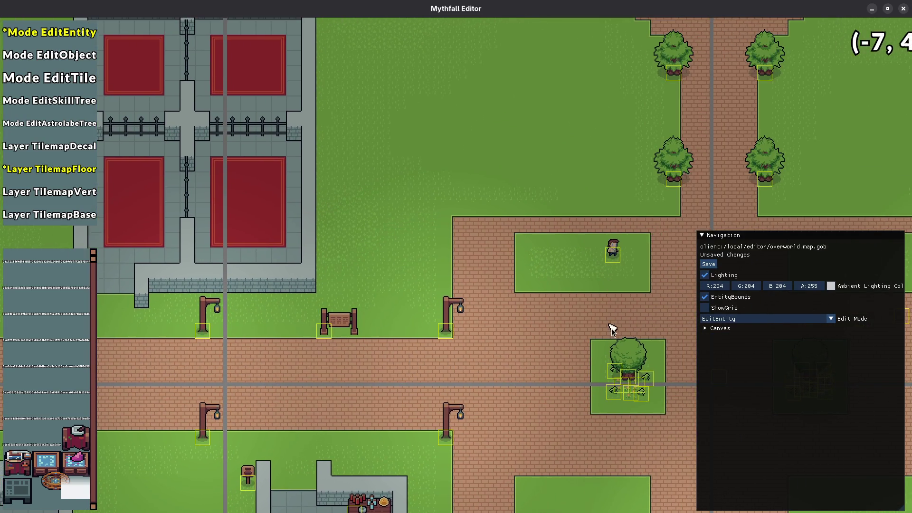
drag(611, 330, 403, 400)
mouse_move(336, 421)
mouse_down()
mouse_move(384, 437)
mouse_move(473, 405)
mouse_move(411, 457)
mouse_move(465, 376)
mouse_move(351, 451)
mouse_move(505, 314)
mouse_move(358, 361)
mouse_move(571, 280)
mouse_move(526, 391)
mouse_move(502, 402)
mouse_move(406, 391)
mouse_move(401, 369)
mouse_move(433, 427)
mouse_move(428, 331)
mouse_up()
drag(478, 397, 453, 364)
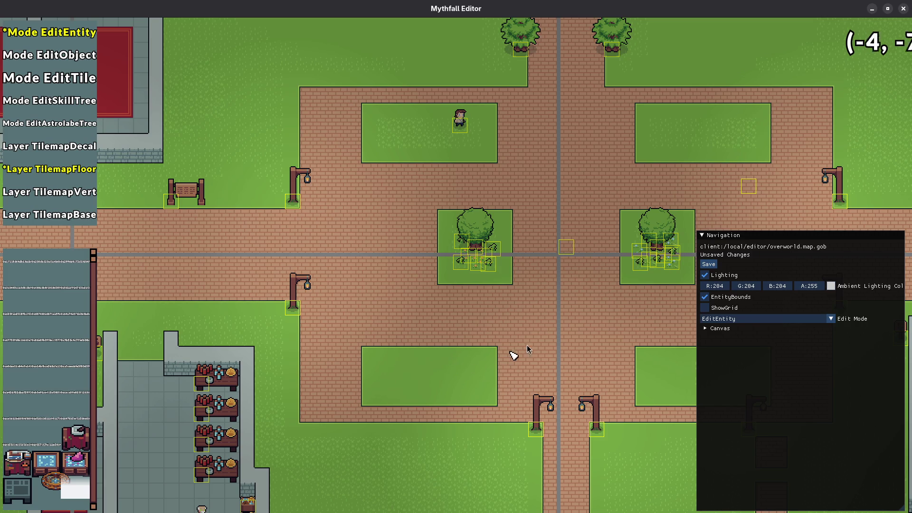
drag(520, 353, 499, 427)
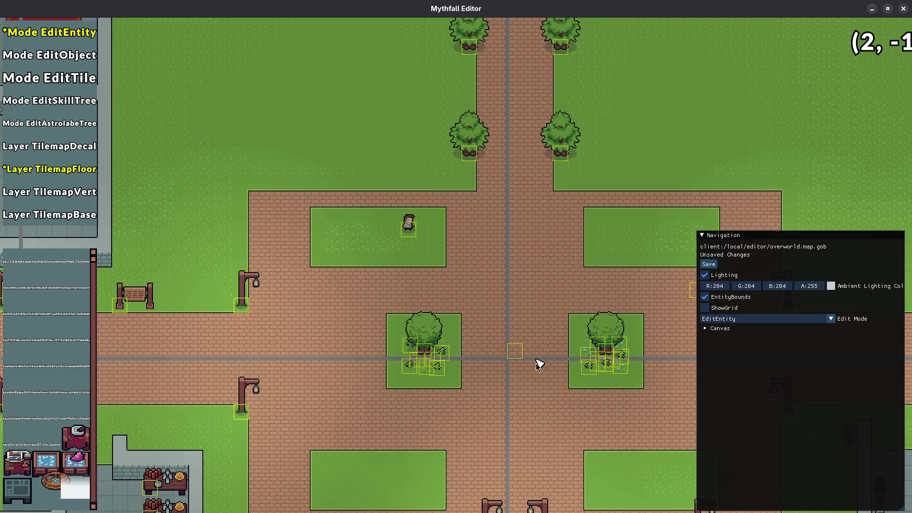
mouse_move(545, 382)
mouse_down()
mouse_move(399, 370)
mouse_move(449, 305)
mouse_move(464, 387)
mouse_move(503, 309)
mouse_move(493, 482)
mouse_move(480, 482)
mouse_up()
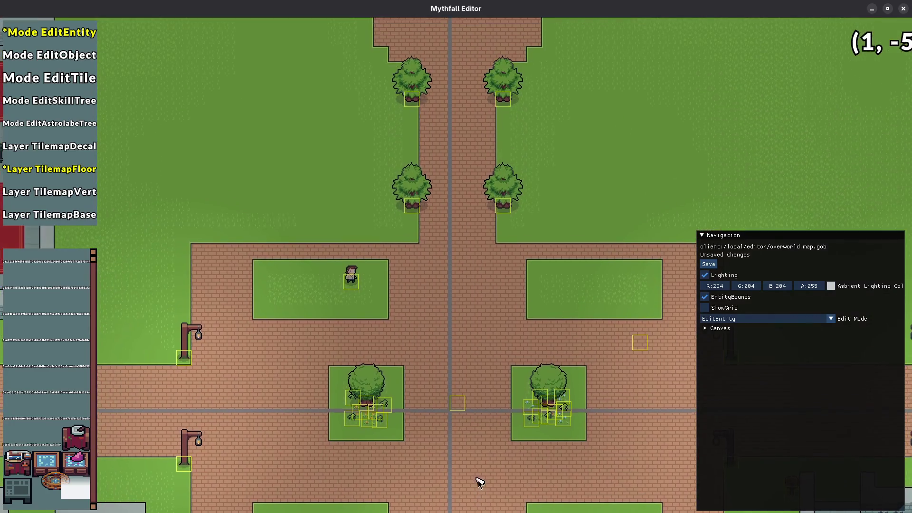
scroll(478, 438, down, 3)
mouse_move(463, 286)
mouse_down()
mouse_move(456, 313)
mouse_move(477, 397)
mouse_move(473, 469)
mouse_move(469, 323)
mouse_move(457, 308)
mouse_up()
scroll(473, 469, up, 3)
scroll(472, 411, up, 3)
scroll(475, 447, down, 3)
mouse_move(320, 269)
mouse_down()
mouse_move(408, 318)
mouse_move(545, 433)
mouse_up()
mouse_move(370, 309)
mouse_down()
mouse_move(452, 346)
mouse_move(478, 393)
mouse_up()
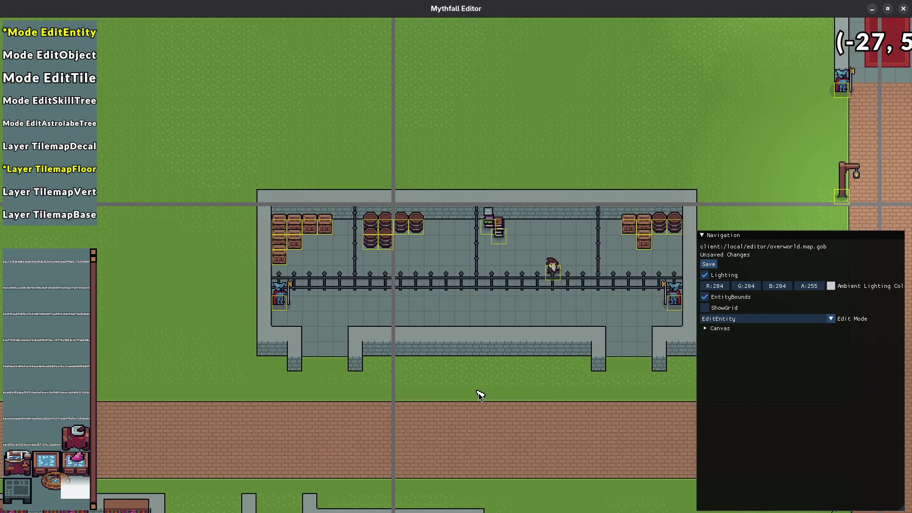
key(ctrl+s)
key(Right)
key(Down)
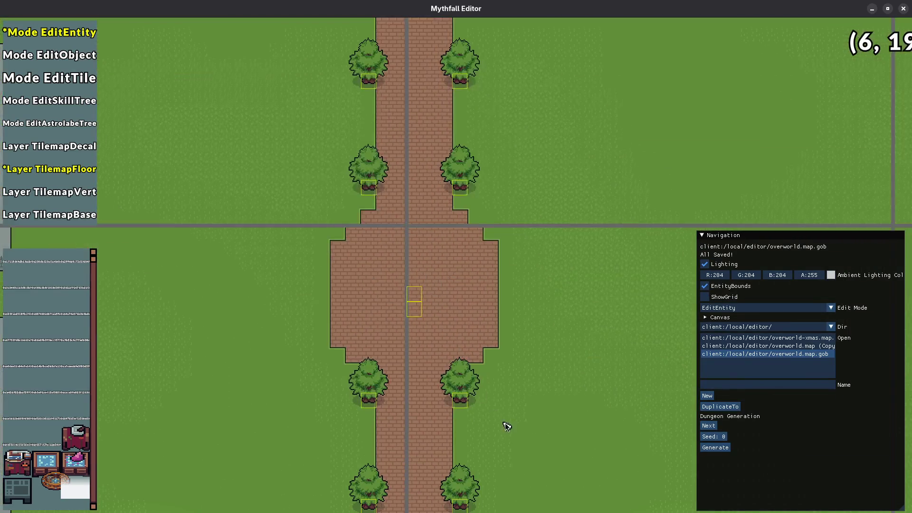
key(Right)
key(Down)
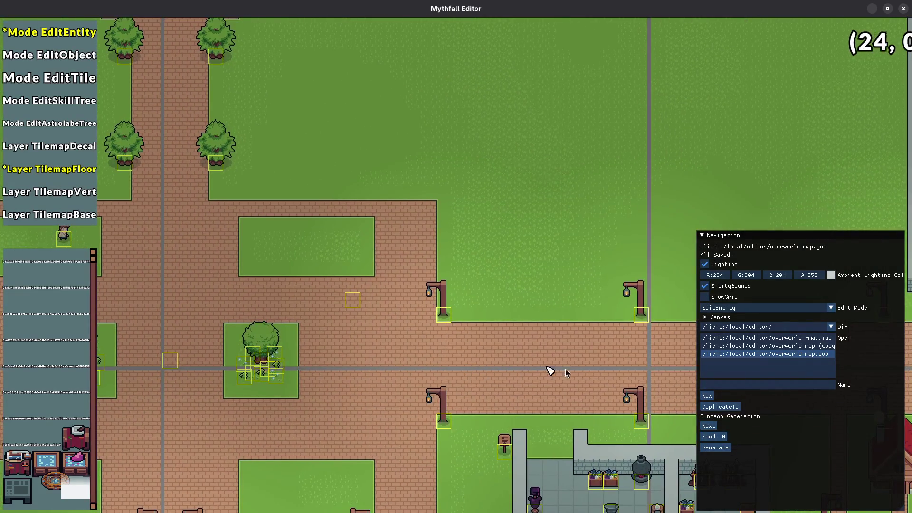
key(Right)
key(Up)
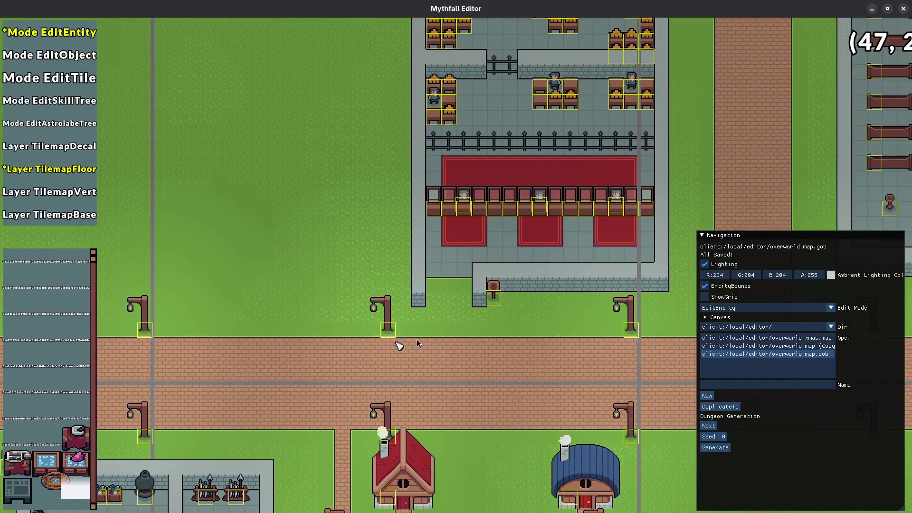
scroll(489, 318, up, 3)
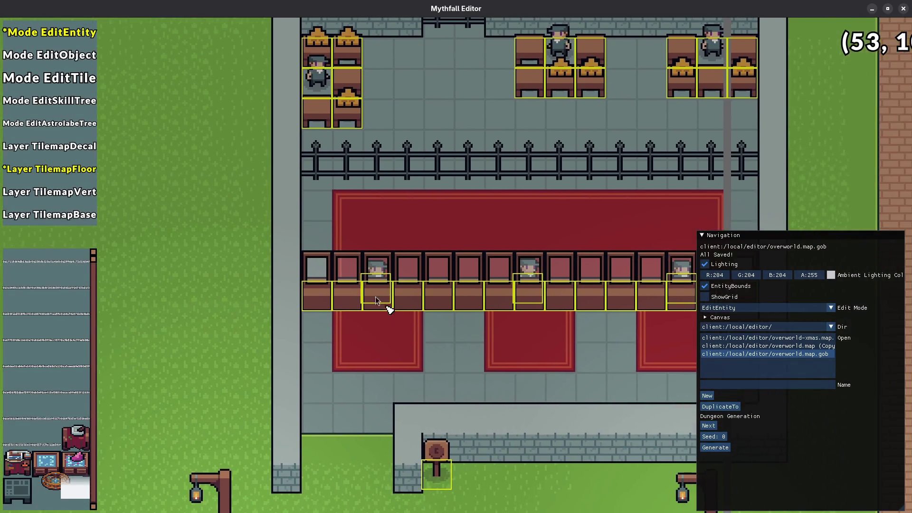
scroll(376, 290, down, 3)
key(Left)
key(Up)
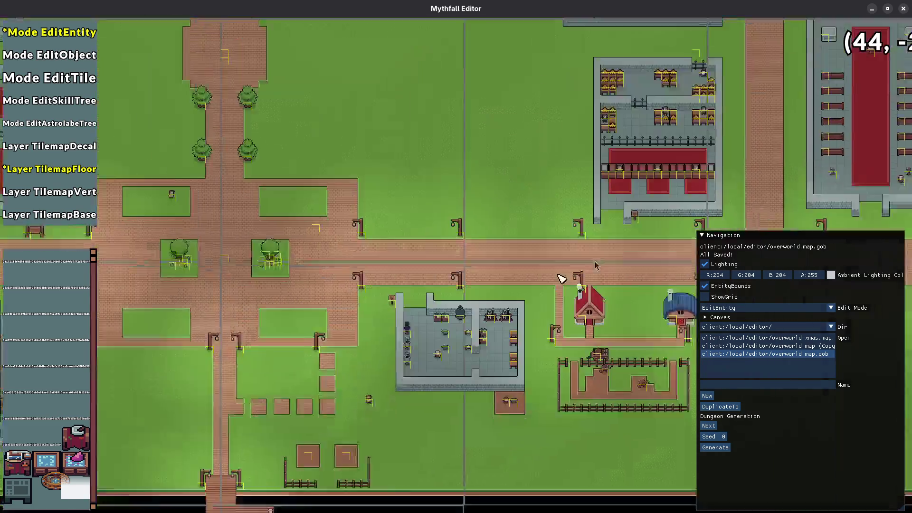
scroll(506, 395, up, 3)
click(429, 341)
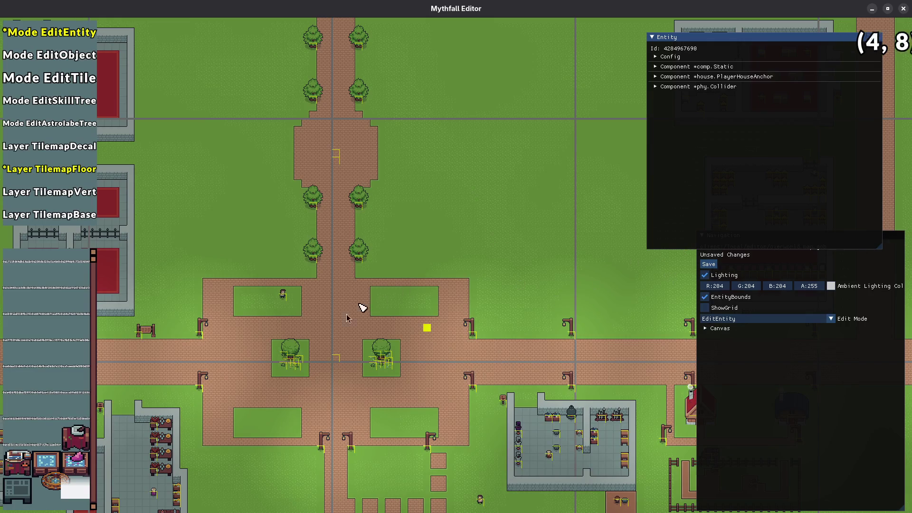
- Deselect the placed entity and bring the tree-lined road north of the square into view
key(Right)
key(Down)
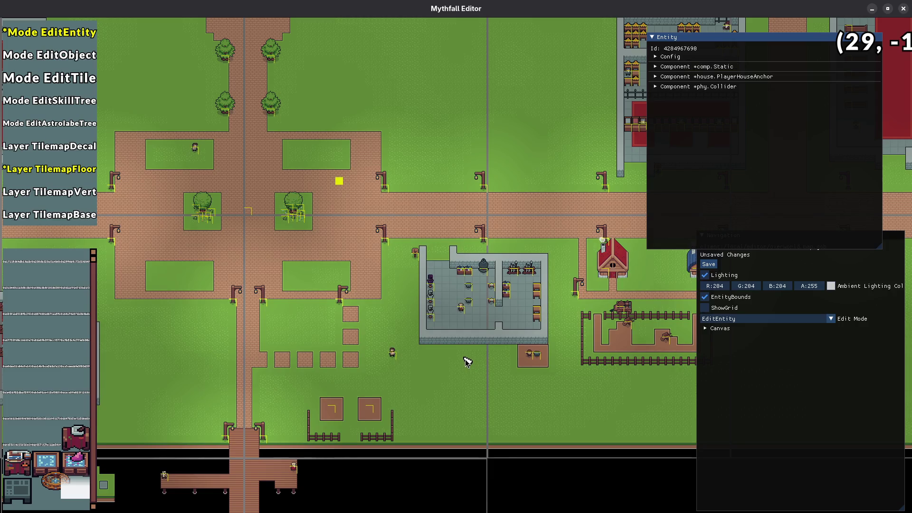
key(Left)
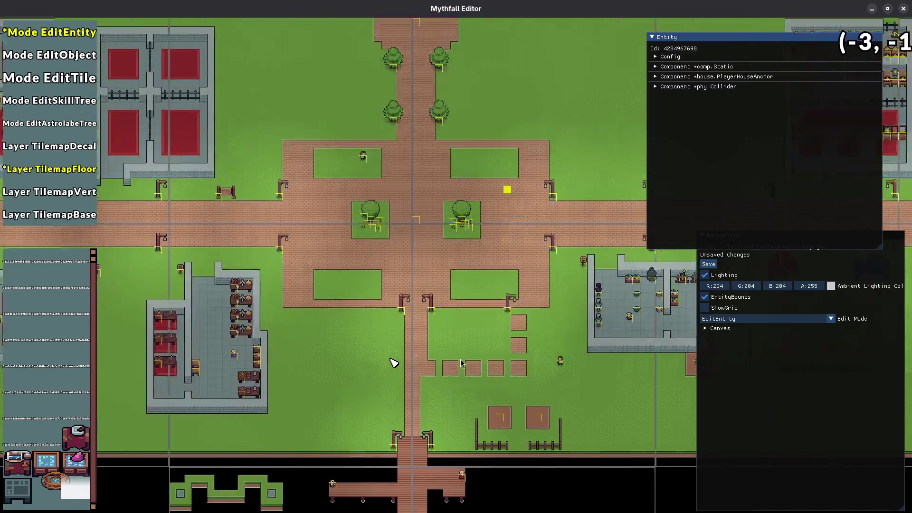
mouse_move(396, 361)
mouse_down()
mouse_move(509, 380)
mouse_move(529, 464)
mouse_move(539, 443)
mouse_move(346, 291)
mouse_move(397, 399)
mouse_move(230, 373)
mouse_move(269, 253)
mouse_up()
click(426, 297)
mouse_move(396, 267)
mouse_down()
mouse_move(417, 421)
mouse_move(384, 302)
mouse_move(420, 403)
mouse_move(362, 321)
mouse_up()
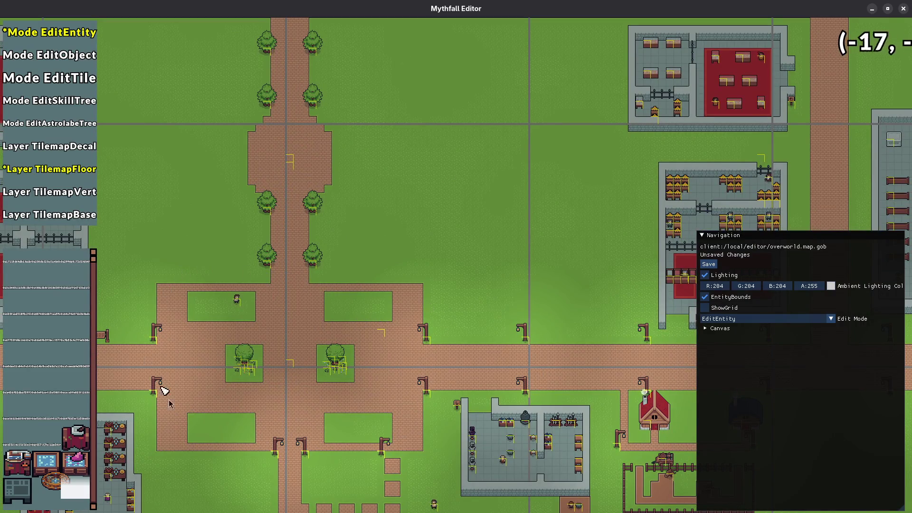
- Pan across the northern area to the buildings north-east of the square
drag(380, 325, 419, 421)
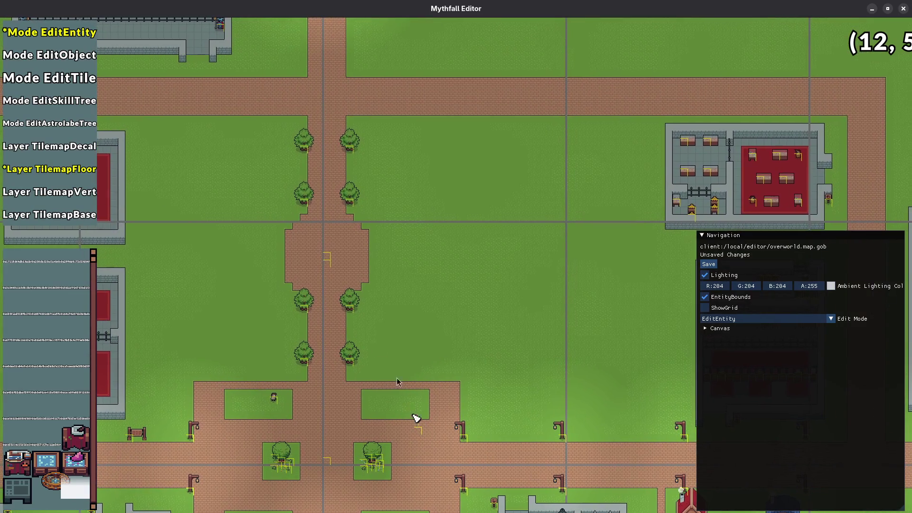
drag(595, 409, 526, 415)
drag(475, 391, 452, 335)
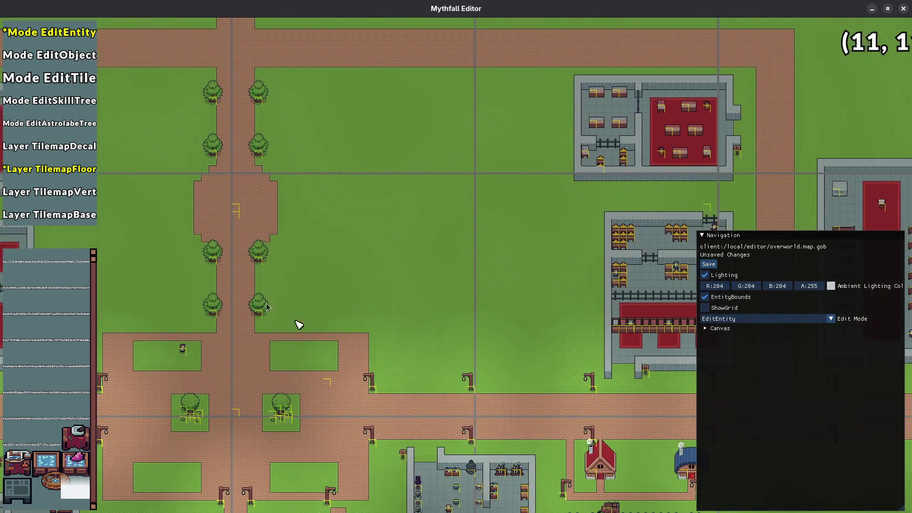
scroll(614, 326, down, 2)
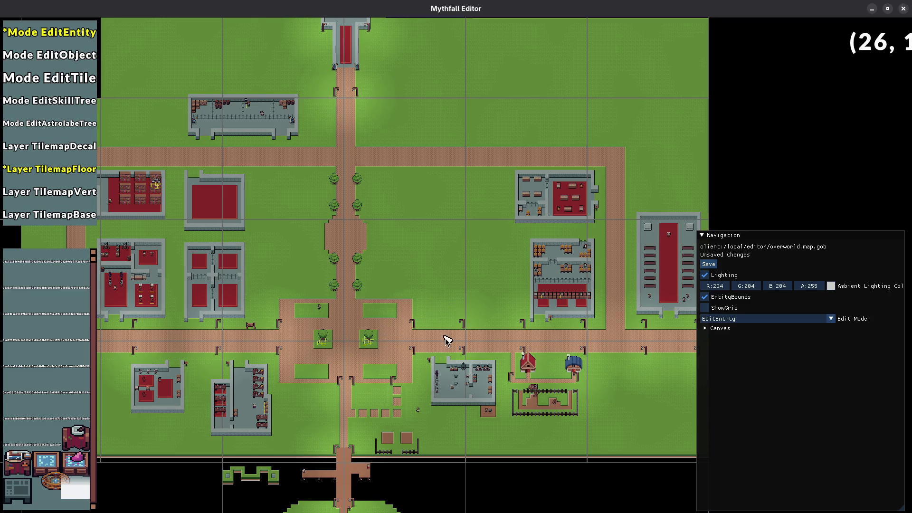
scroll(440, 326, up, 3)
drag(477, 369, 376, 354)
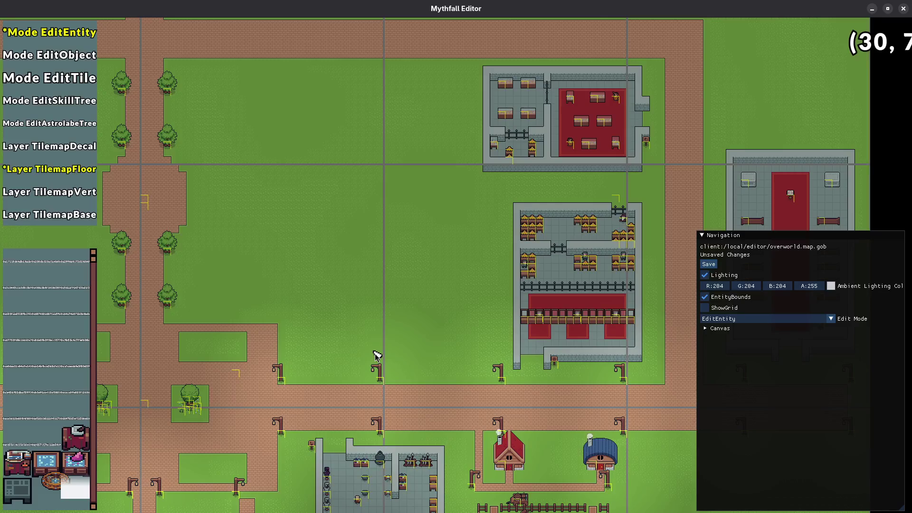
- Exit the editor and rebuild with plain 'make' to launch the game
key(Escape)
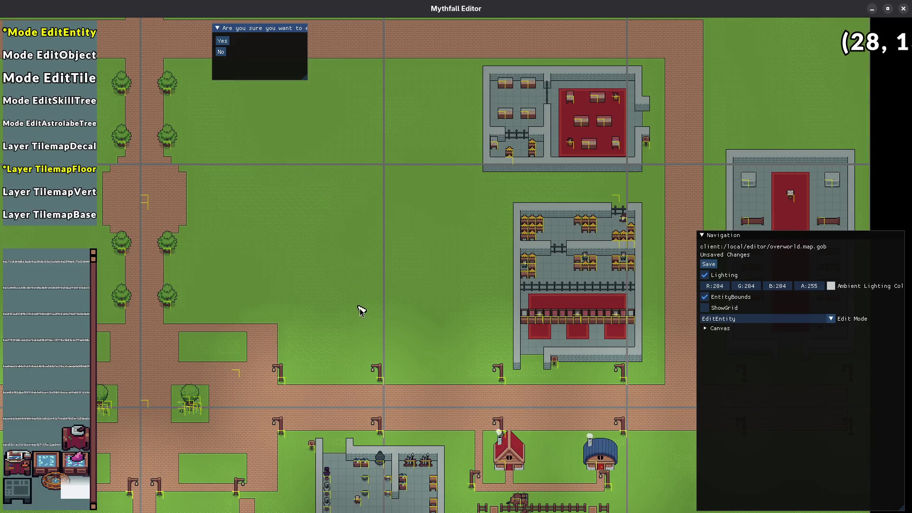
key(Return)
key(F5)
key(BackSpace)
key(BackSpace)
key(BackSpace)
key(Return)
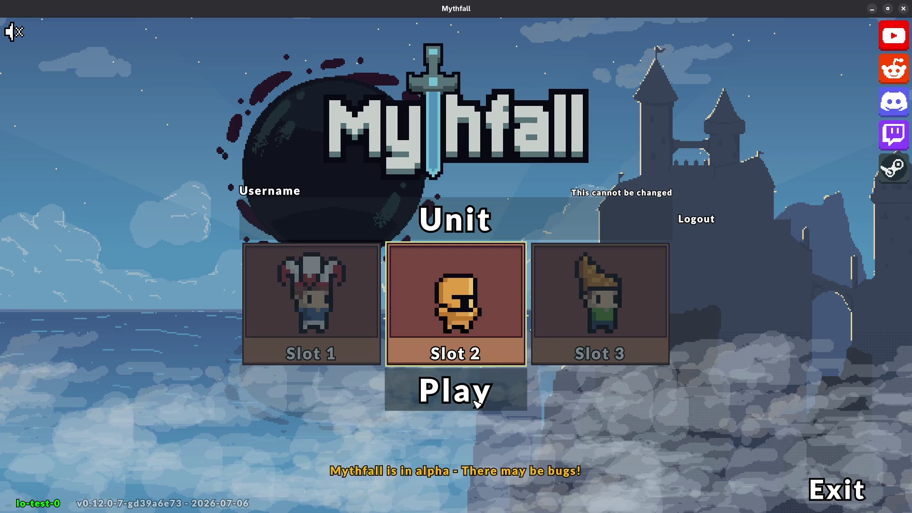
- Enter the game and walk north past the plaza, then back south and east
click(476, 403)
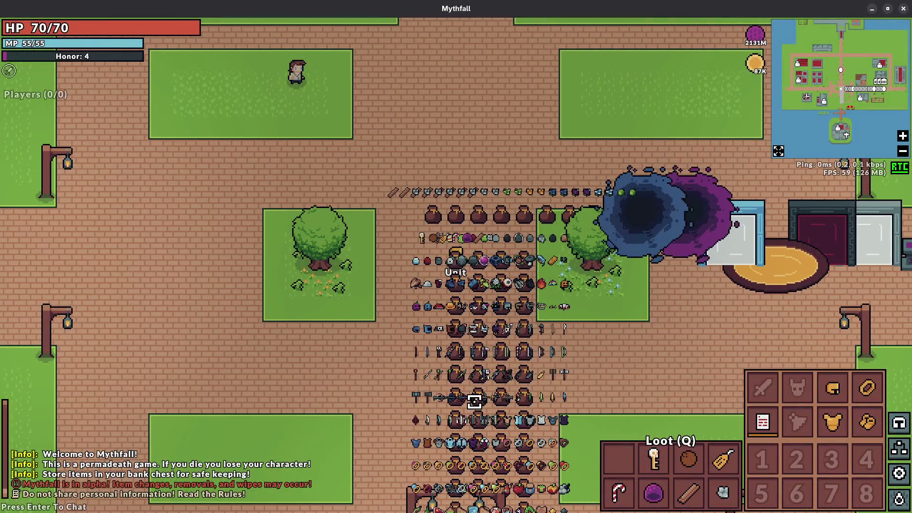
key(w)
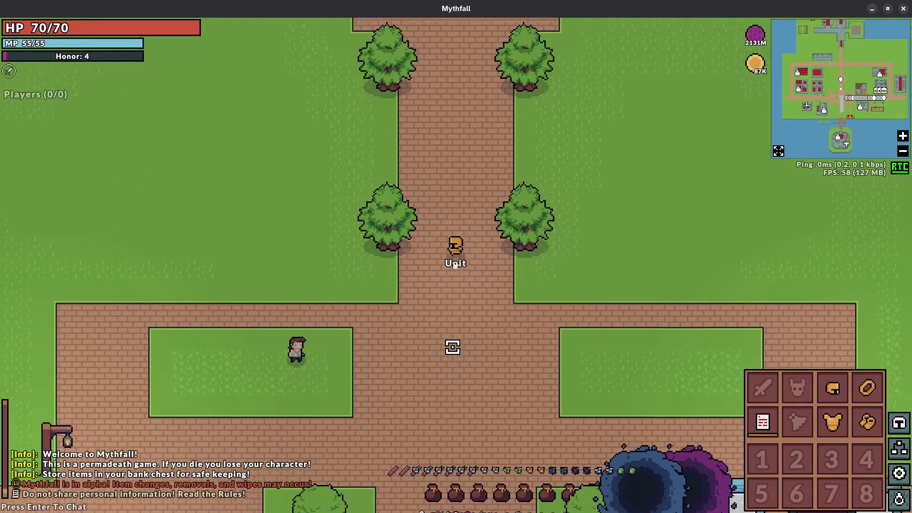
key(w)
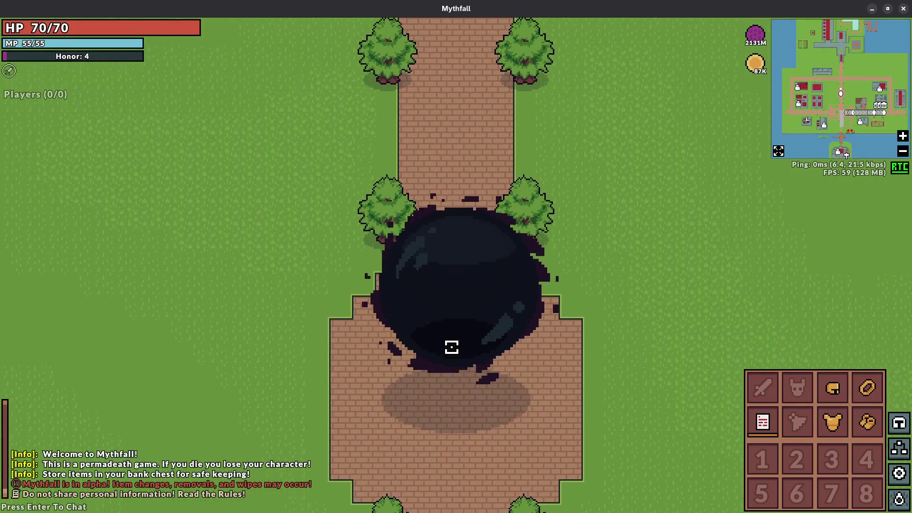
key(d)
key(s)
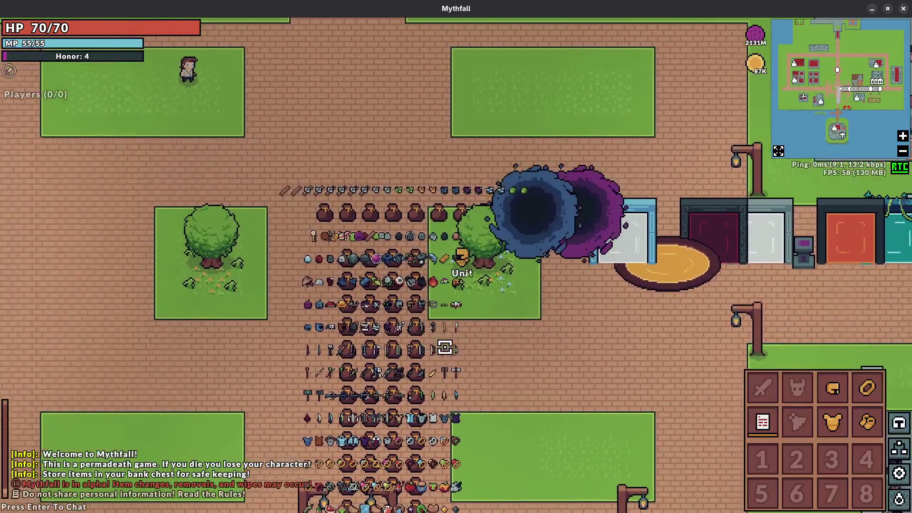
key(d)
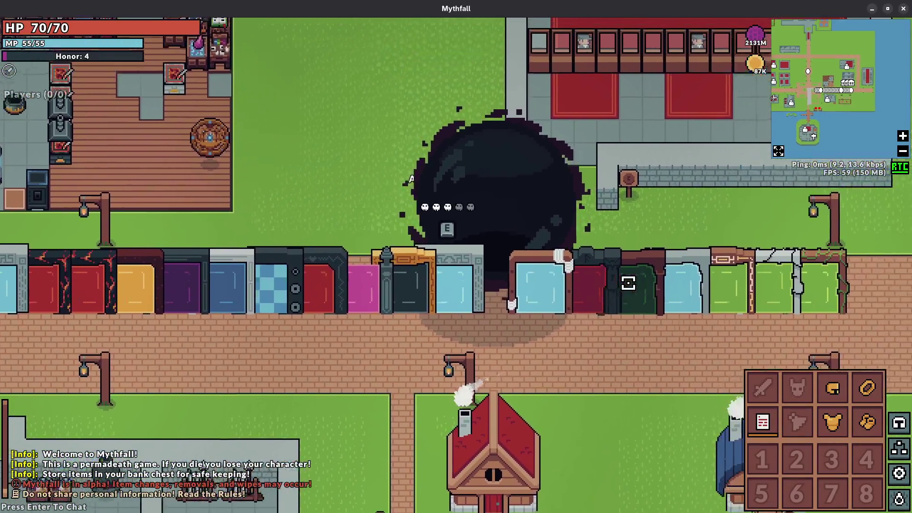
- Walk into the red-carpet hall and back out west along the street
key(w)
key(d)
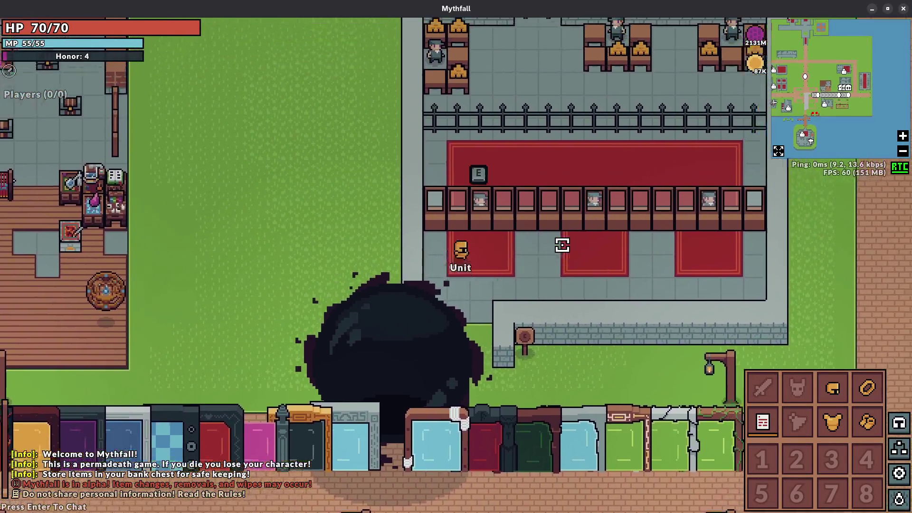
key(s)
key(a)
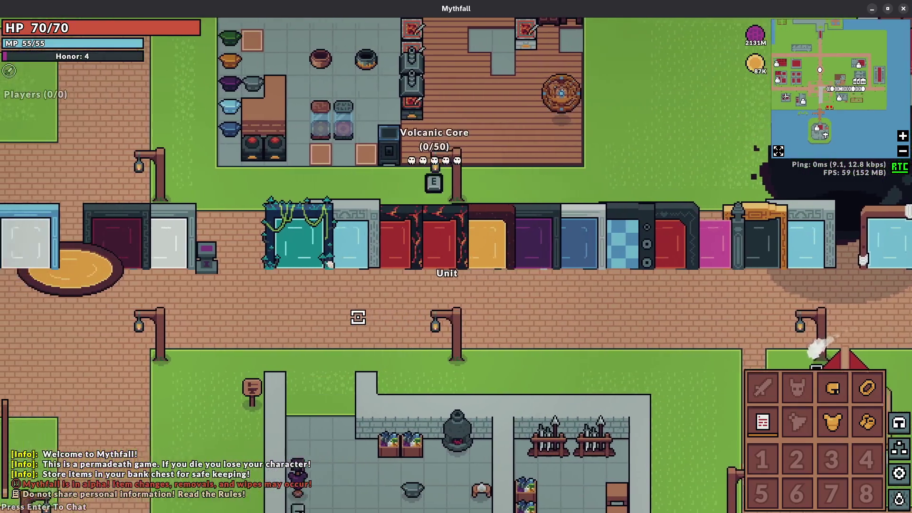
key(a)
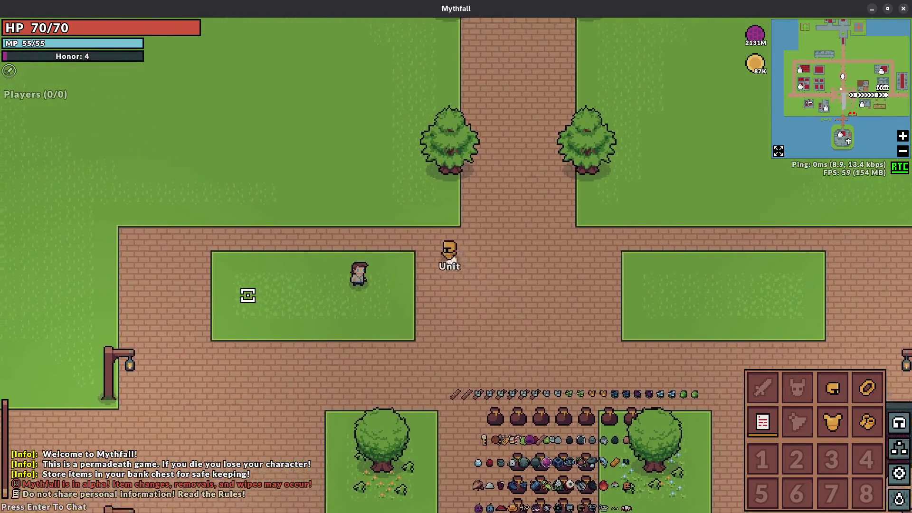
- Walk up and down the northern road, then bring up the Activities overview
key(d)
key(w)
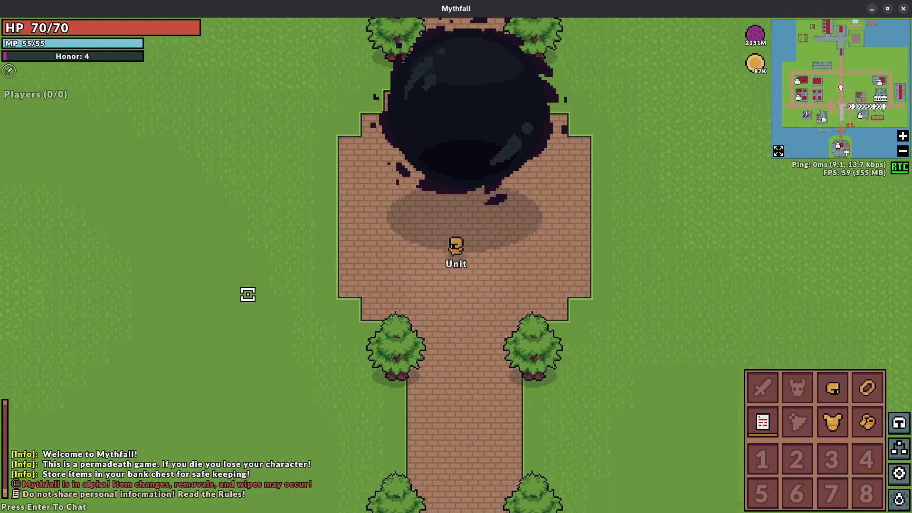
key(s)
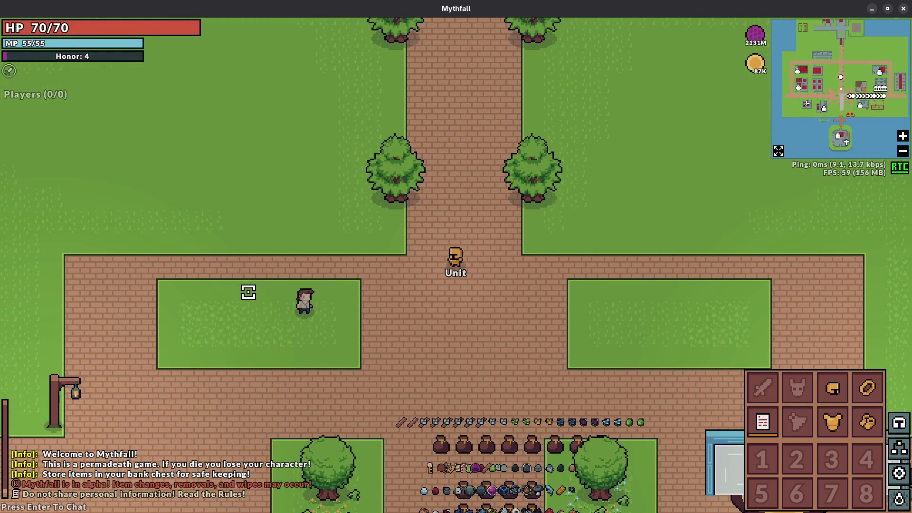
key(w)
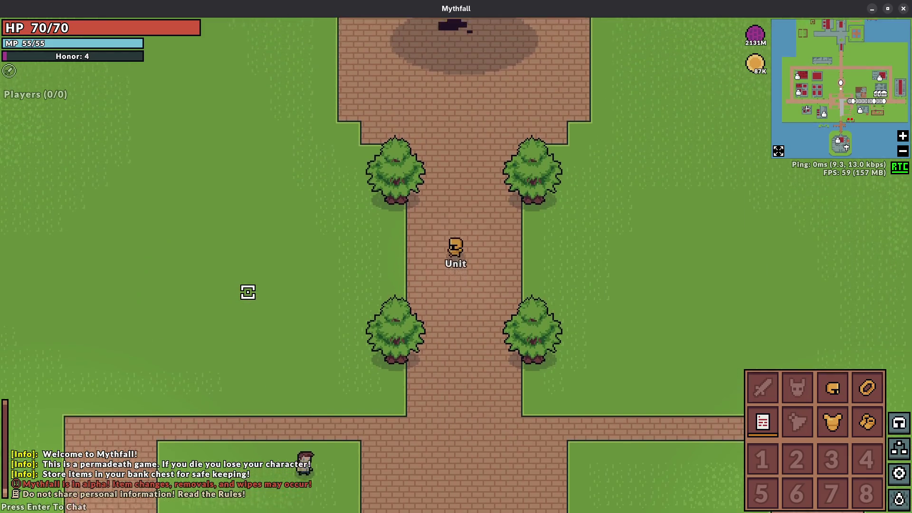
key(s)
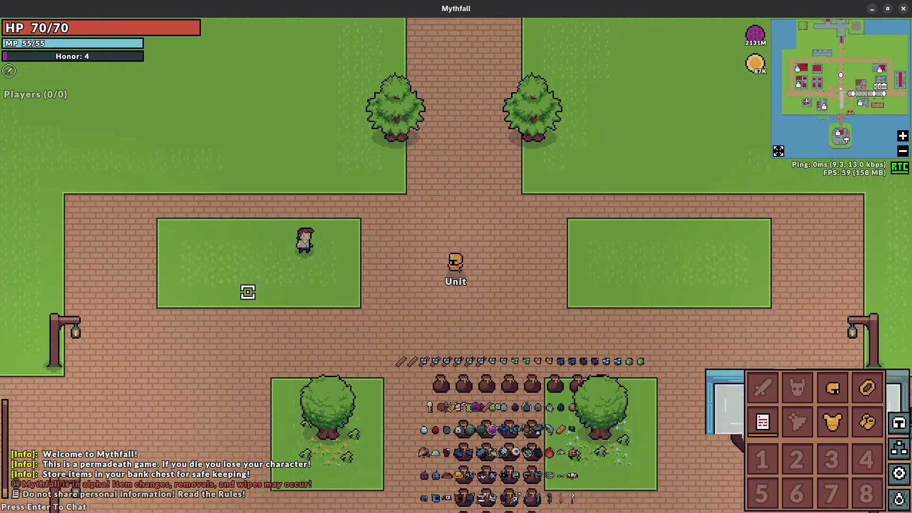
key(w)
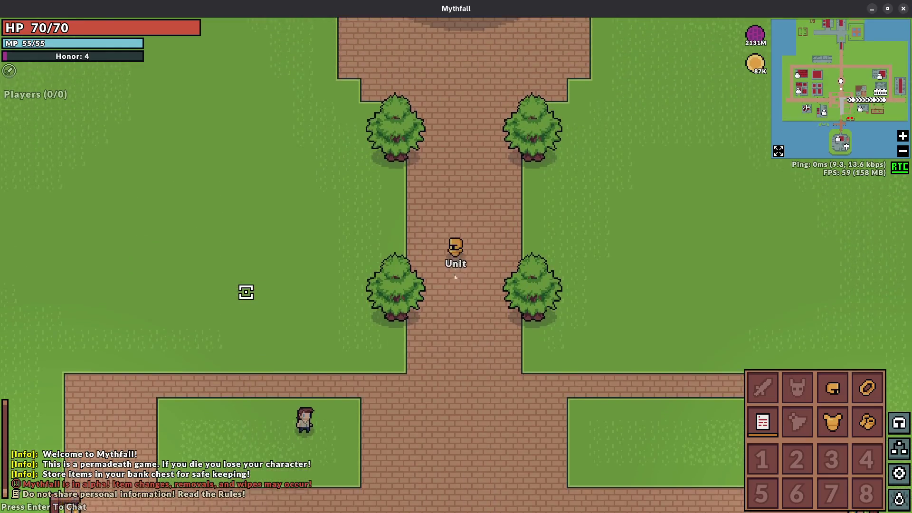
key(s)
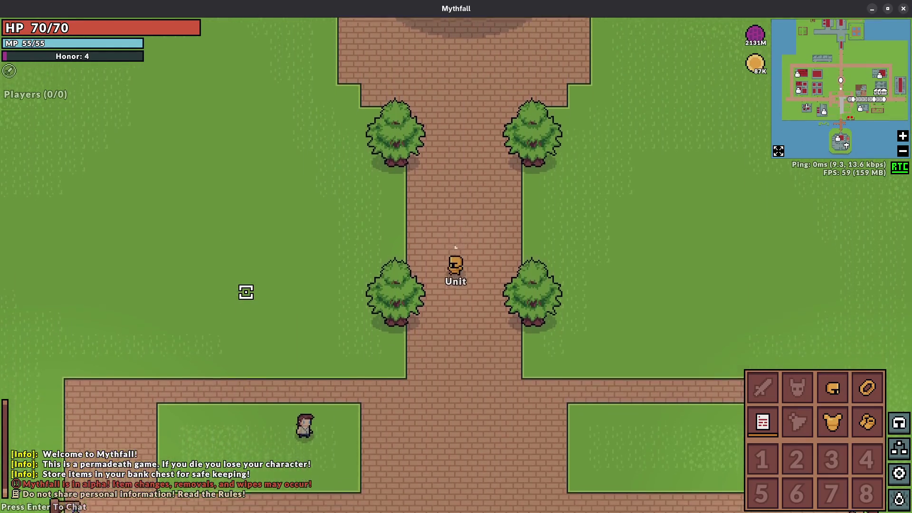
key(super)
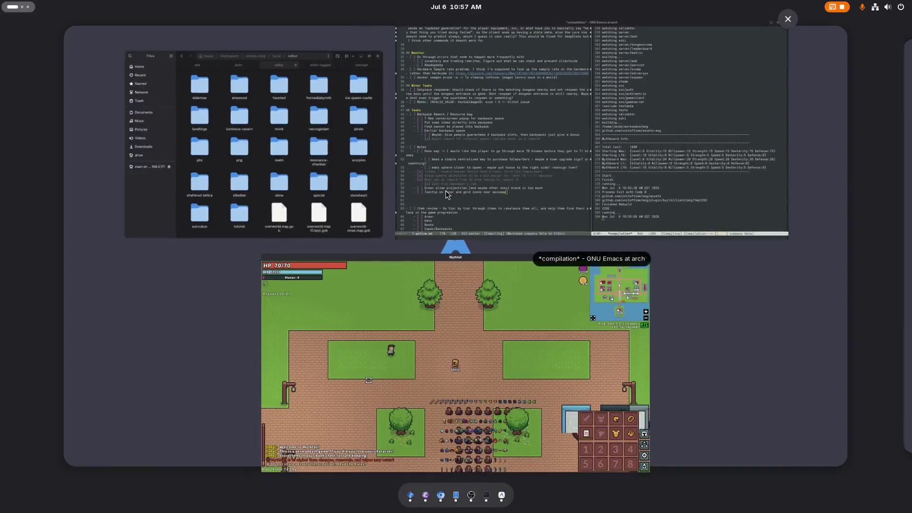
- Add the task 'Make titans half invisible when going behind' in Emacs, then return to Mythfall
click(593, 143)
click(257, 403)
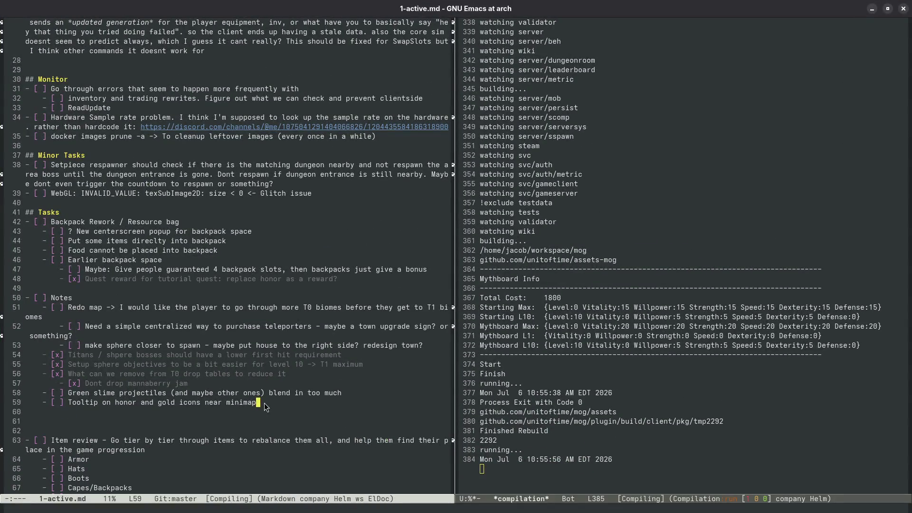
key(alt+Return)
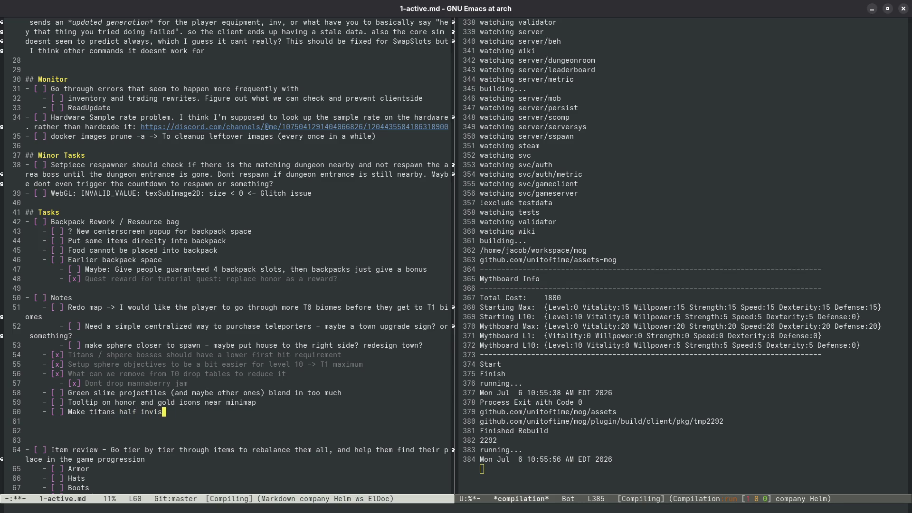
text(ng behind them)
key(alt+Tab)
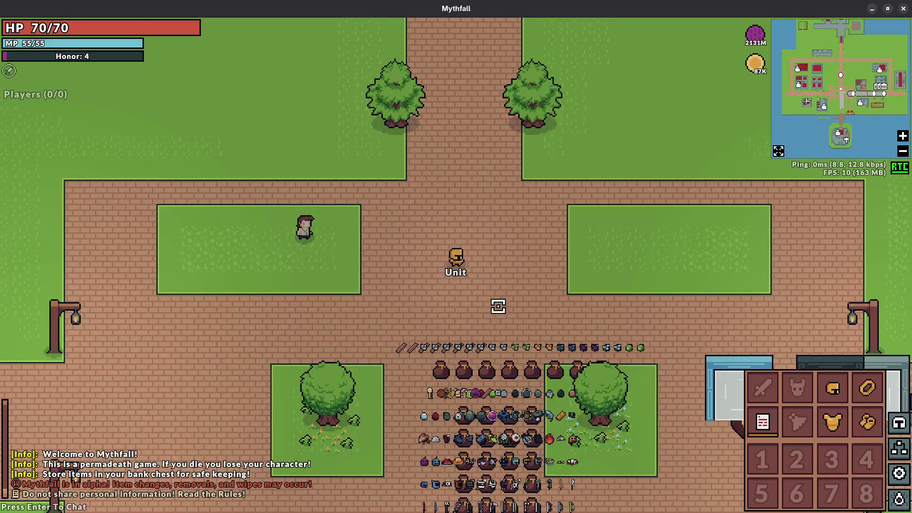
key(d)
key(s)
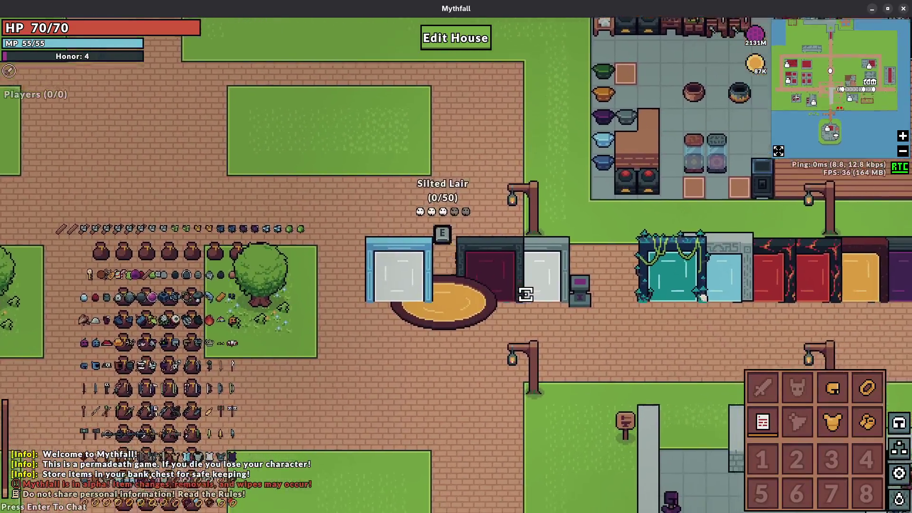
key(d)
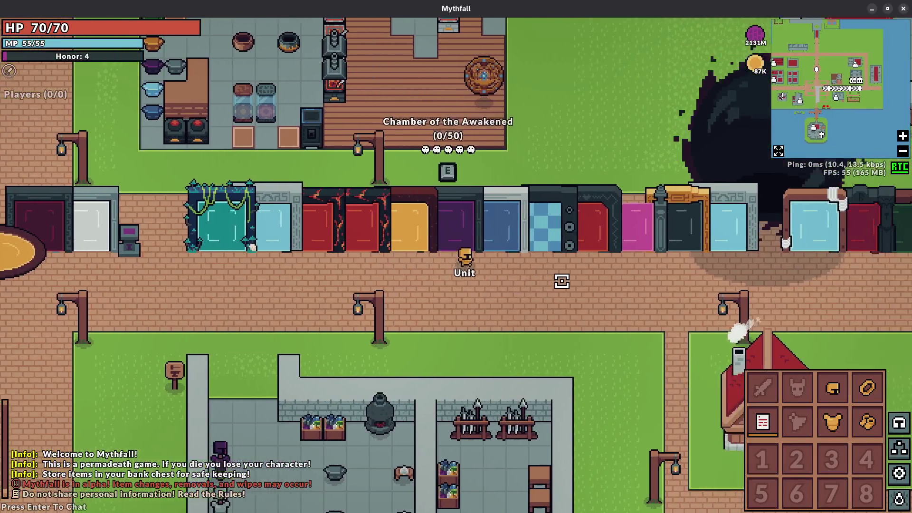
key(w)
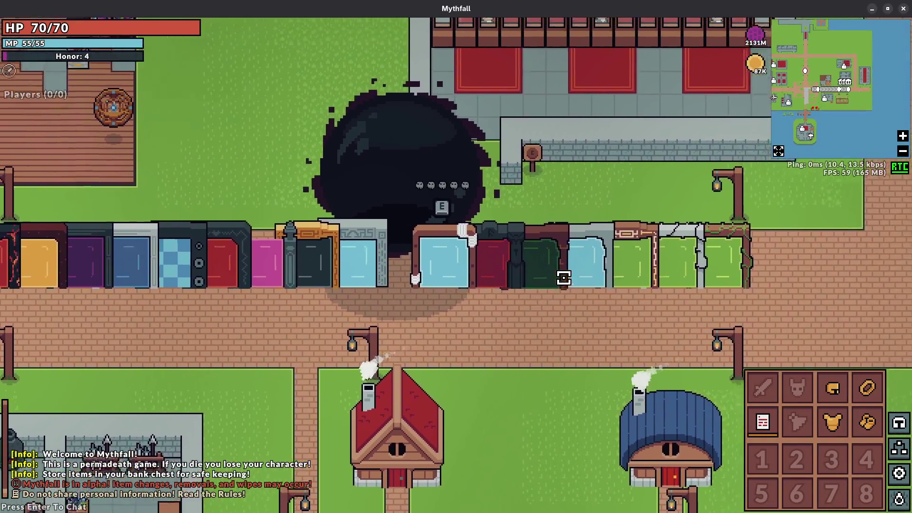
key(w)
key(e)
key(Escape)
key(s)
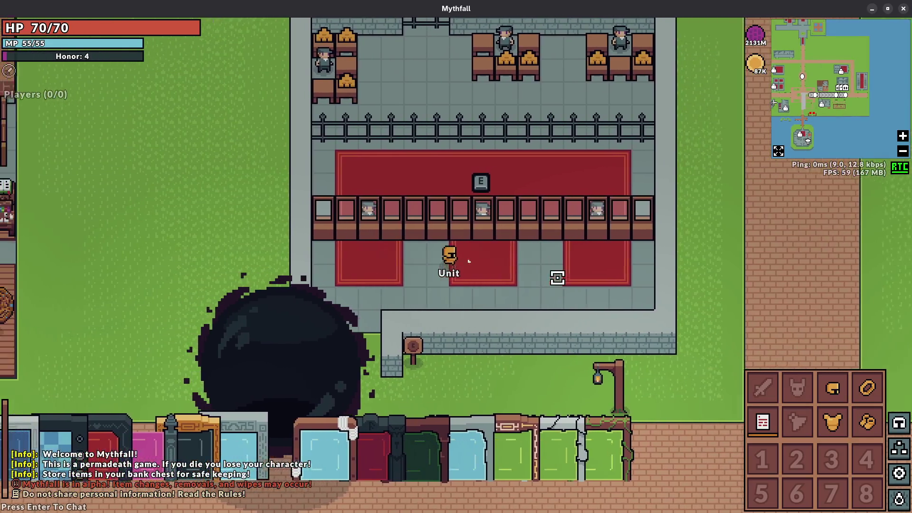
key(s)
key(a)
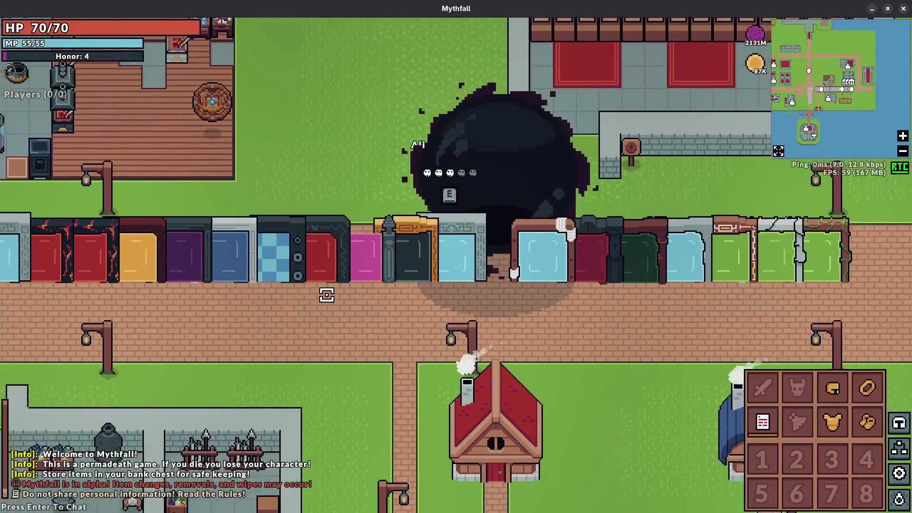
key(a)
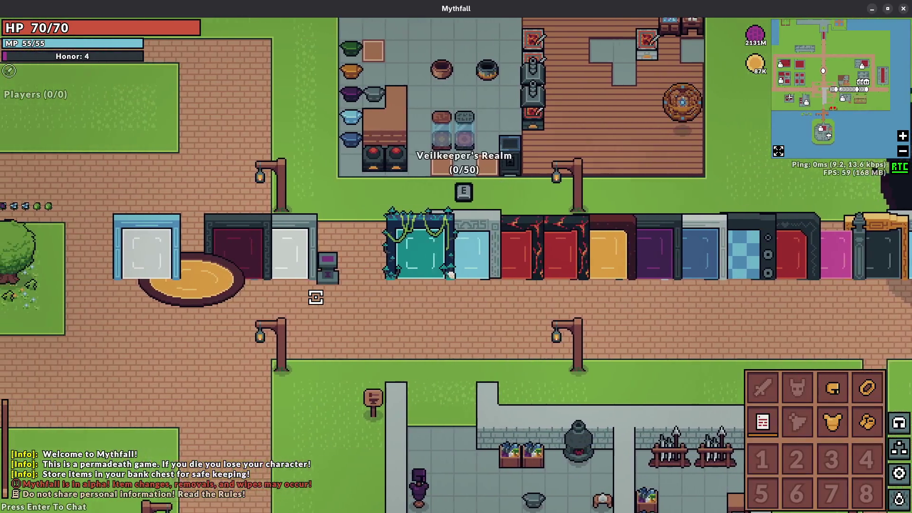
key(a)
key(s)
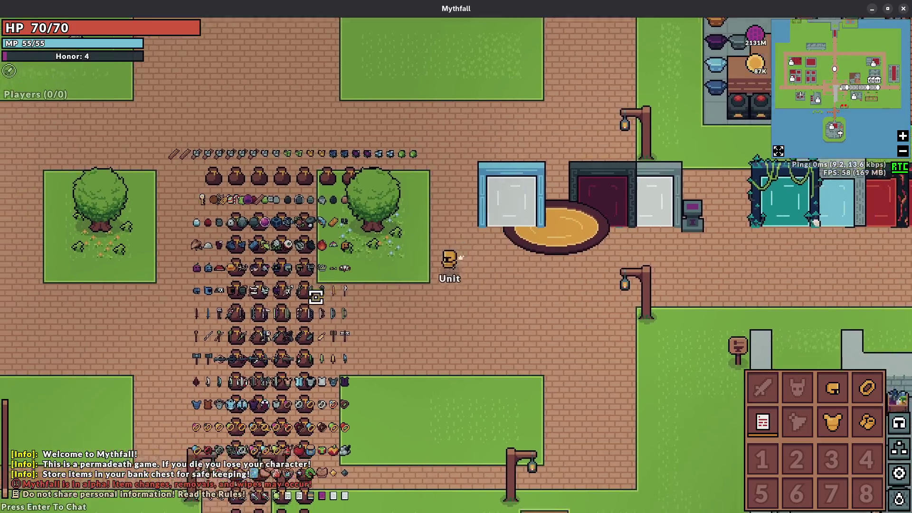
key(w)
key(a)
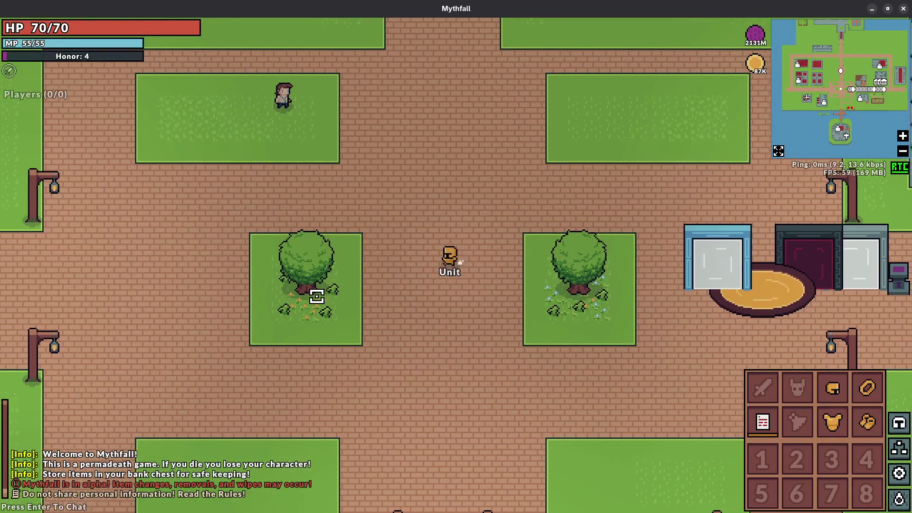
key(s)
key(a)
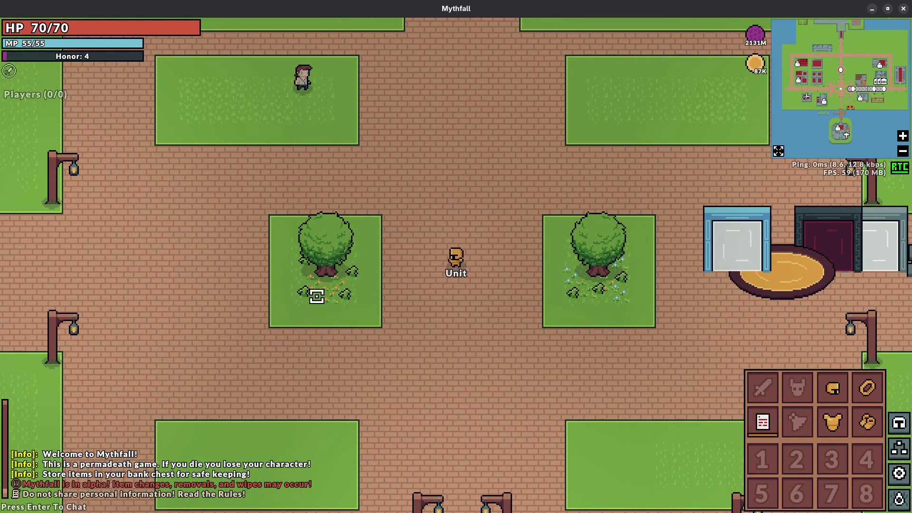
key(d)
key(s)
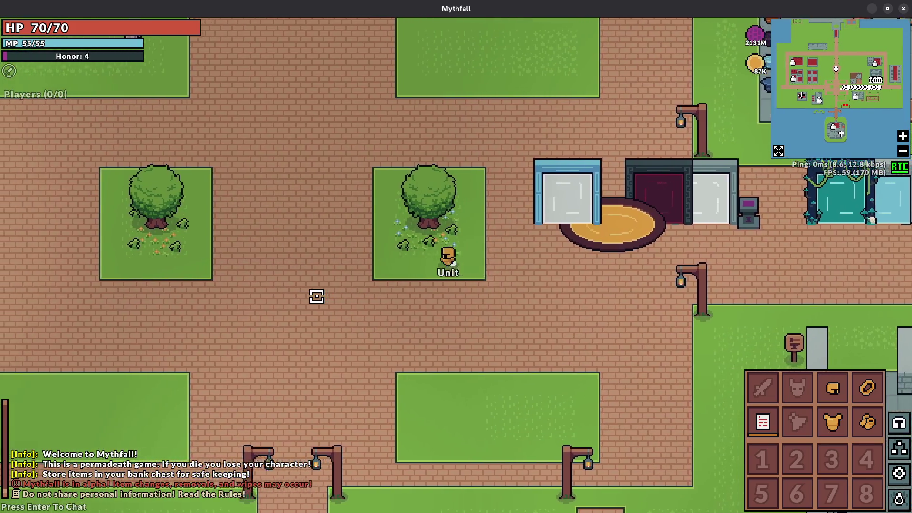
key(w)
key(a)
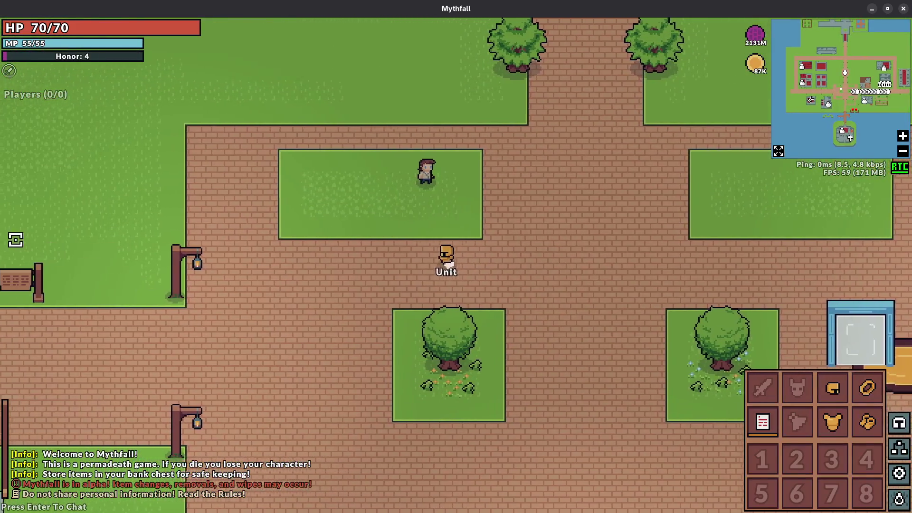
key(d)
key(s)
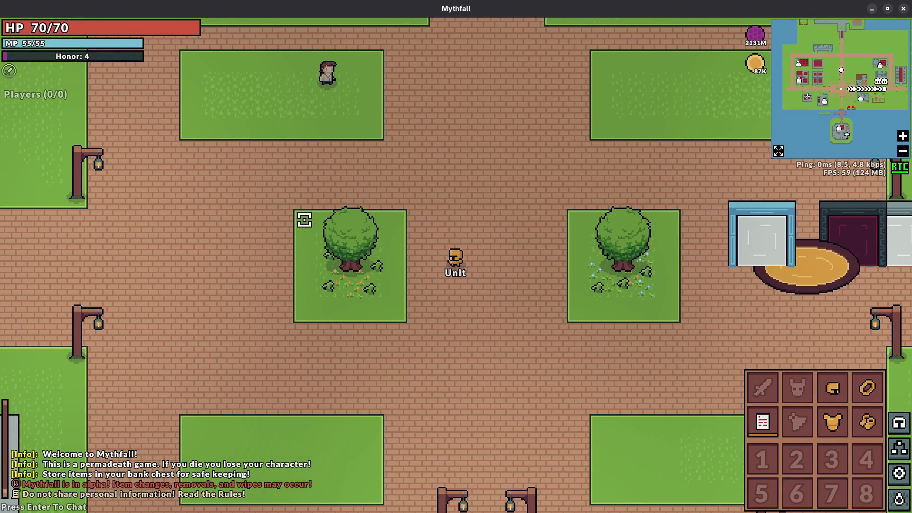
key(d)
key(s)
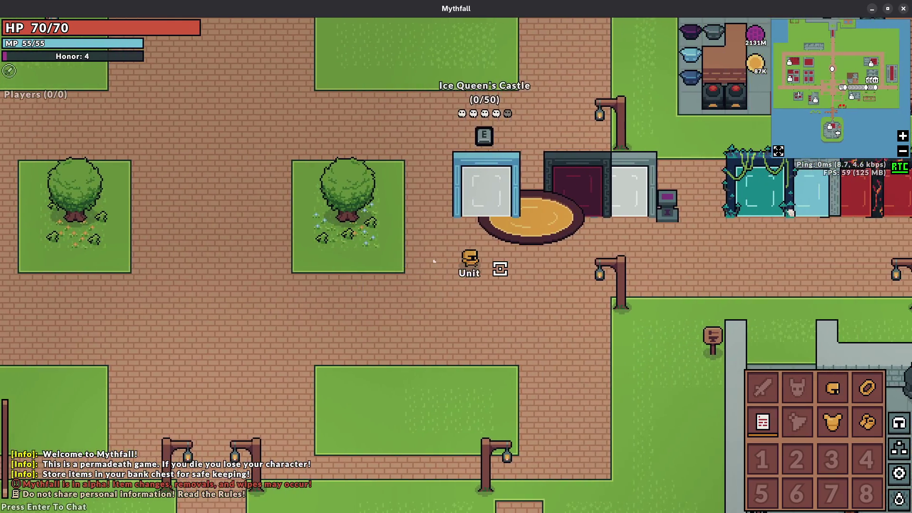
key(d)
key(w)
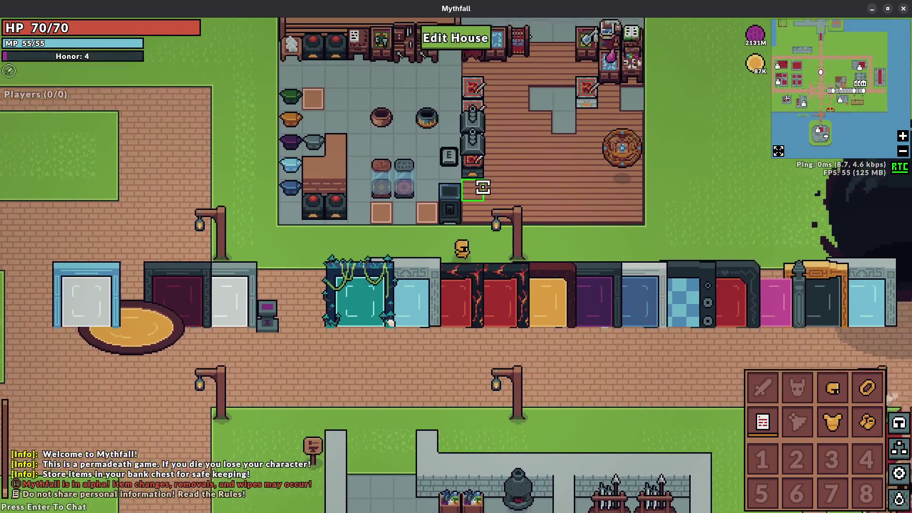
key(w)
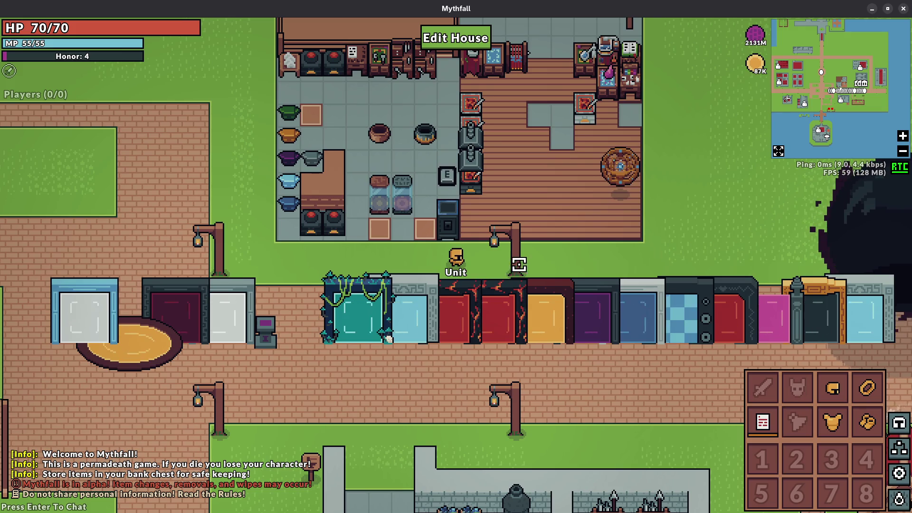
key(d)
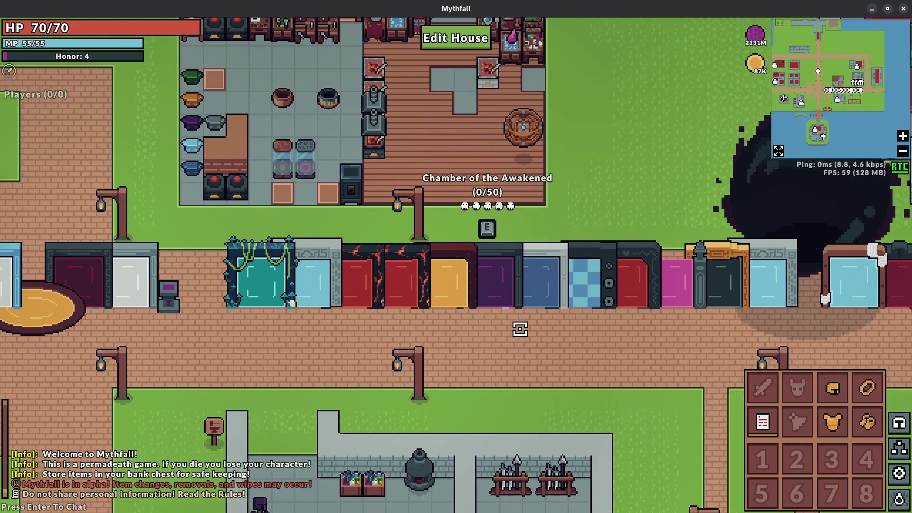
key(d)
key(a)
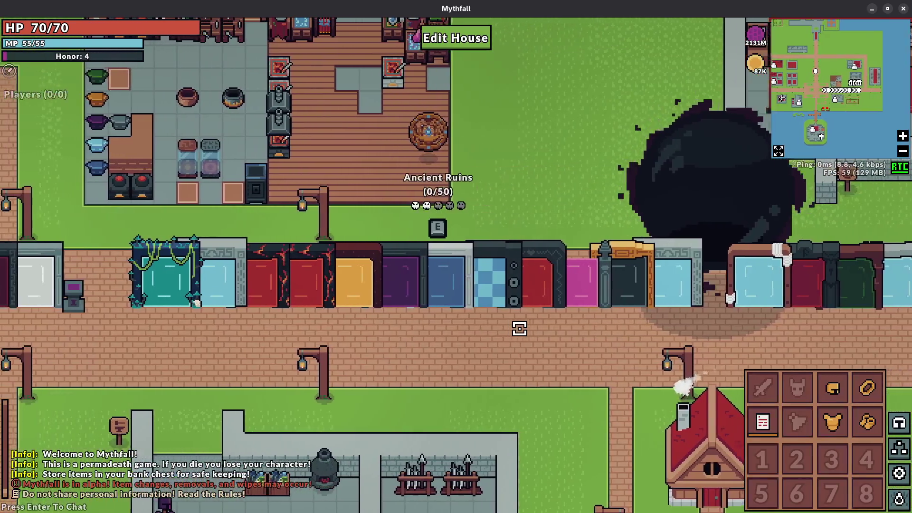
key(a)
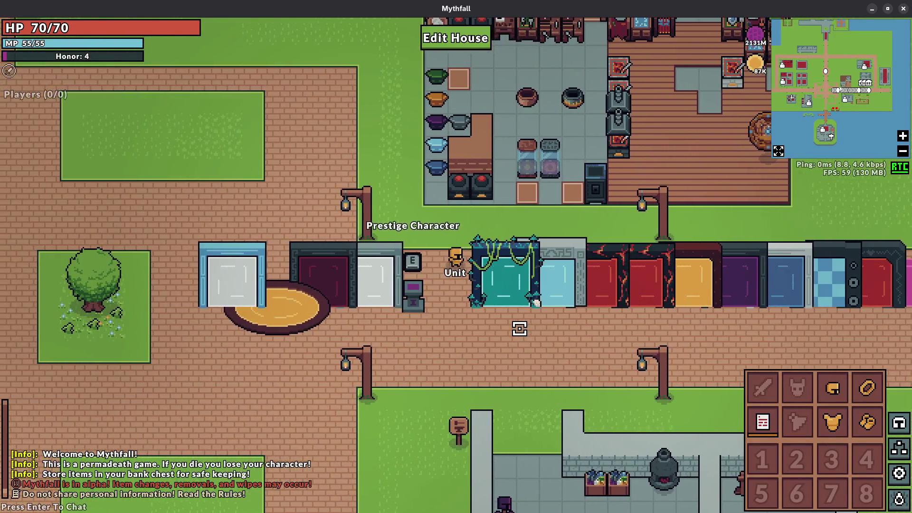
key(super)
- Add and save the note 'Recall to house: town upgrade purchase' below line 52 of 1-active.md
click(449, 184)
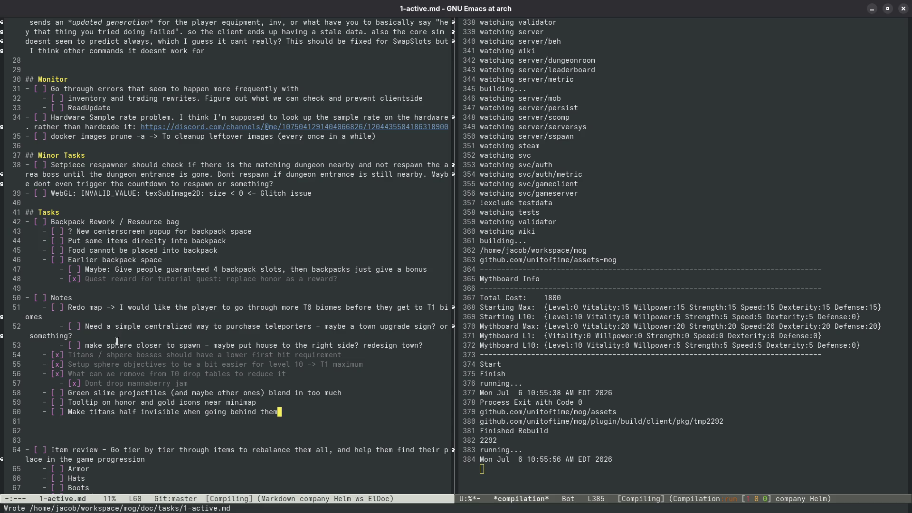
click(148, 336)
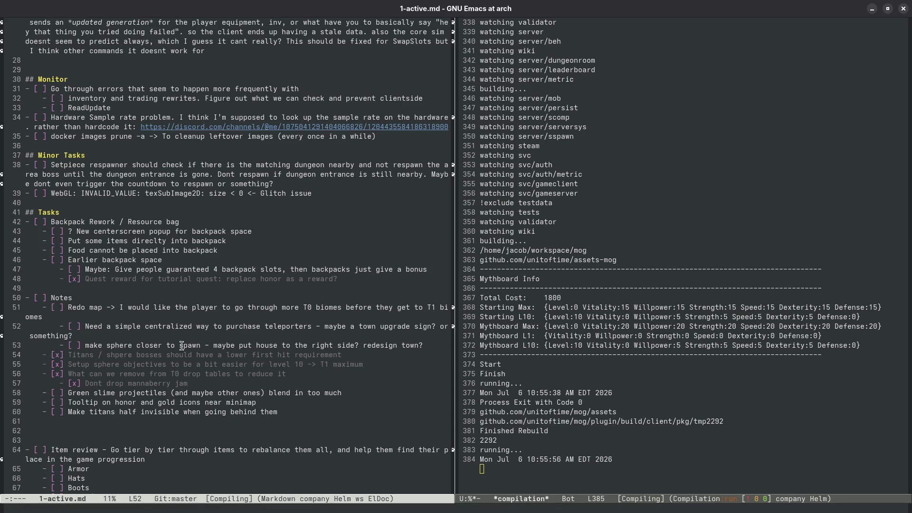
key(alt+Return)
text(to house: town upgrade purchase)
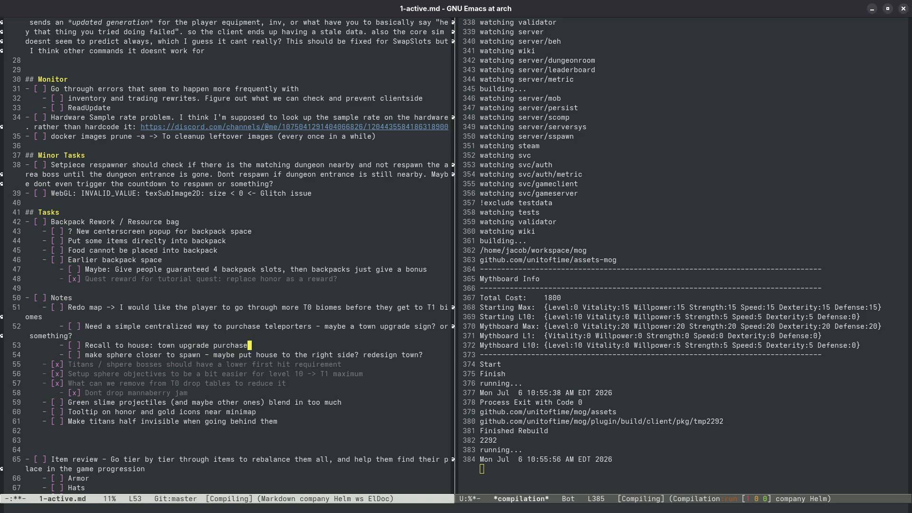
key(ctrl+x)
key(ctrl+s)
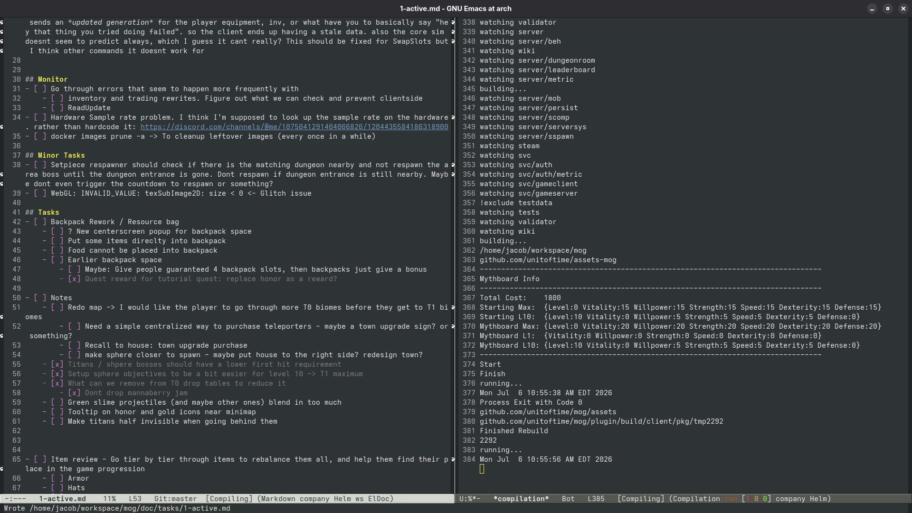
- Walk the character up the northern path past the tree plots into the dark portal
key(a)
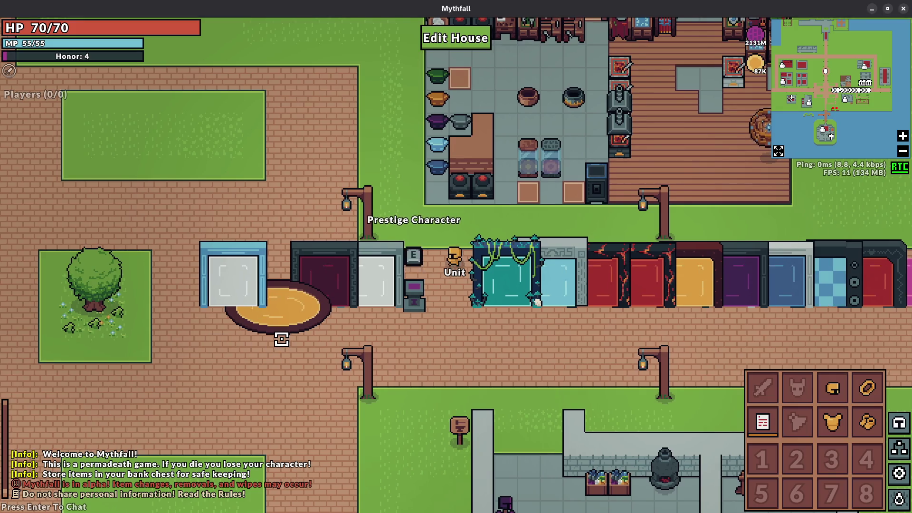
key(w)
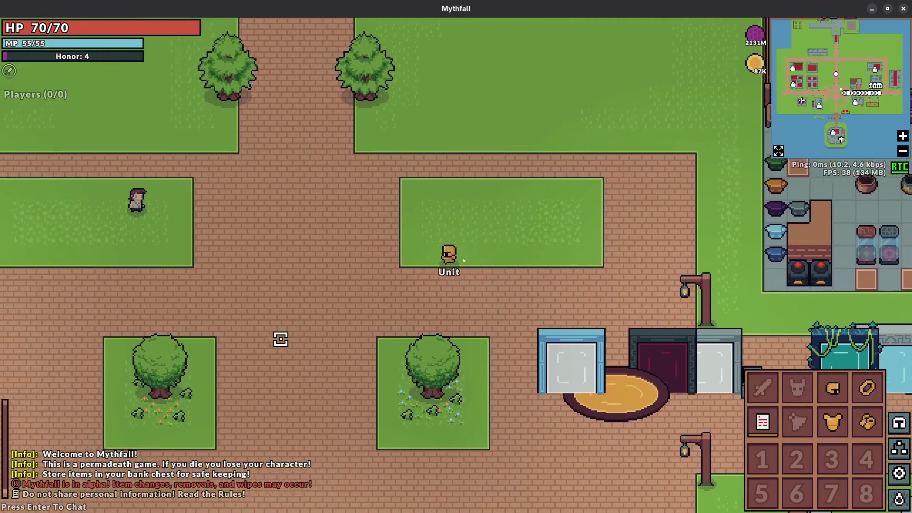
key(s)
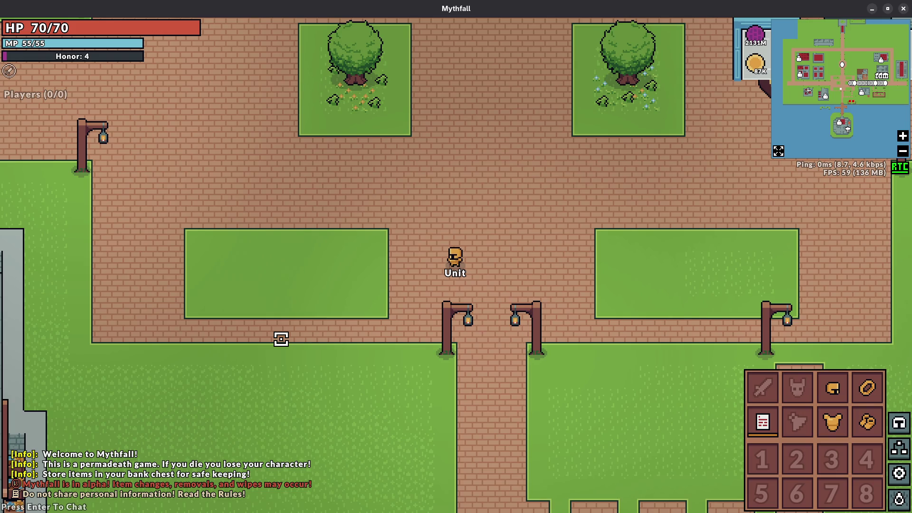
key(w)
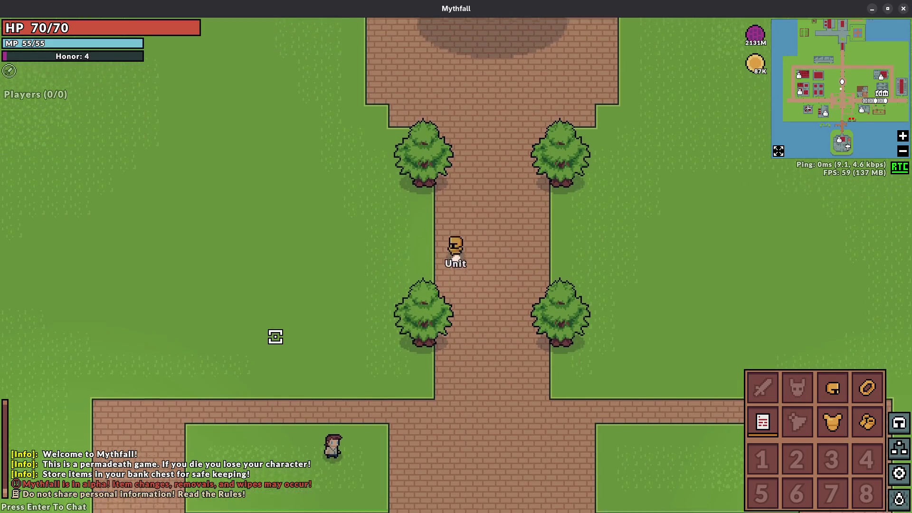
key(w)
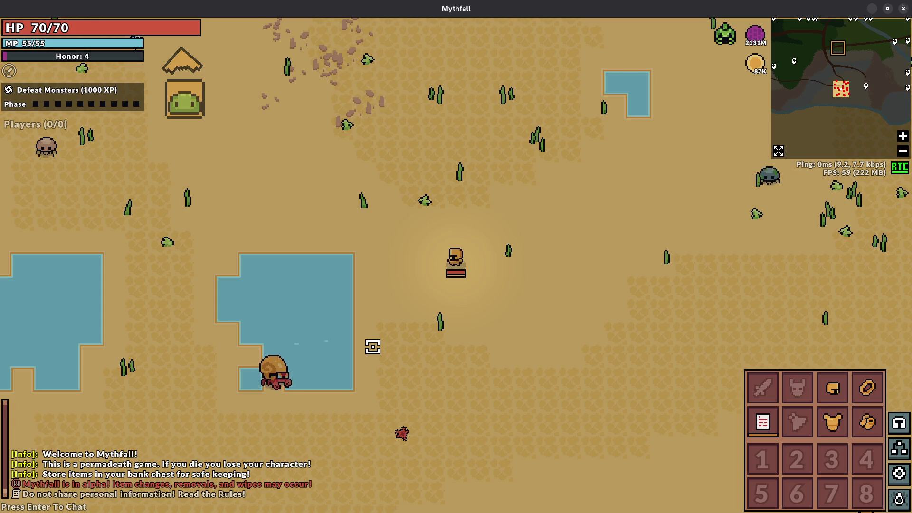
- Weave across the desert, dodging the crabs and their projectiles
key(s)
key(a)
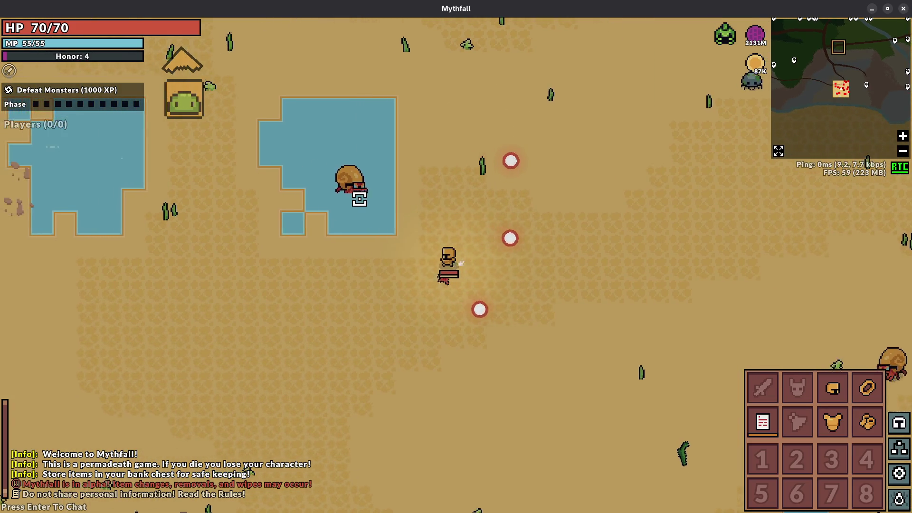
key(d)
key(w)
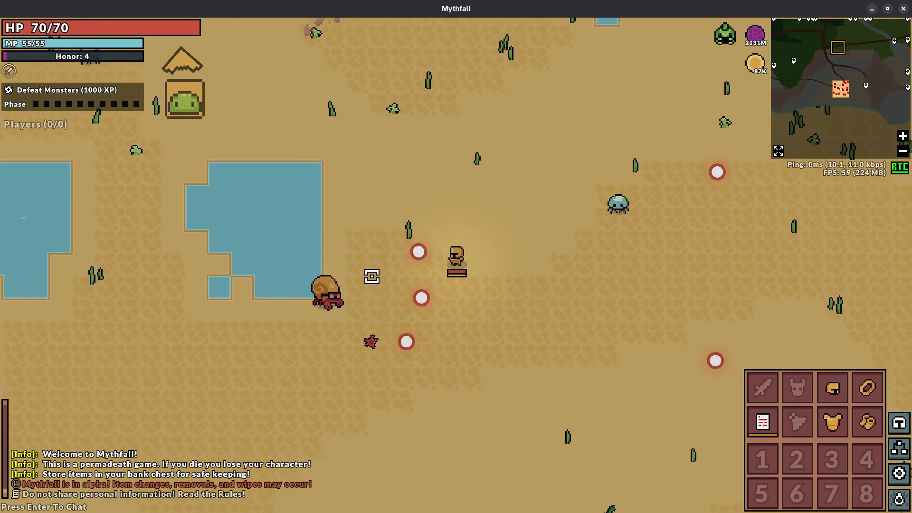
key(a)
key(w)
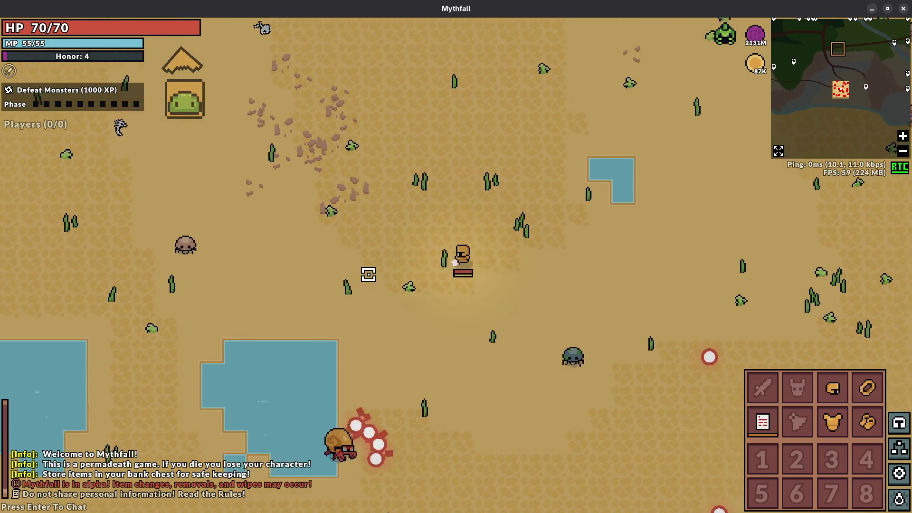
key(d)
key(s)
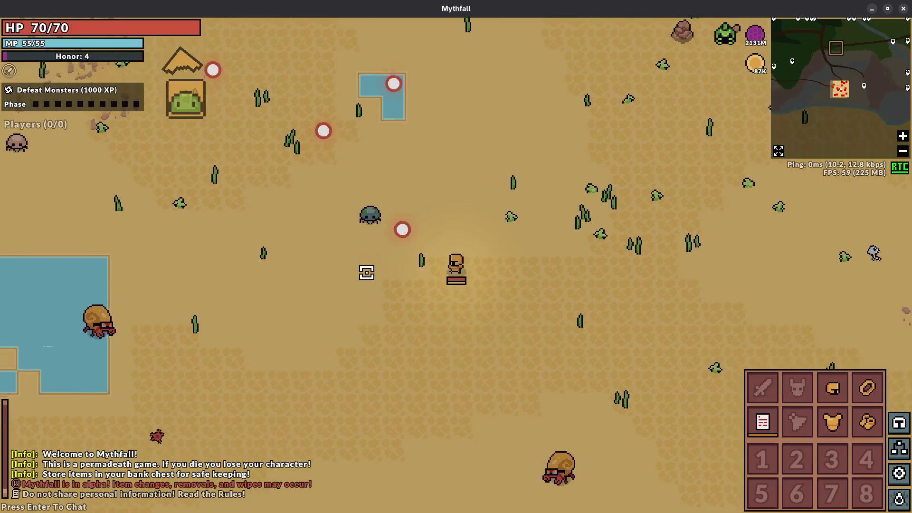
key(a)
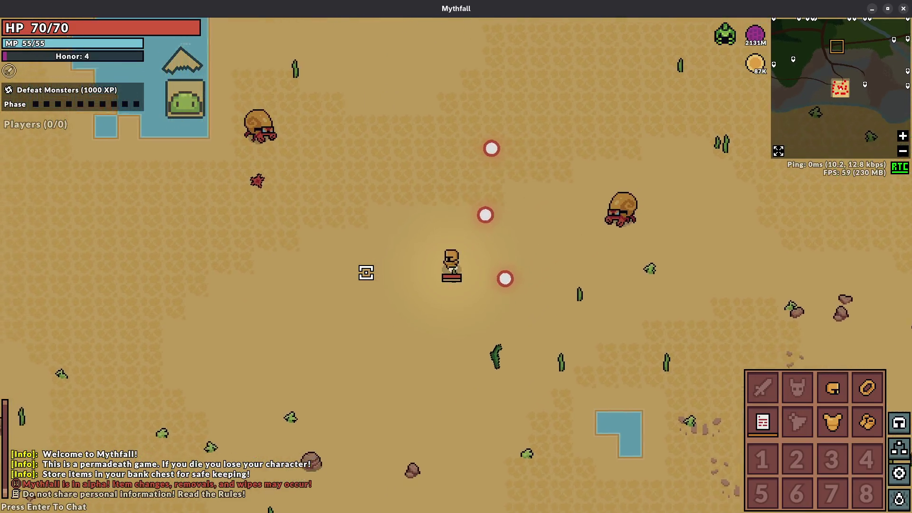
key(s)
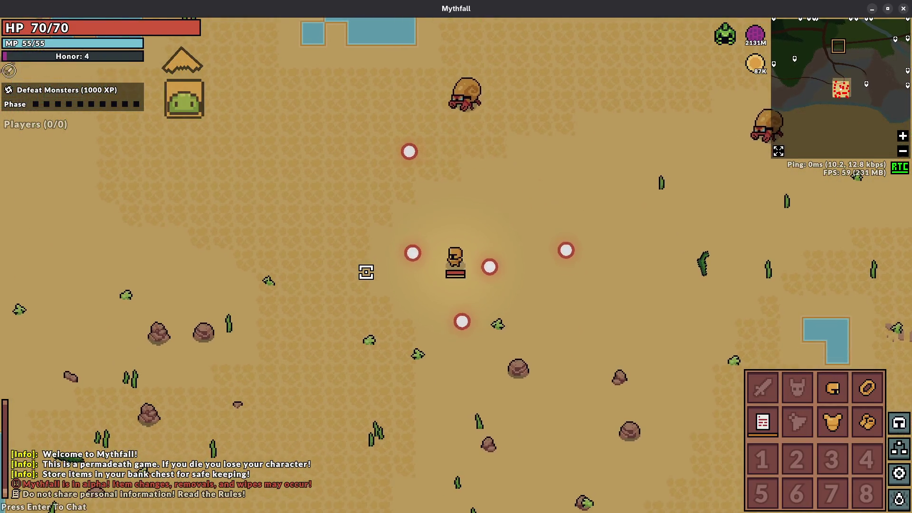
- Walk up toward the lake and back down past it, away from the attacking crab
key(w)
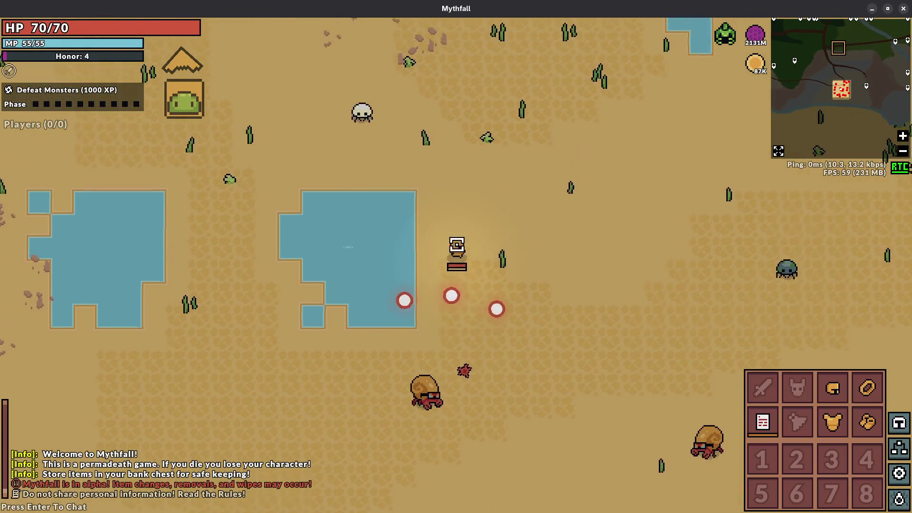
key(d)
key(a)
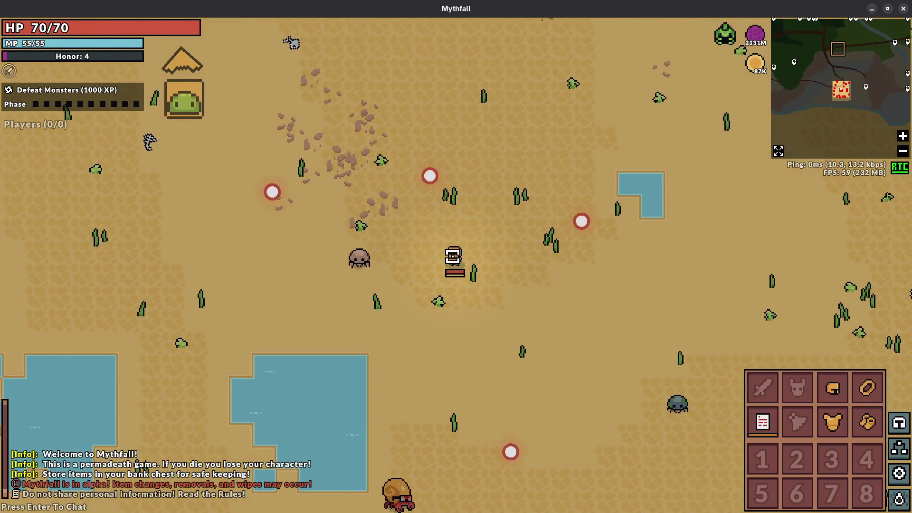
key(s)
key(a)
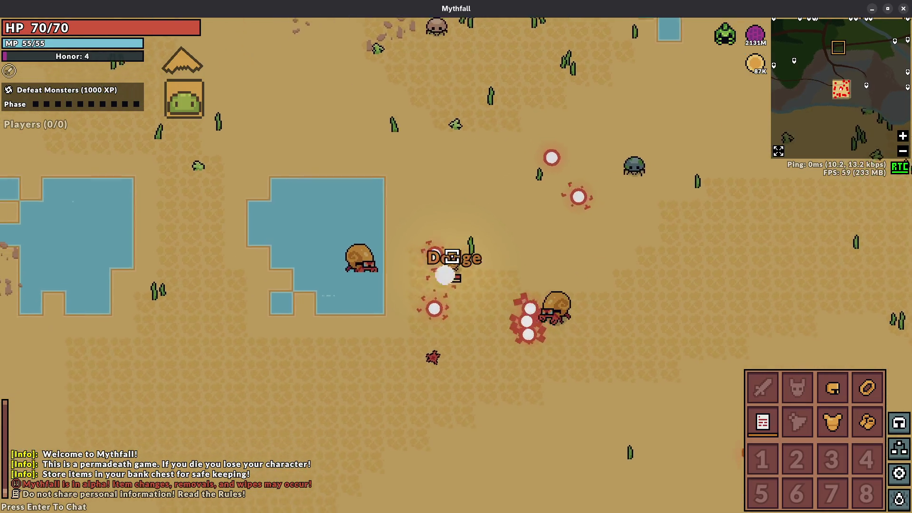
key(s)
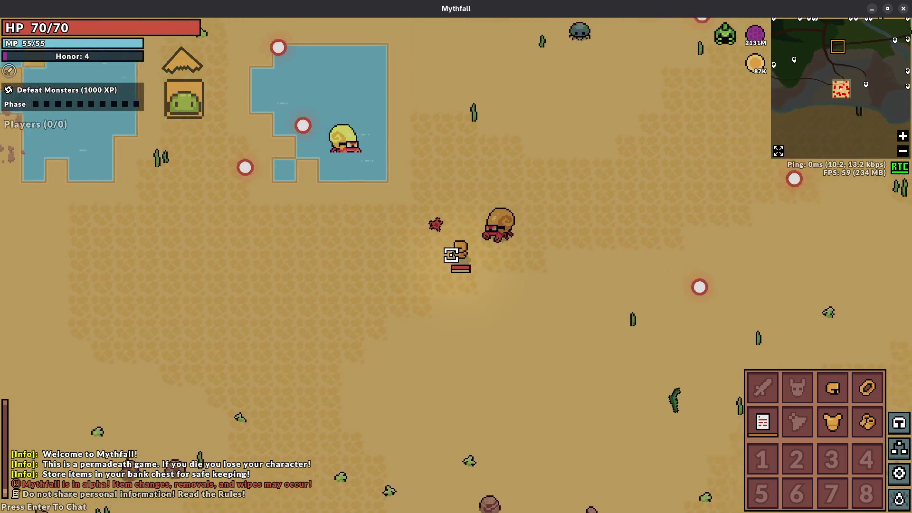
key(w)
key(w)
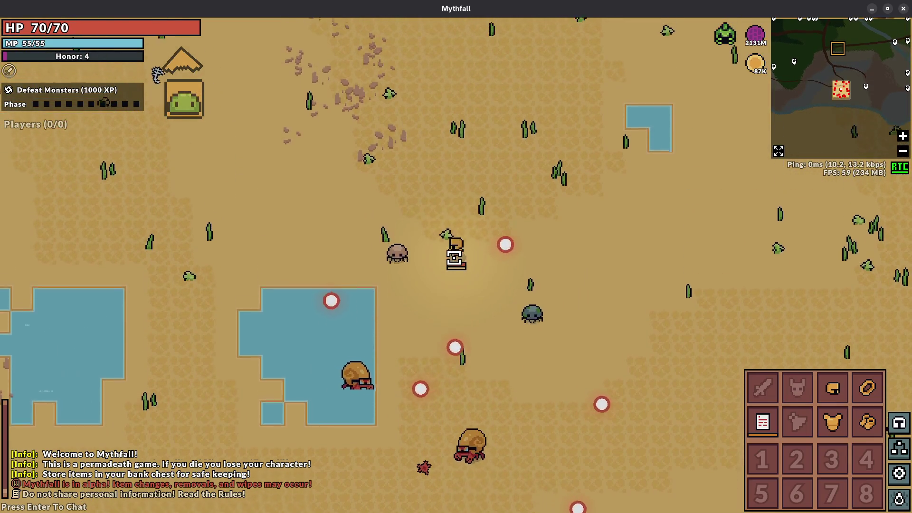
- Head east across the desert into town toward the buildings
key(d)
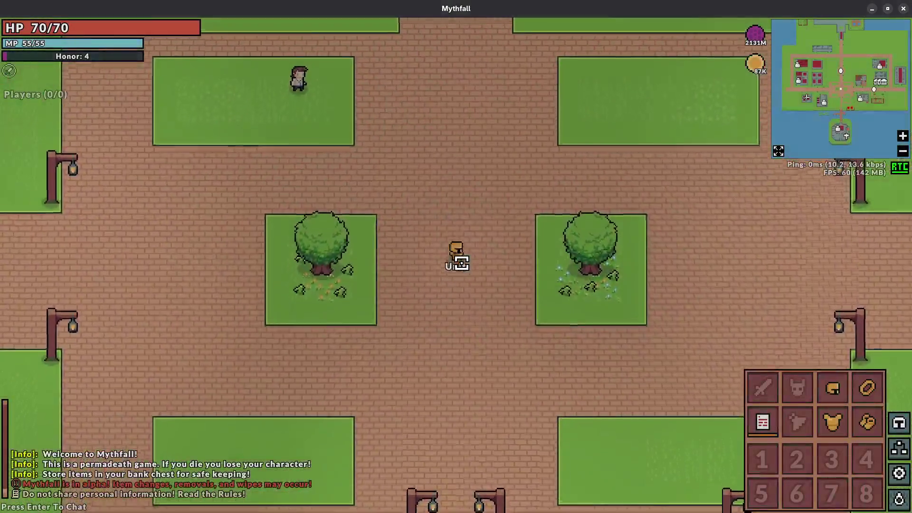
key(d)
key(w)
key(s)
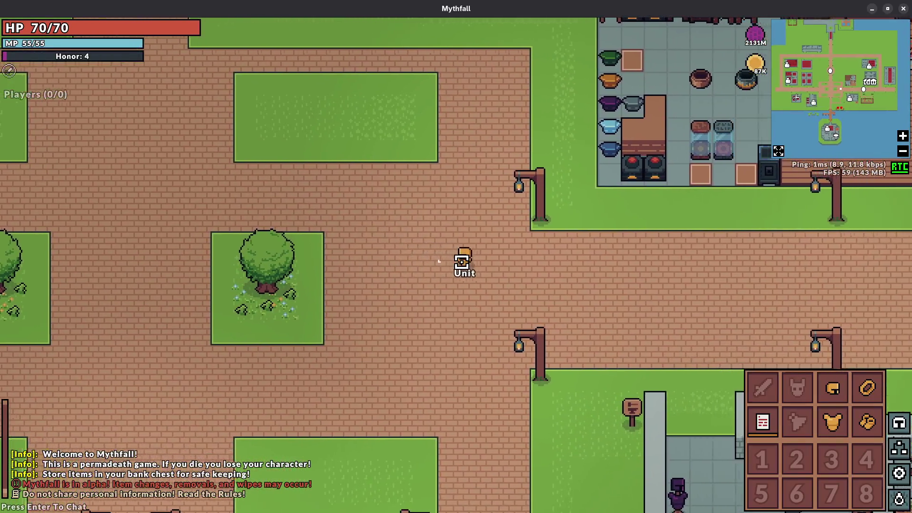
key(d)
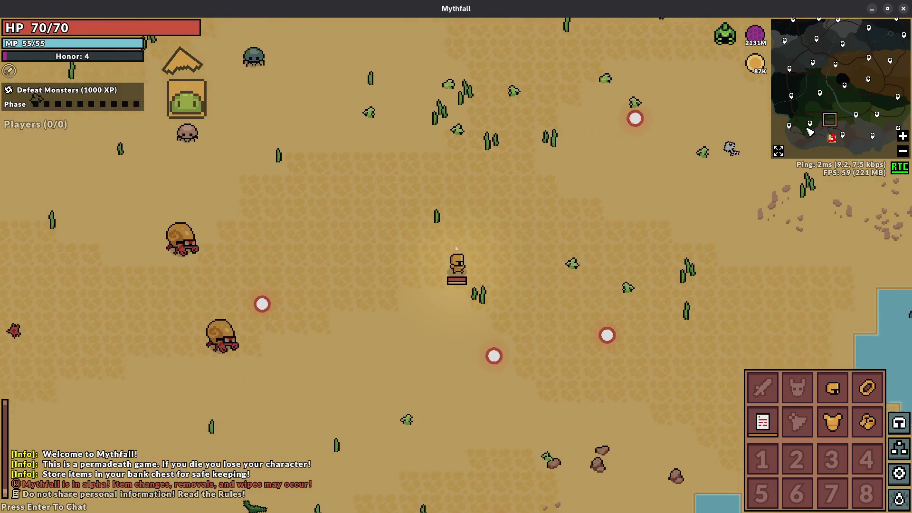
- Walk west, north past the ponds, then back south and south-east
key(a)
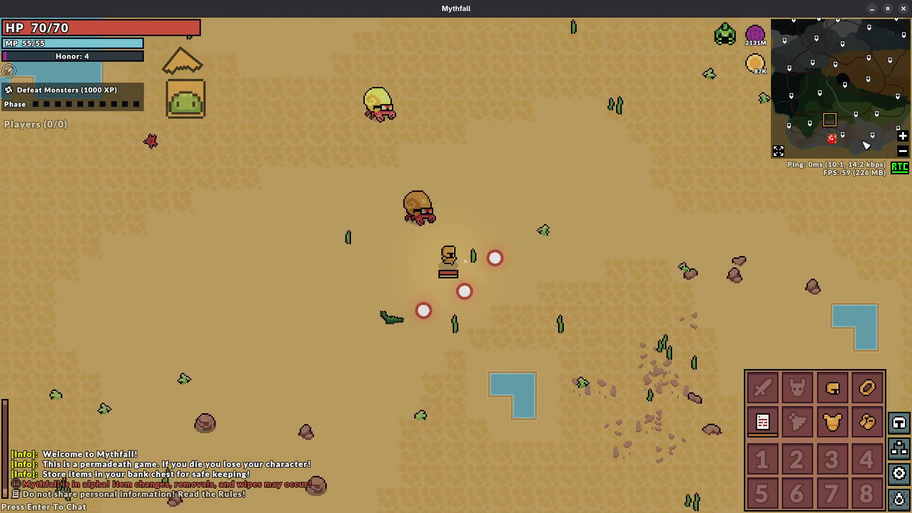
key(w)
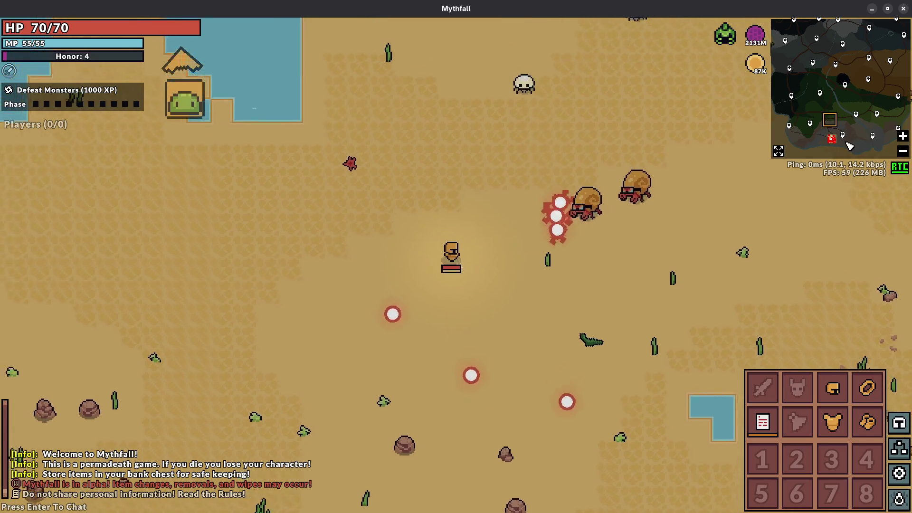
key(w)
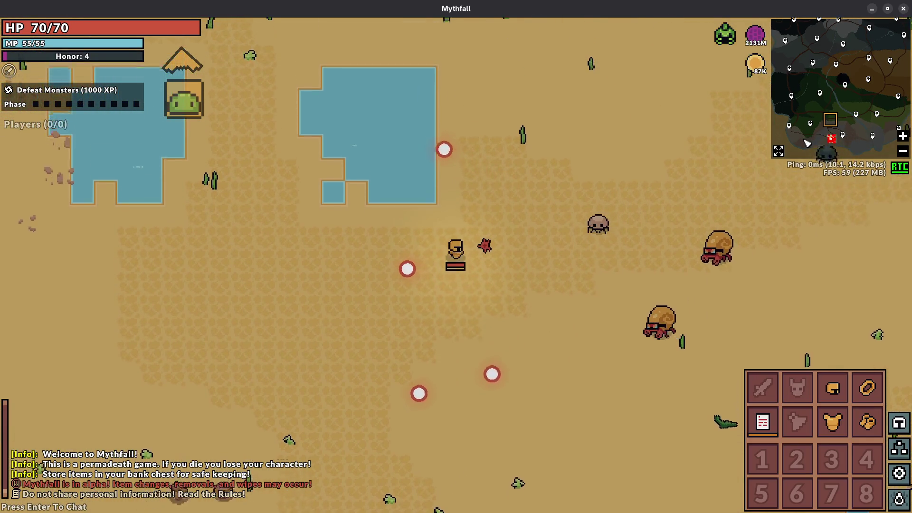
key(a)
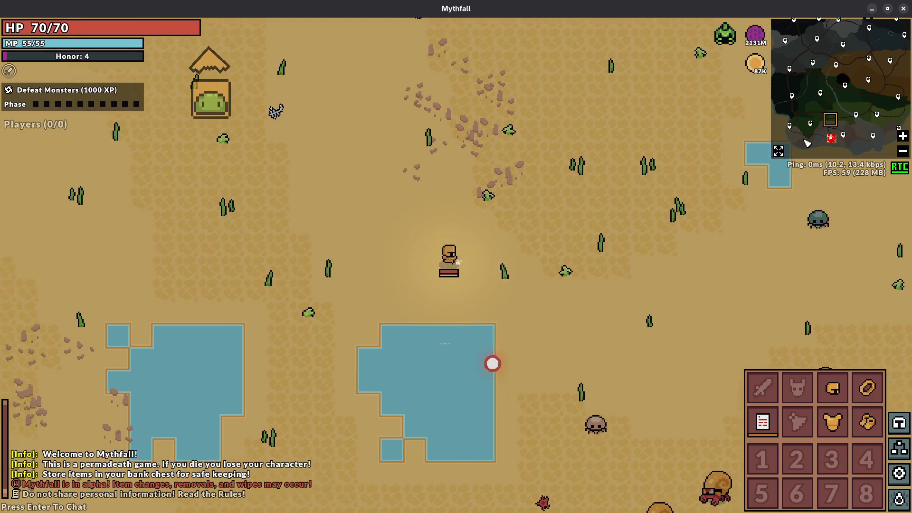
key(s)
key(s)
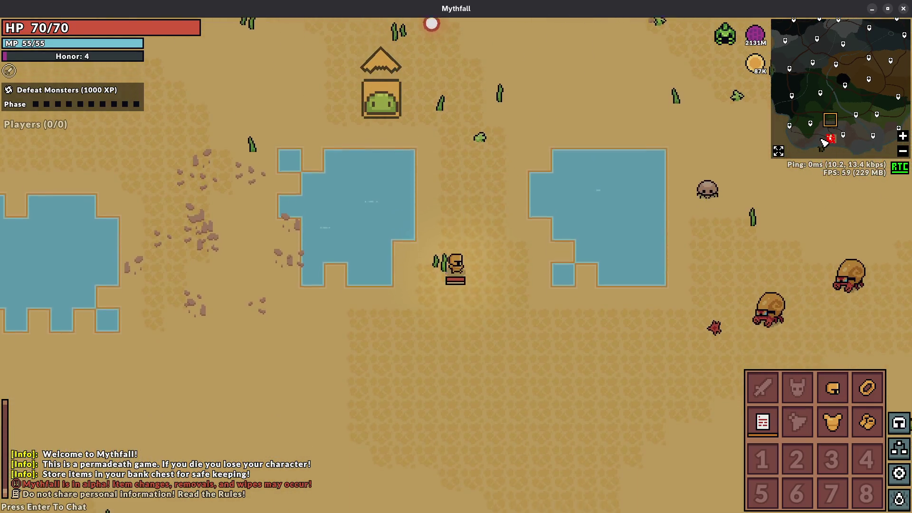
key(s)
key(d)
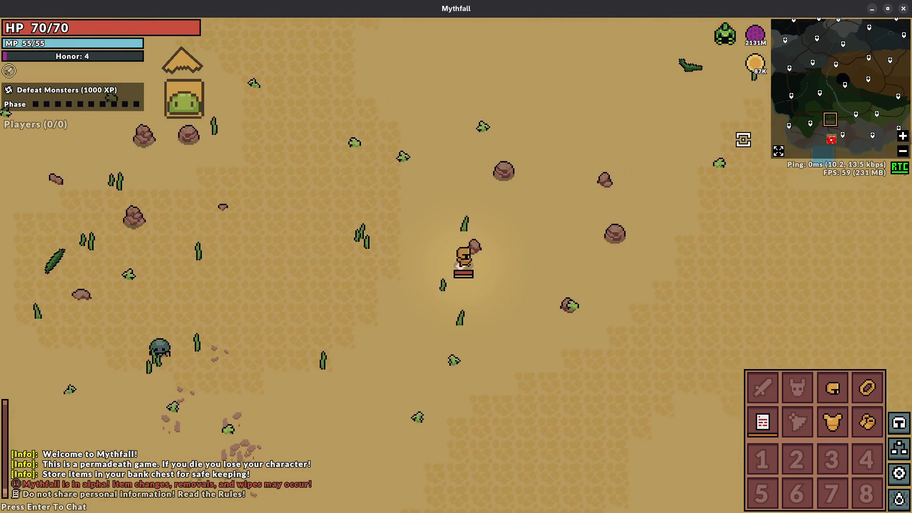
- Walk east past the square's trees and shops, then switch to the Emacs window
key(w)
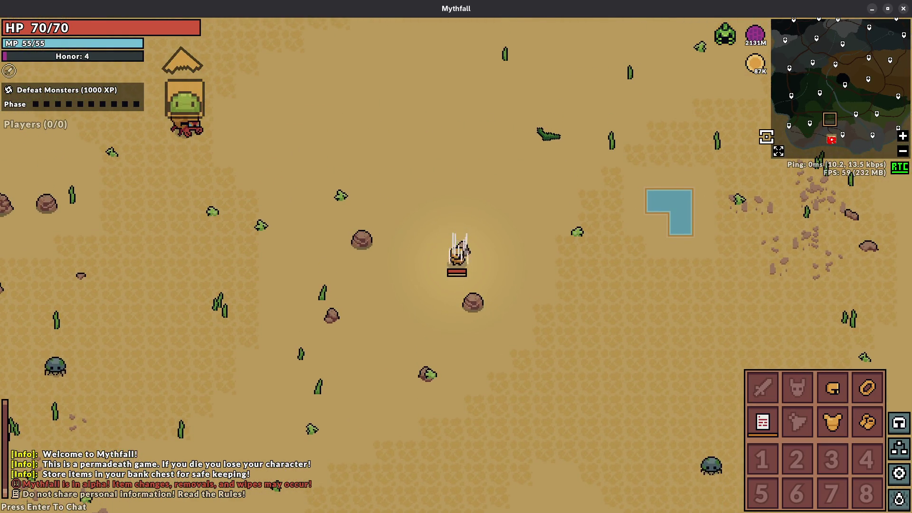
key(d)
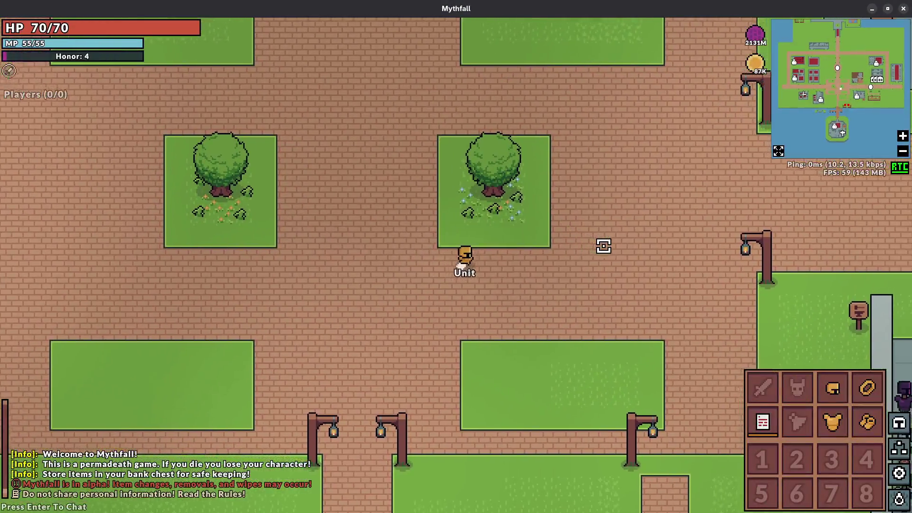
key(d)
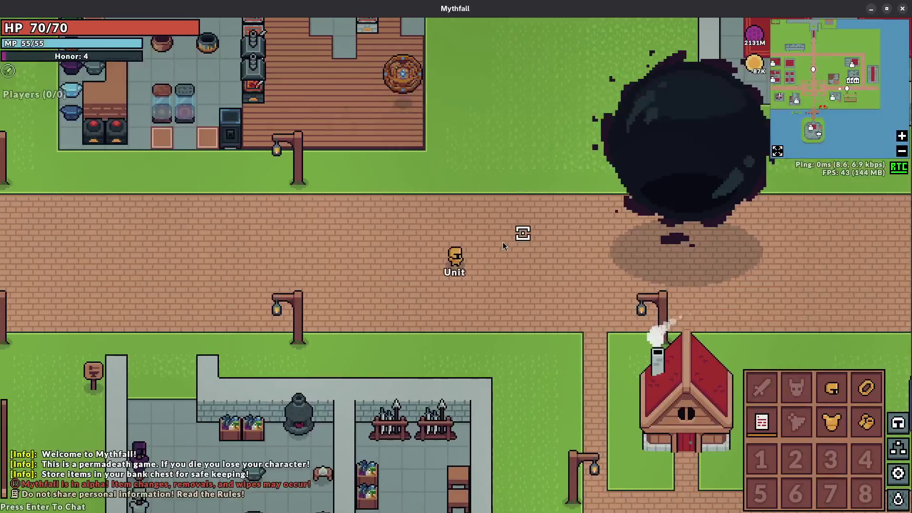
key(super)
click(436, 235)
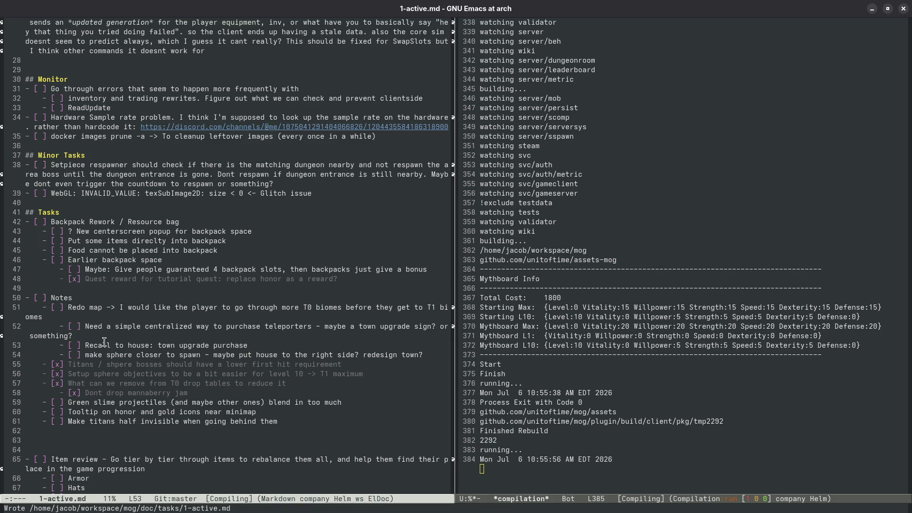
- Add checkbox tasks 'Randomize spawn locations a bit' and 'Randomize sphere spawn locations' below the sphere-closer-to-spawn task
click(416, 355)
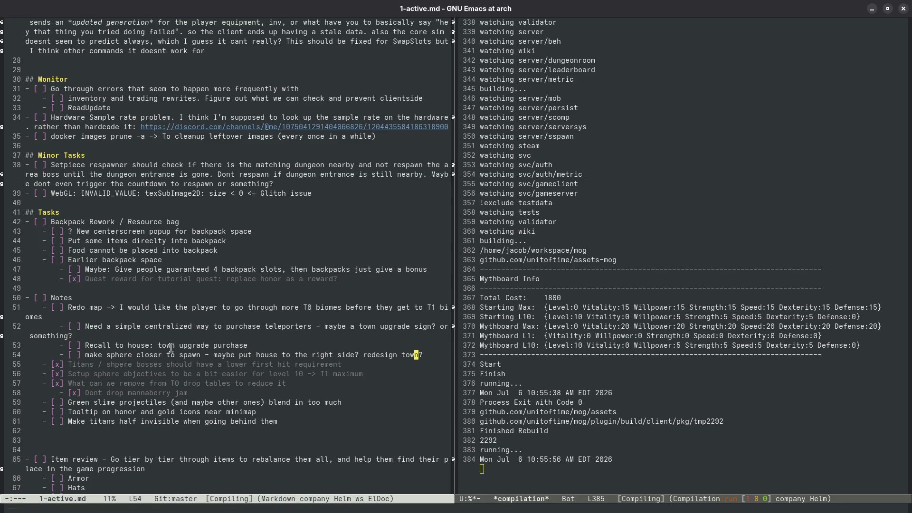
key(ctrl+e)
key(alt+Return)
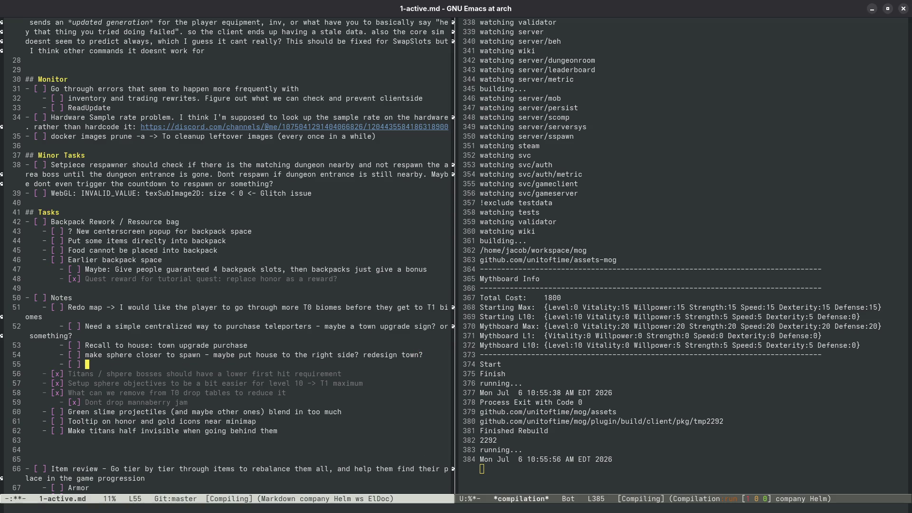
text(Randomize)
text( spawn locations a)
text( bit)
key(alt+Return)
text(R)
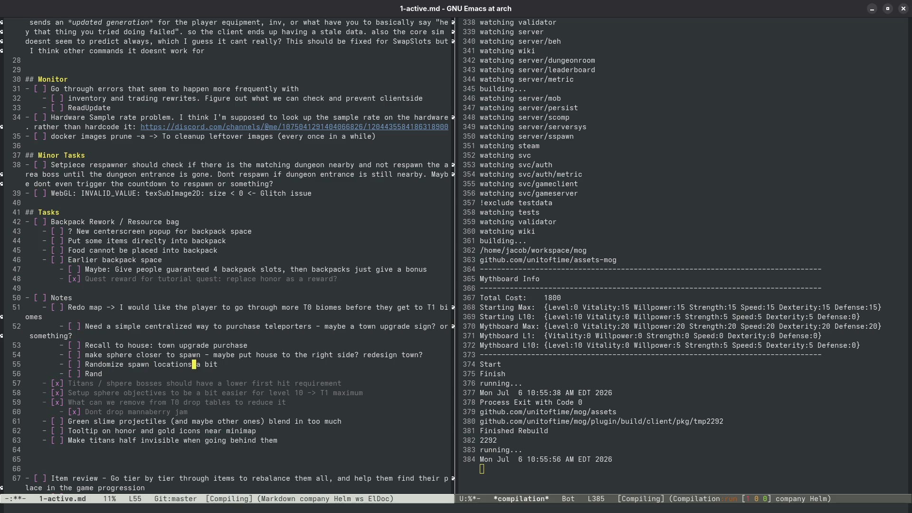
text(side of the same destination)
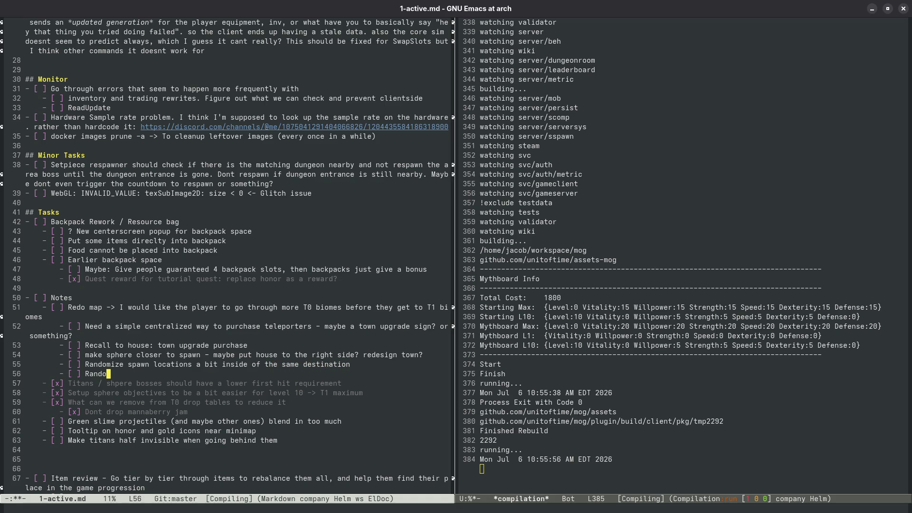
text(ze sphere spawn loca)
text(tions)
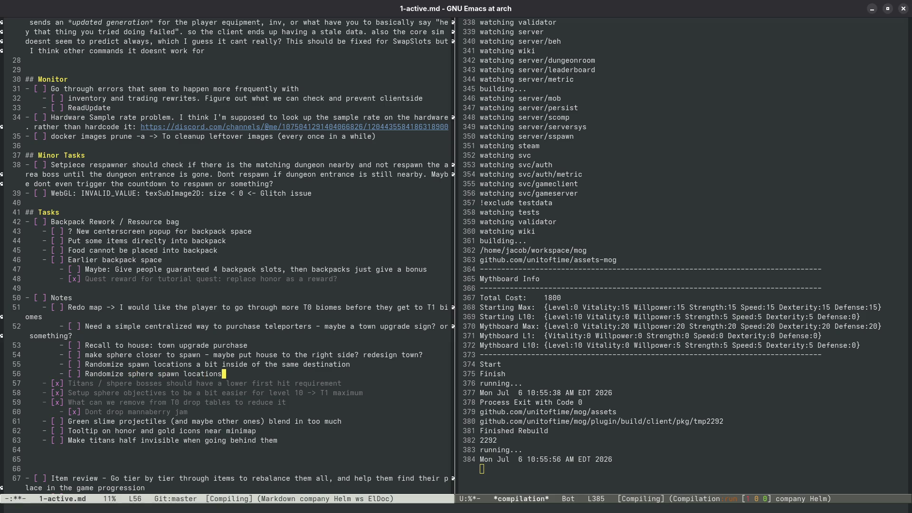
- Move the 'Randomize sphere spawn locations' line under Notes with kill and yank
key(ctrl+k)
key(ctrl+p)
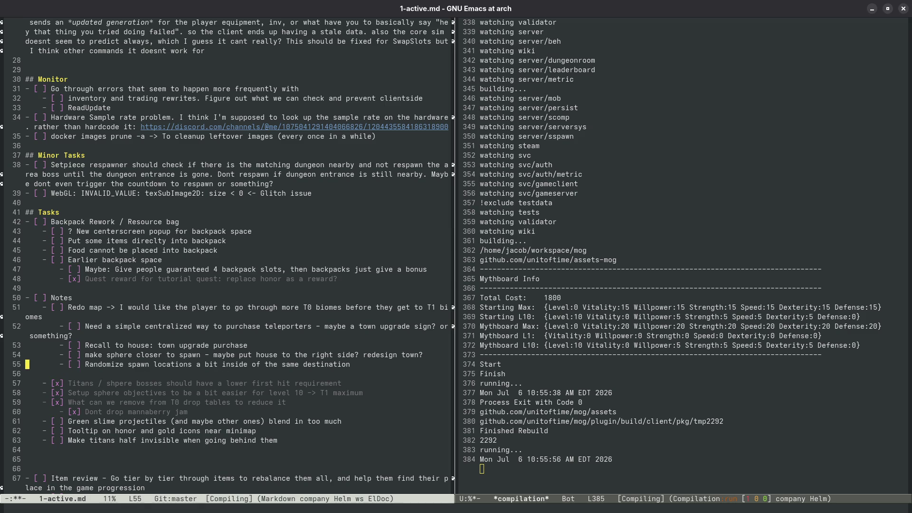
key(ctrl+o)
key(ctrl+y)
key(ctrl+n)
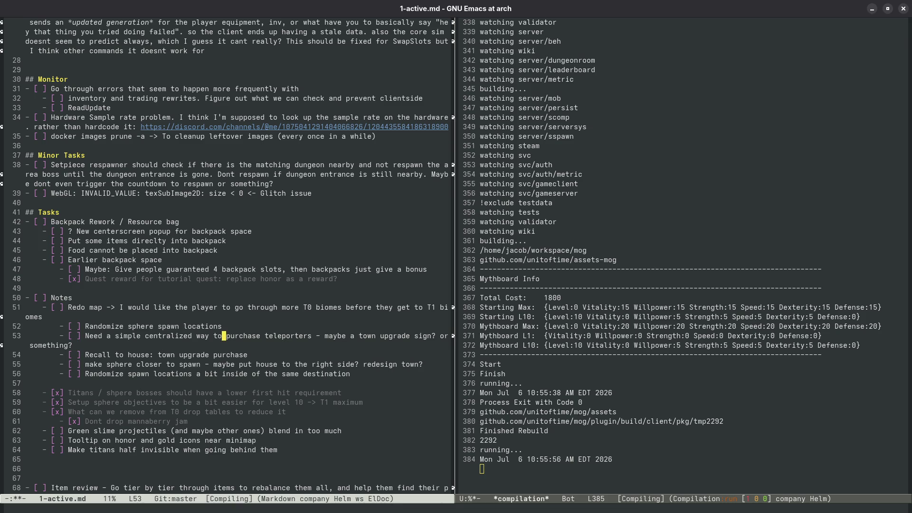
- Insert a '[ Town Redesign' item above the teleporter task and save the file
key(ctrl+a)
key(ctrl+o)
text([)
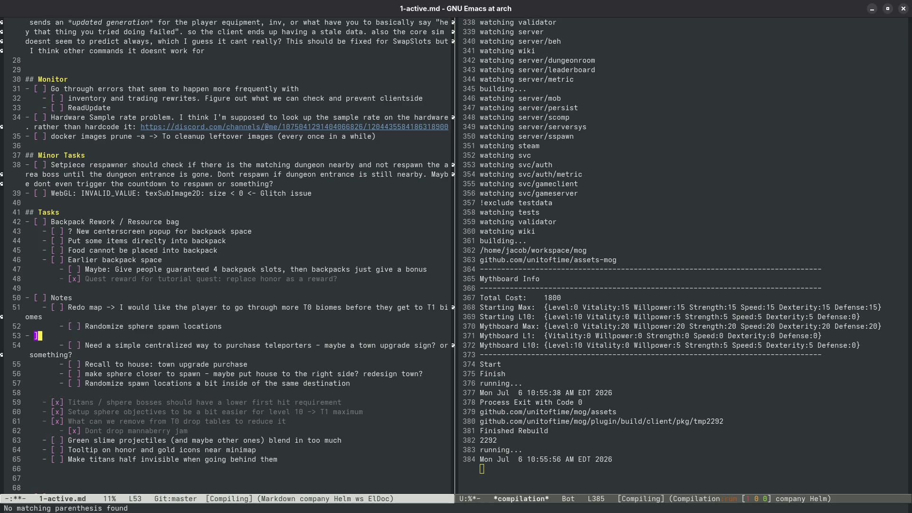
text( Tow)
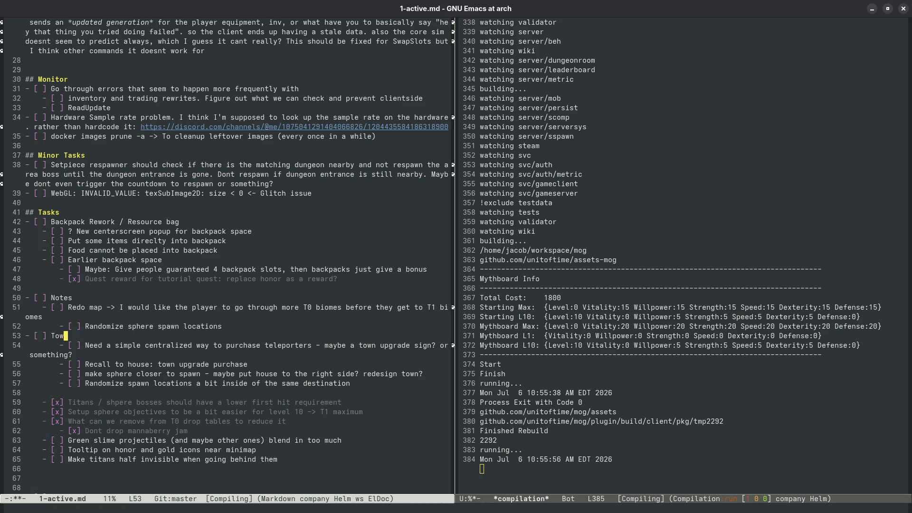
text(n Redesign)
key(ctrl+o)
key(ctrl+x)
key(ctrl+s)
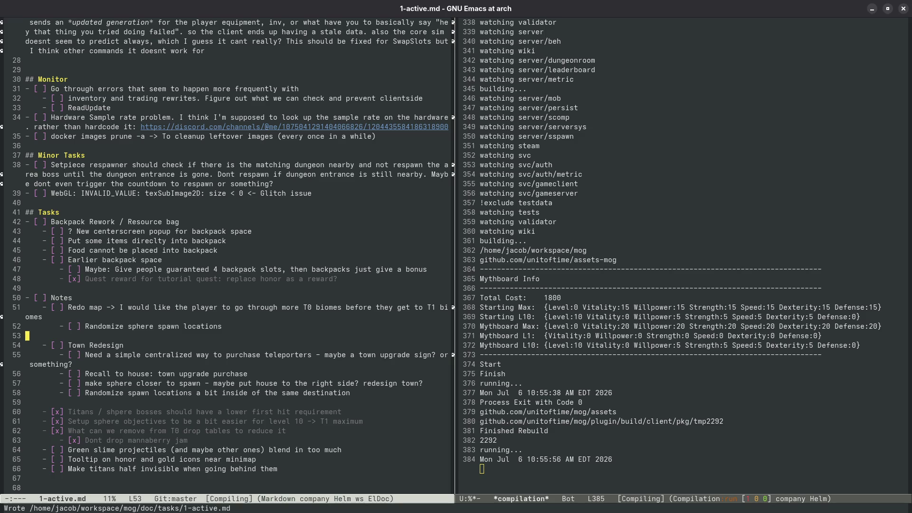
- Mark the sphere-closer-to-spawn task as done
click(304, 383)
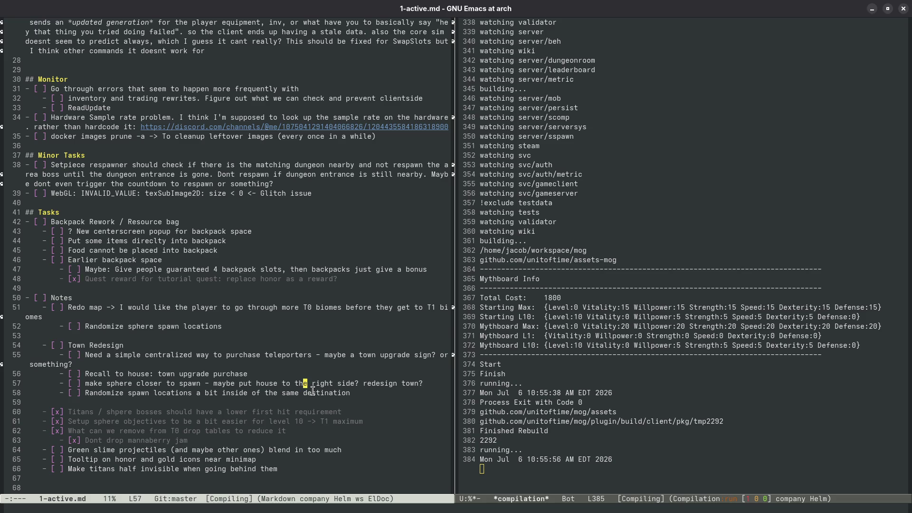
key(ctrl+e)
key(ctrl+c)
key(ctrl+d)
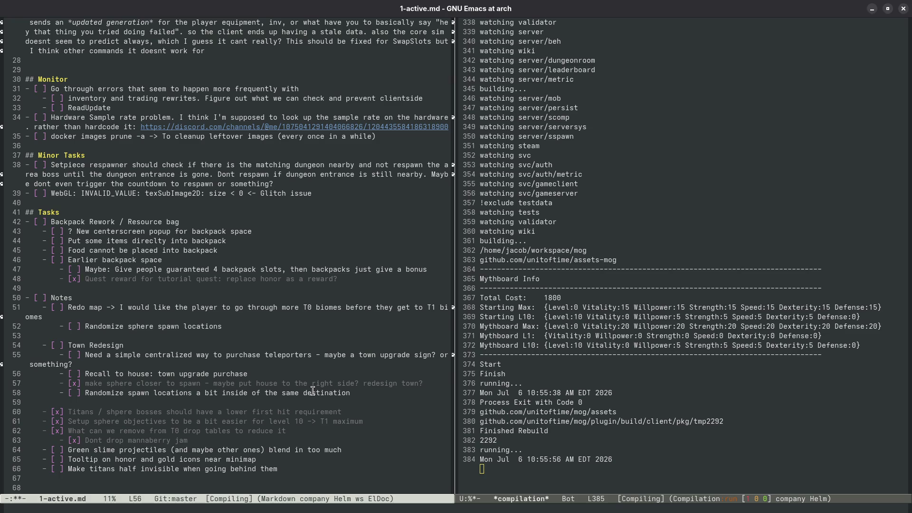
- Move the 'Randomize spawn locations' task line under Notes and save 1-active.md
key(ctrl+a)
key(ctrl+k)
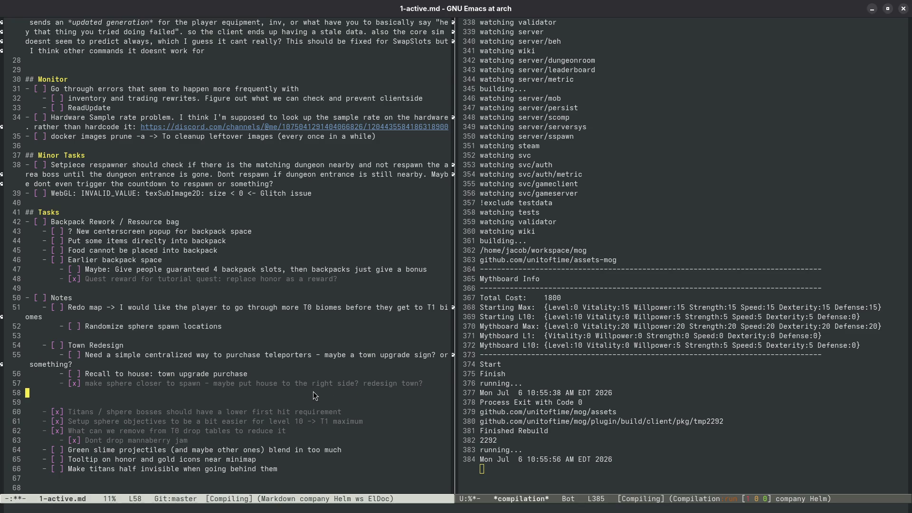
key(ctrl+y)
key(ctrl+x)
key(ctrl+s)
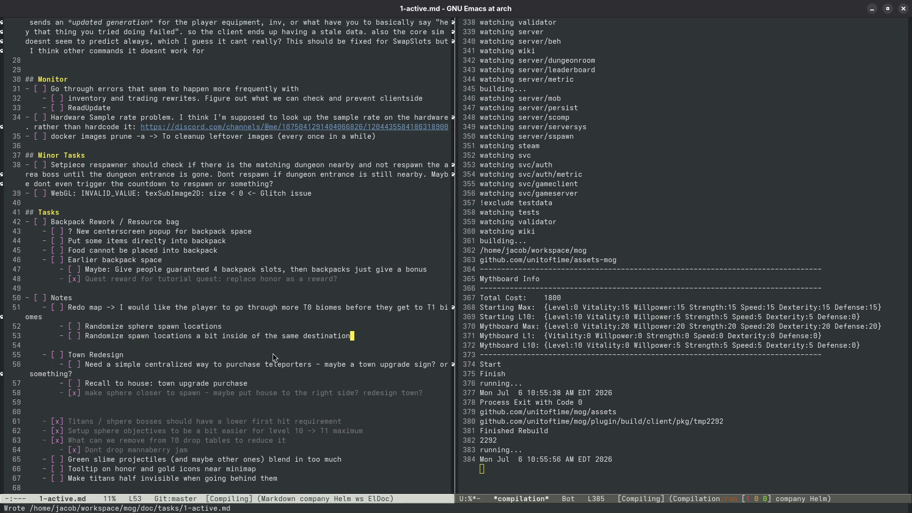
- Run a make build from the compilation buffer, answering 'yes' to stop the running build
double_click(162, 364)
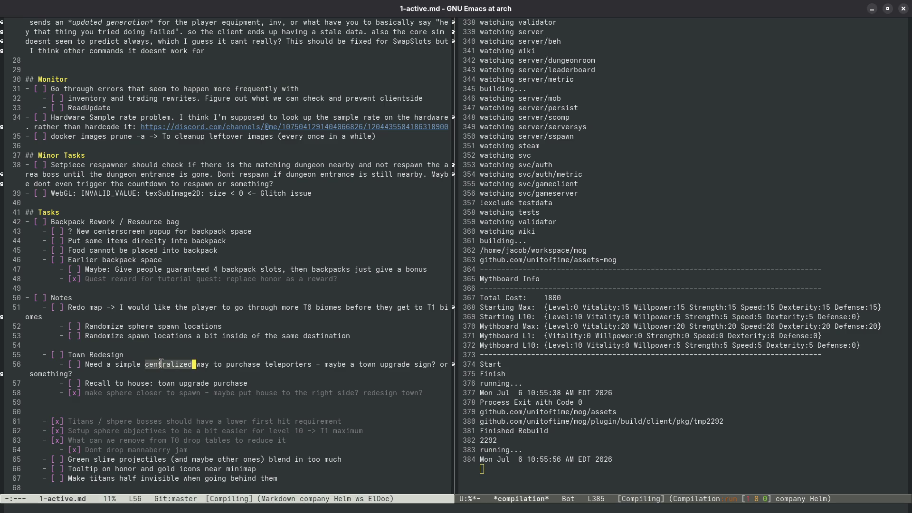
click(244, 375)
click(628, 389)
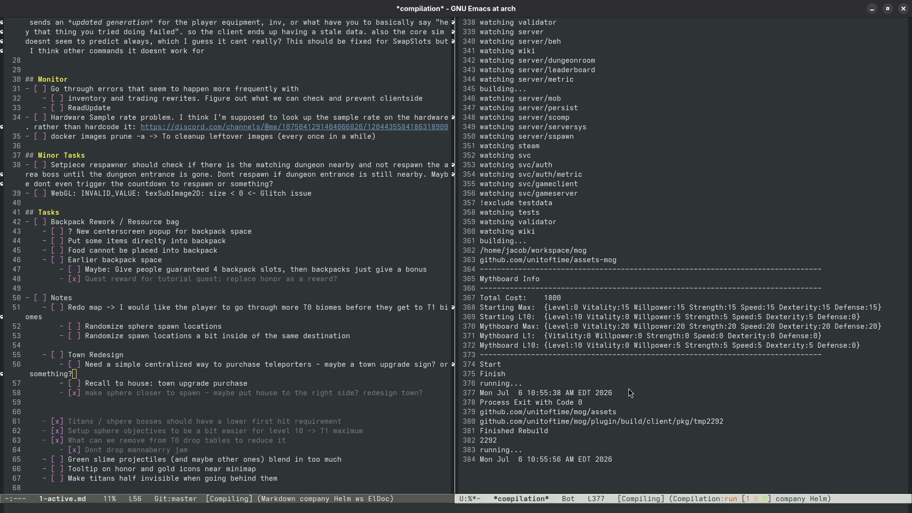
key(F5)
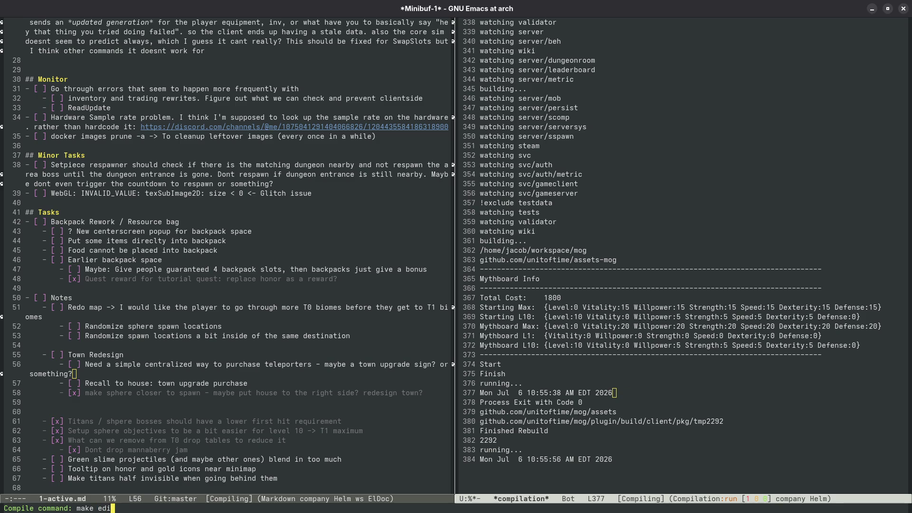
key(Return)
text(yes)
key(Return)
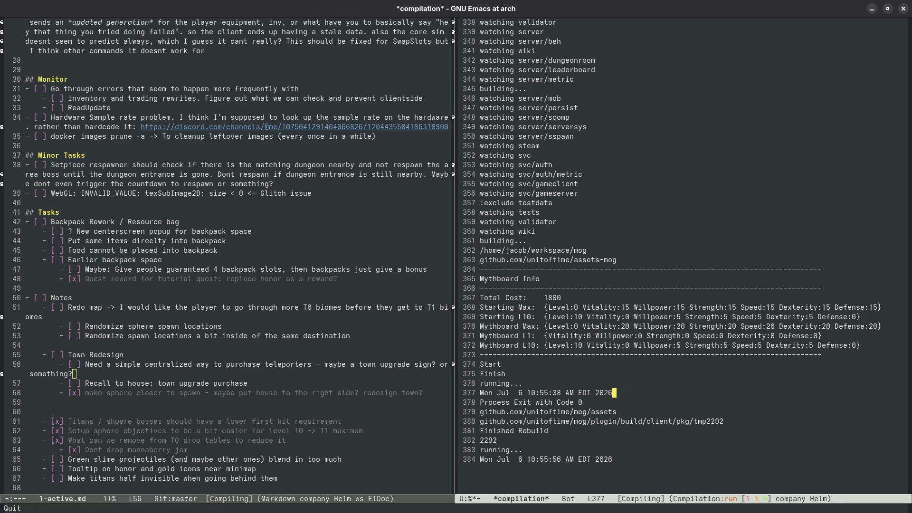
key(super)
- Leave the Mythfall game to its title screen, then rebuild the map editor from Emacs
click(526, 353)
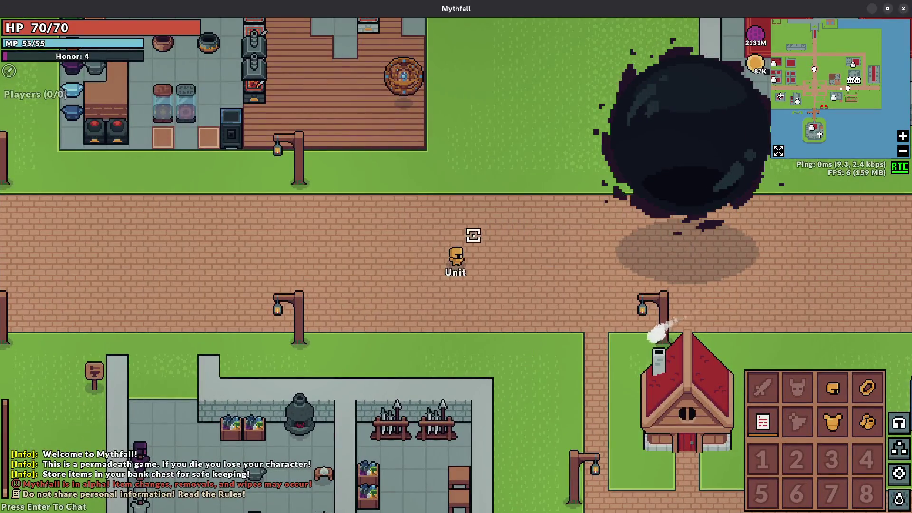
key(Escape)
click(174, 422)
key(alt+Tab)
click(622, 345)
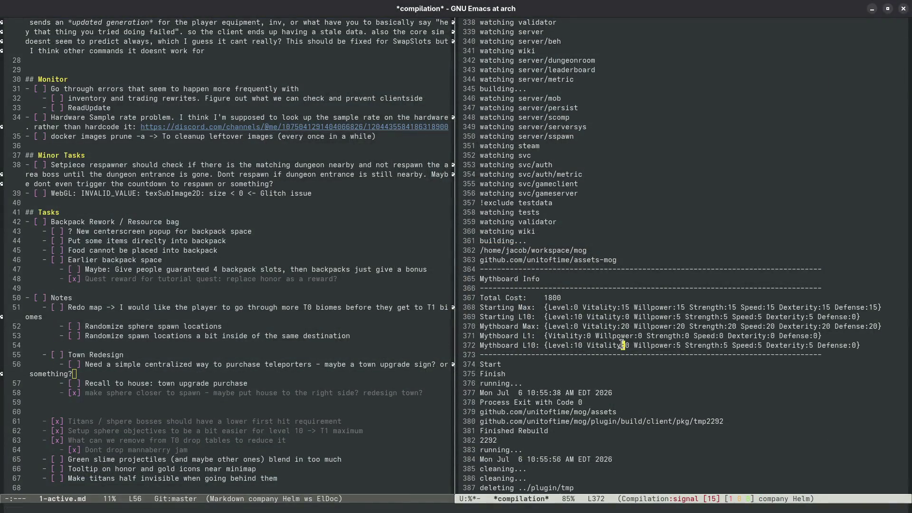
key(g)
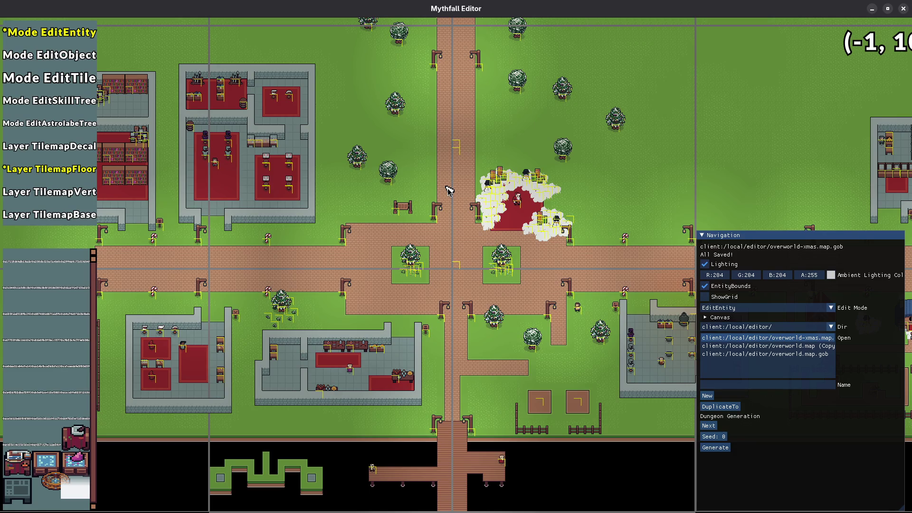
- Load overworld.map.gob from the Navigation file list in place of the Christmas map
scroll(475, 255, up, 3)
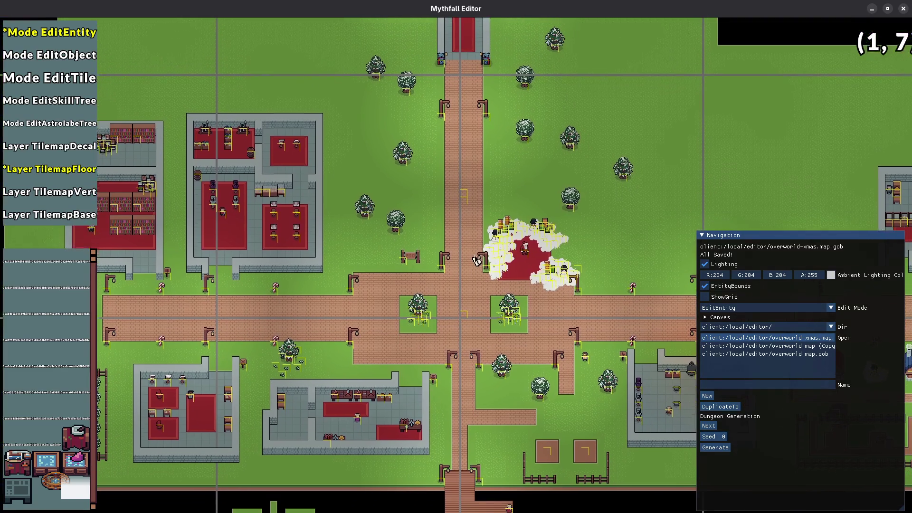
click(744, 354)
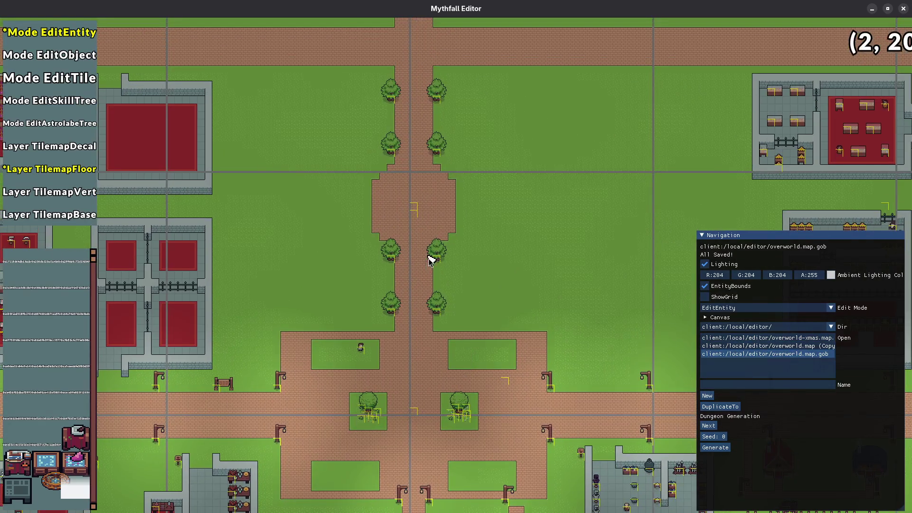
scroll(445, 313, up, 9)
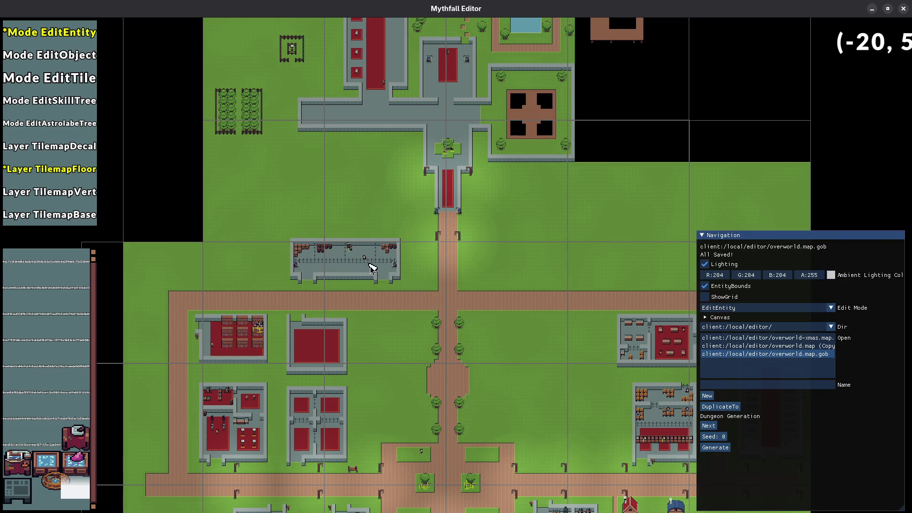
scroll(361, 271, up, 3)
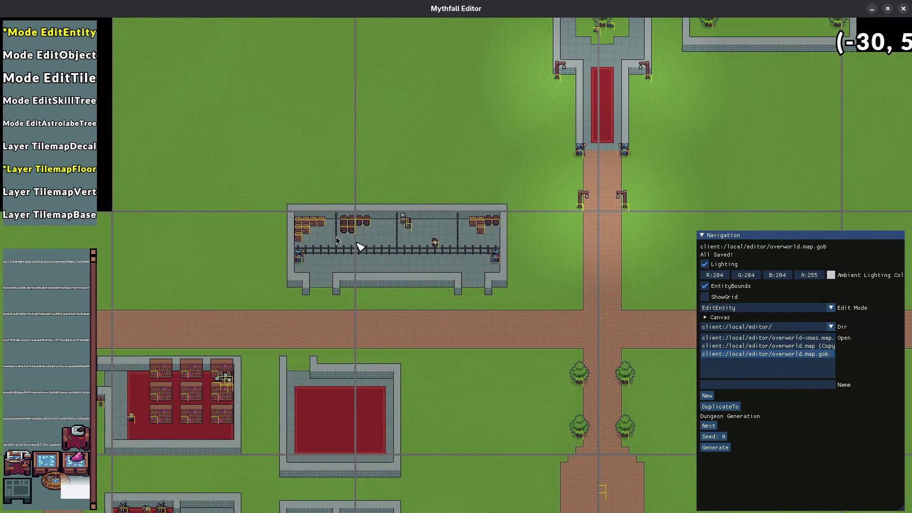
- Copy the storage building's tiles and paste them further west
key(3)
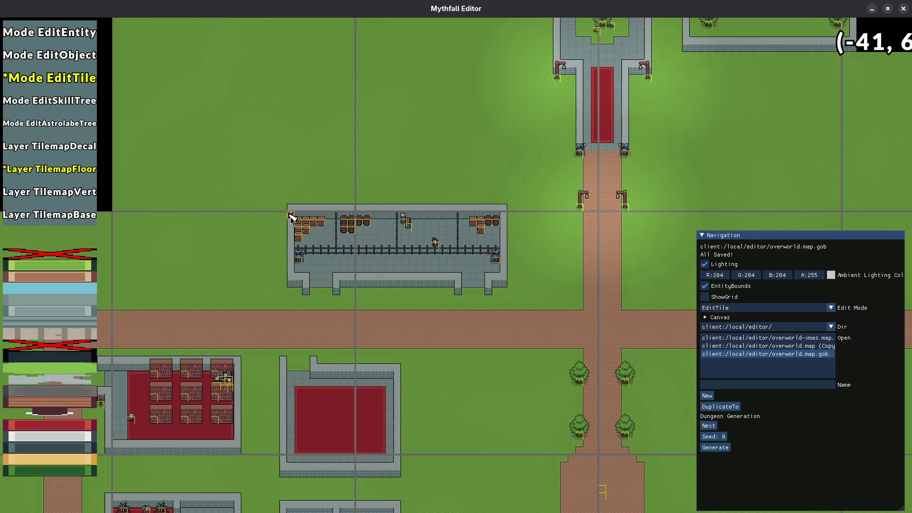
mouse_move(291, 216)
mouse_down()
mouse_move(362, 264)
mouse_move(501, 290)
mouse_up()
key(ctrl+c)
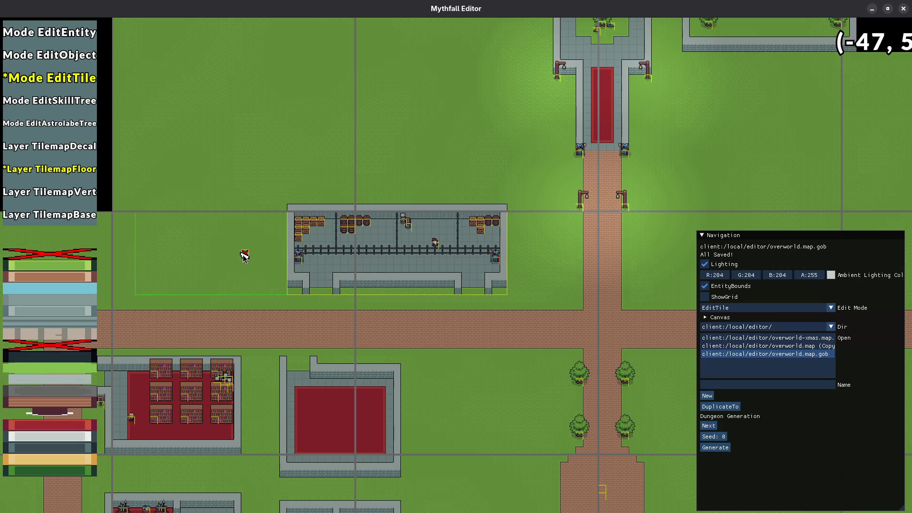
click(246, 254)
- Move the building's entities from the old spot into the relocated building
key(1)
drag(232, 197, 522, 302)
mouse_move(495, 260)
mouse_down()
mouse_move(340, 269)
mouse_move(344, 263)
mouse_up()
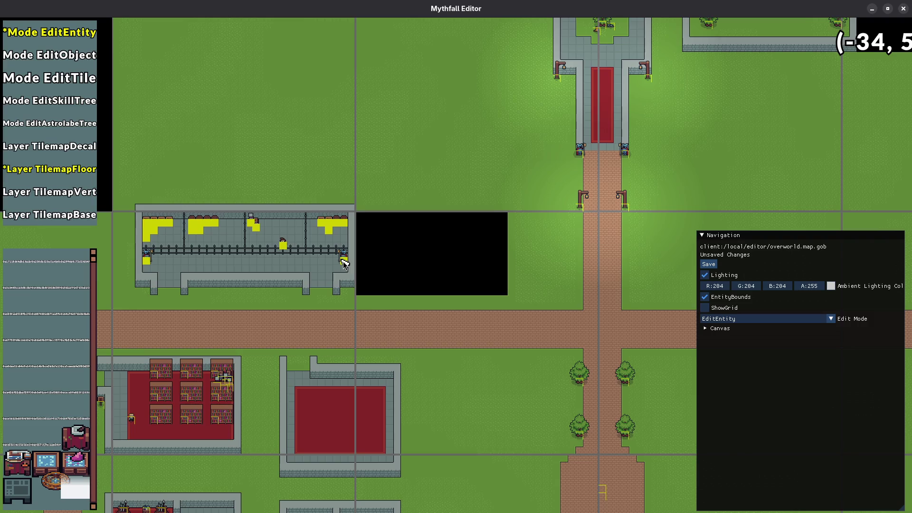
click(344, 263)
- Paint grass over the building's old footprint and save the map
key(3)
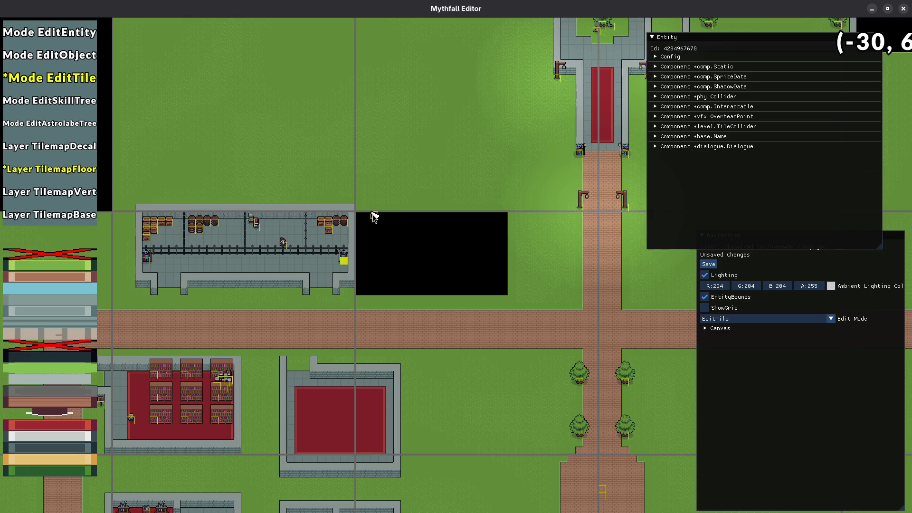
mouse_move(367, 233)
mouse_down()
mouse_move(367, 292)
mouse_move(382, 266)
mouse_move(425, 294)
mouse_move(471, 287)
mouse_move(436, 236)
mouse_move(479, 257)
mouse_move(475, 269)
mouse_up()
key(ctrl+s)
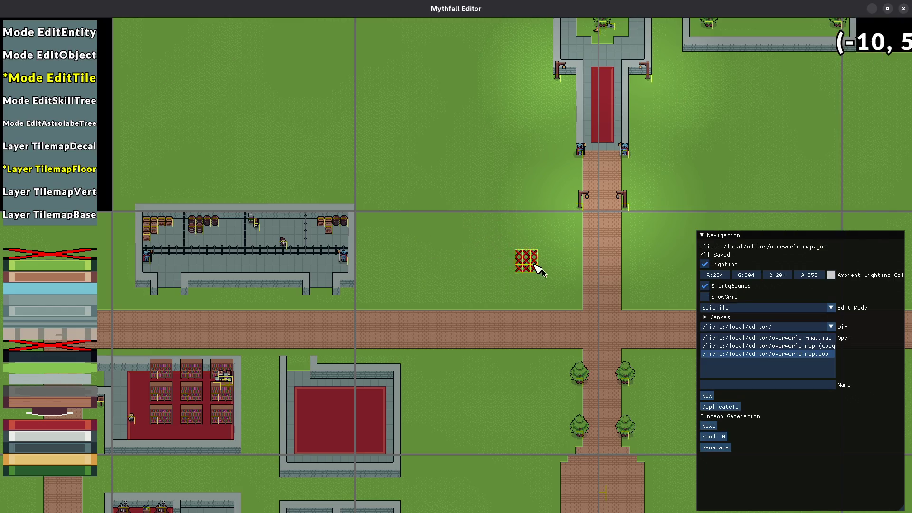
scroll(540, 266, down, 3)
scroll(423, 275, down, 2)
scroll(432, 211, up, 5)
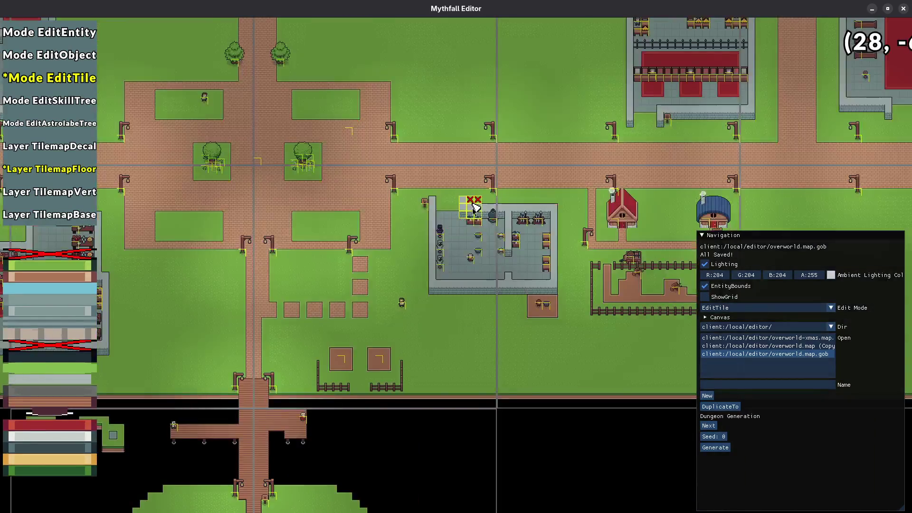
key(1)
click(464, 265)
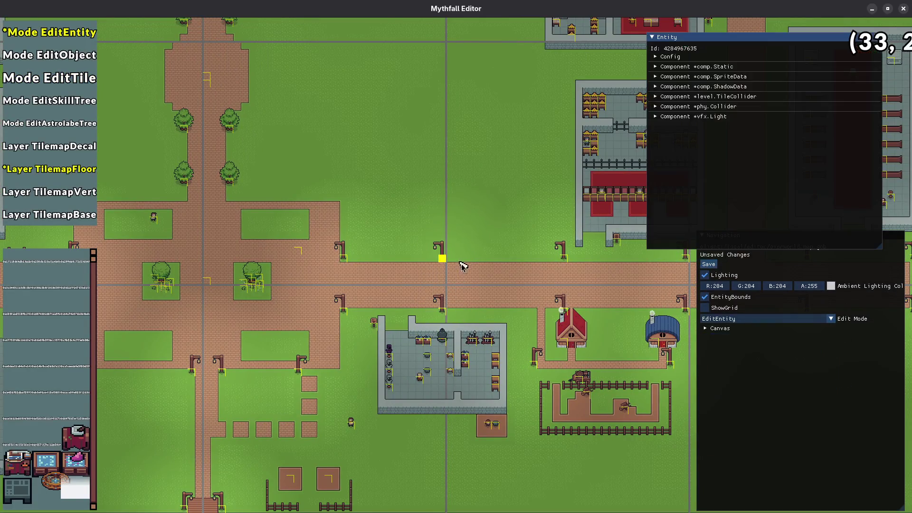
- Delete the lamp post beside the road and move the view north toward the temple
key(Delete)
key(Up)
key(Left)
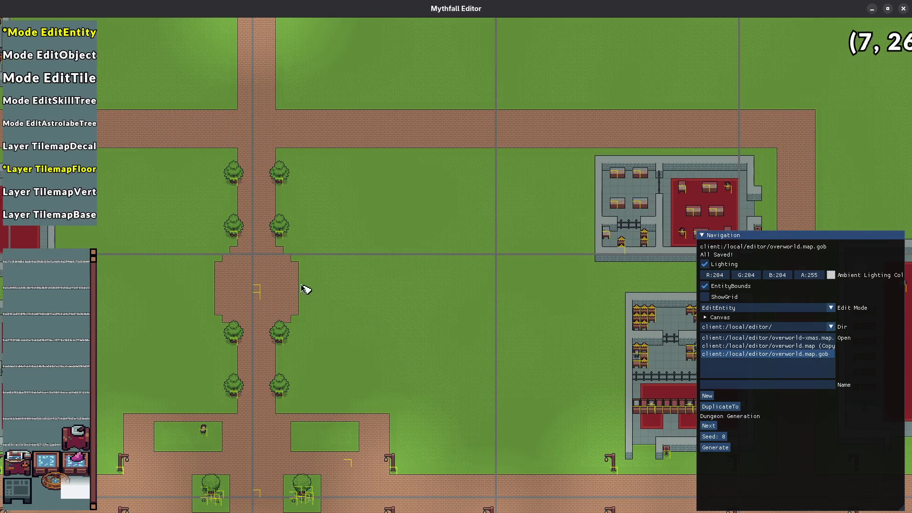
drag(306, 287, 363, 374)
key(Up)
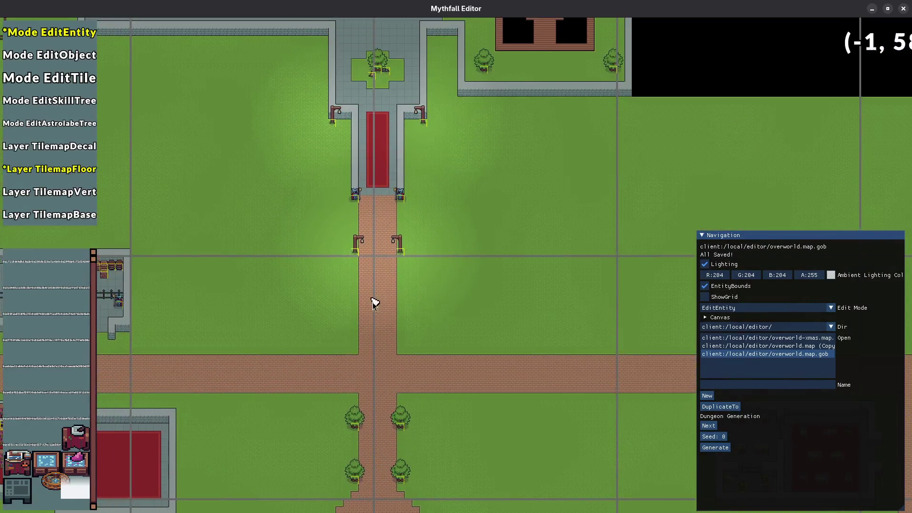
key(Up)
scroll(395, 229, down, 2)
scroll(394, 229, down, 2)
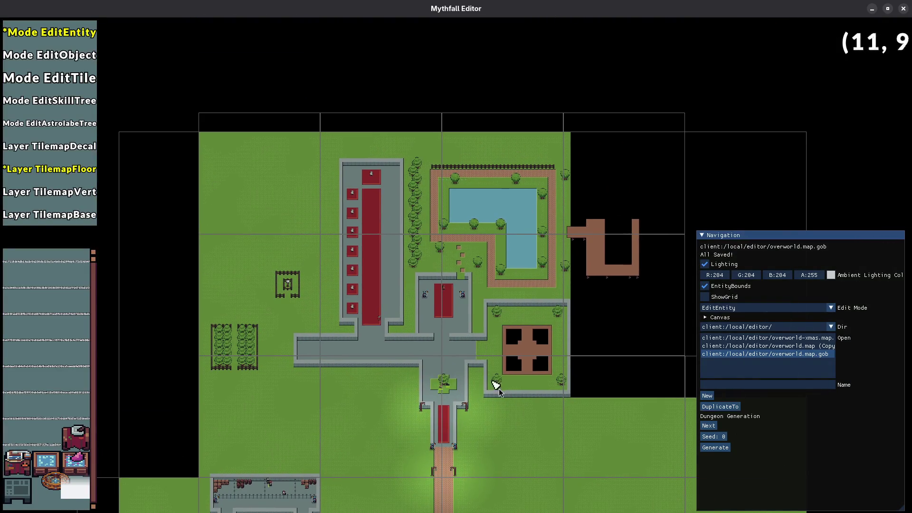
scroll(493, 383, up, 2)
drag(418, 281, 376, 298)
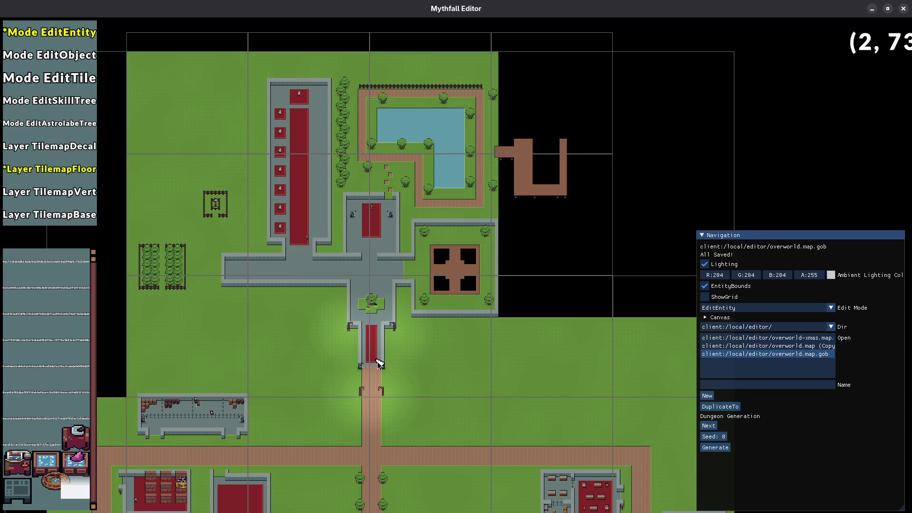
- Pan and zoom around the northern temple approach in EditTile mode
key(3)
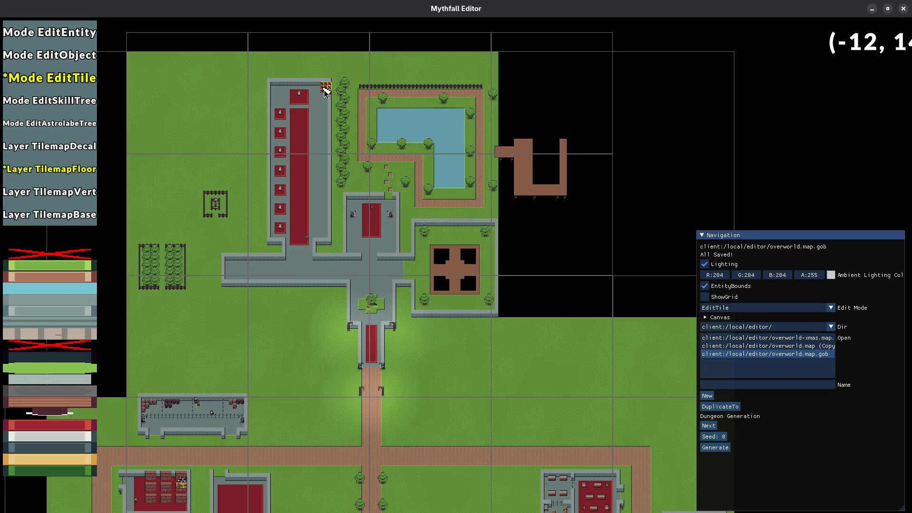
drag(382, 400, 383, 342)
key(1)
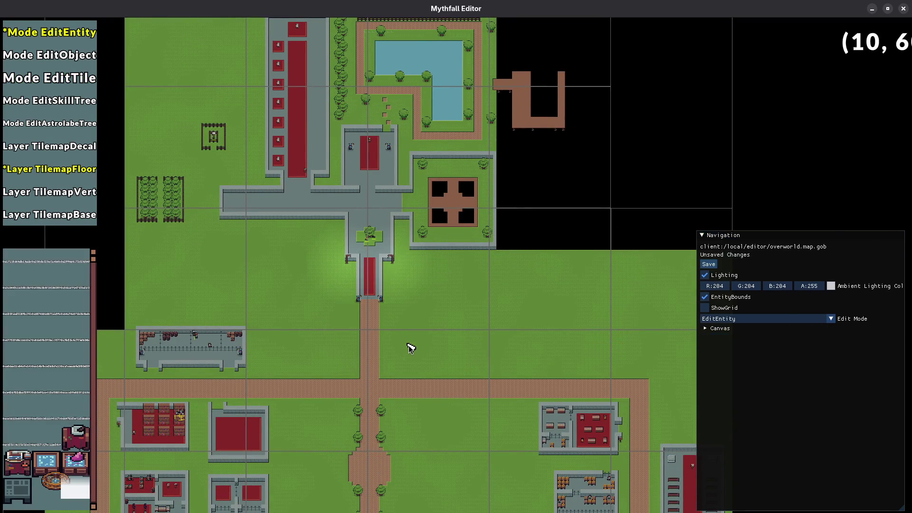
drag(411, 348, 416, 419)
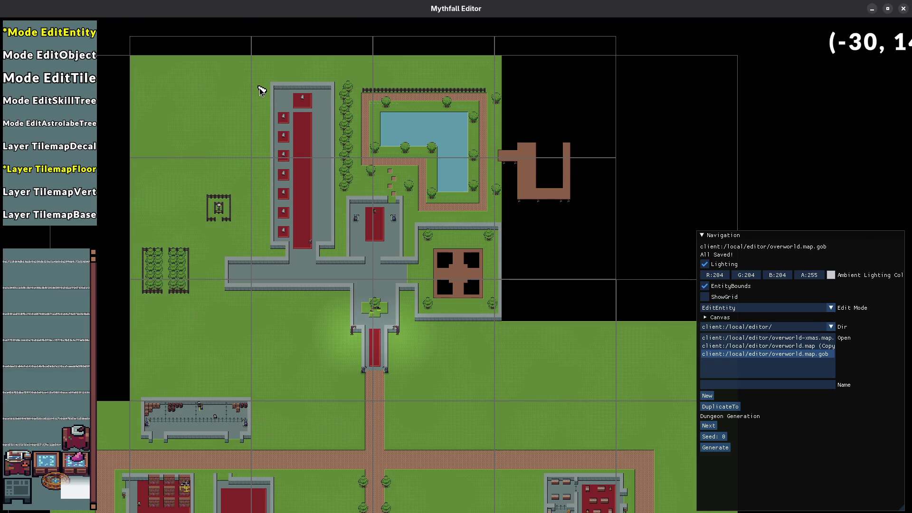
key(3)
scroll(262, 88, down, 2)
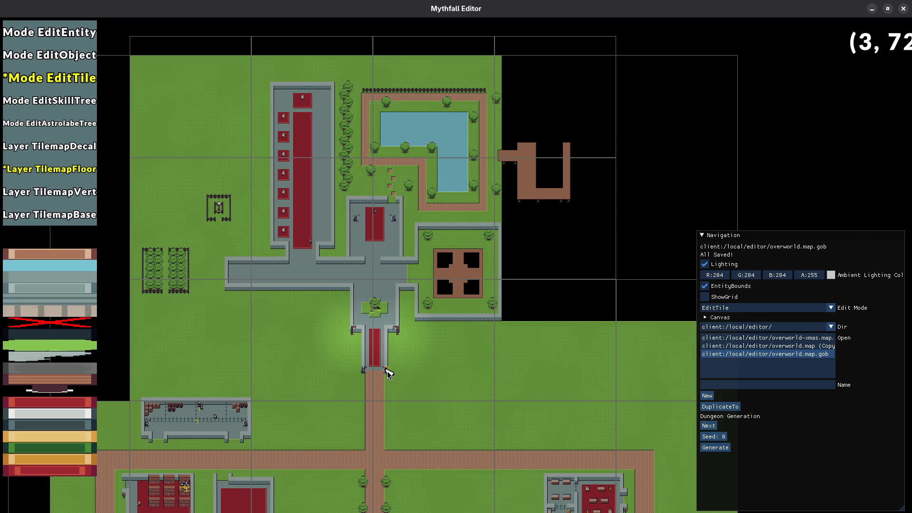
drag(411, 370, 346, 312)
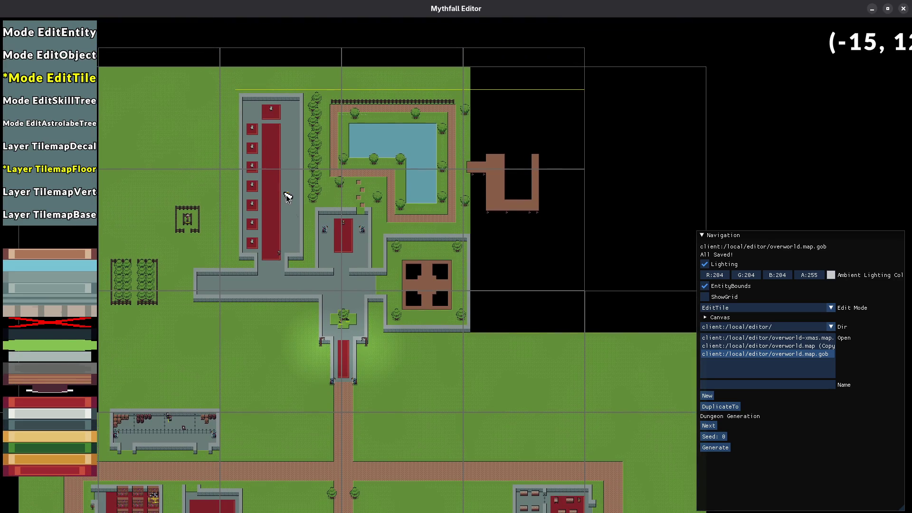
scroll(260, 112, up, 3)
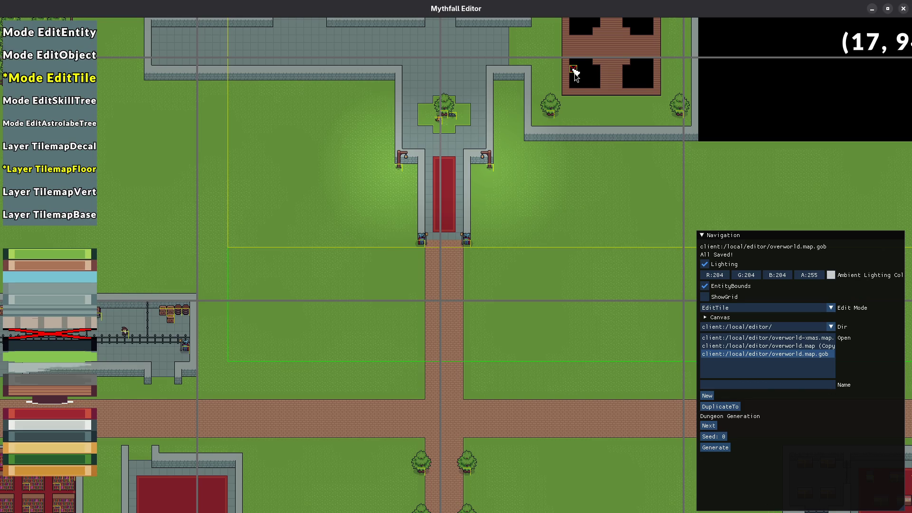
- Shift the marked temple tiles south and pan over to the pond area
key(ctrl+z)
mouse_move(346, 289)
mouse_down()
mouse_move(519, 264)
mouse_move(315, 234)
mouse_move(283, 377)
mouse_up()
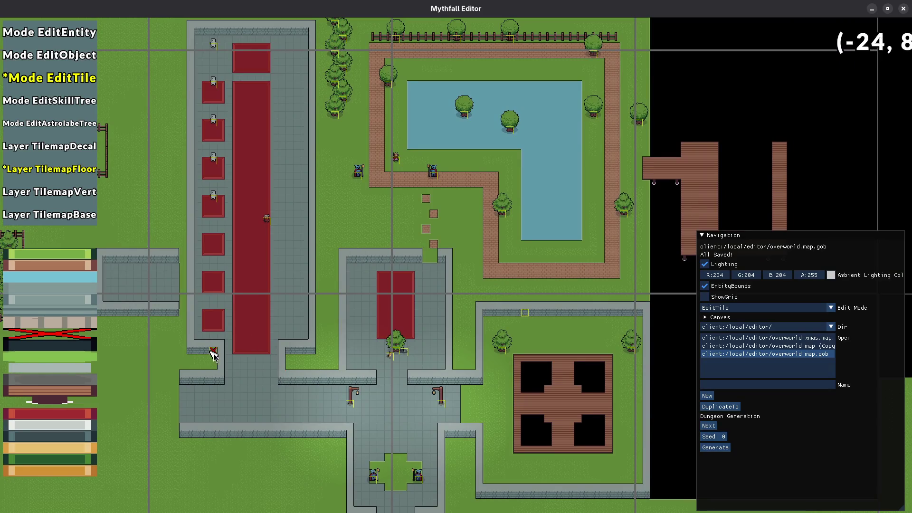
scroll(366, 316, down, 1)
scroll(522, 351, down, 1)
drag(521, 351, 316, 315)
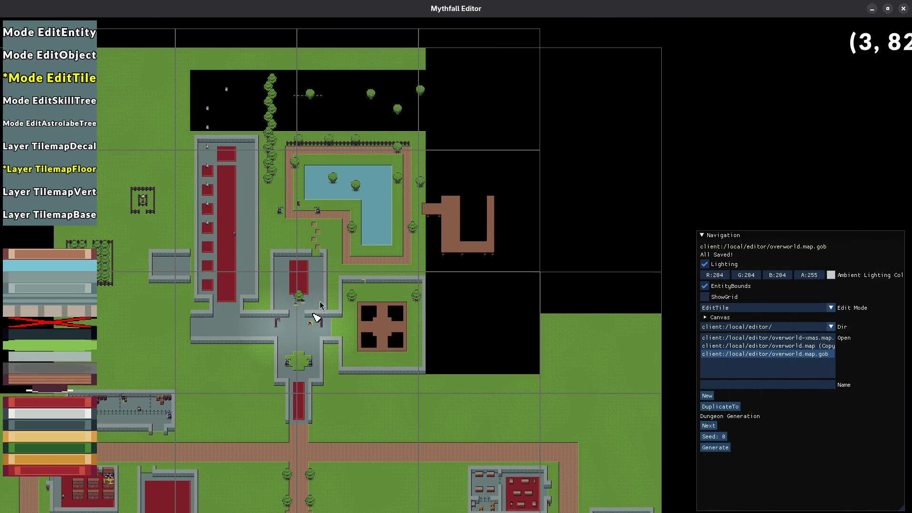
- Select the temple's guards, lamp posts and trees and drag them south to match
key(1)
mouse_move(126, 44)
mouse_down()
mouse_move(506, 348)
mouse_move(545, 421)
mouse_move(554, 368)
mouse_move(551, 378)
mouse_up()
drag(234, 369, 310, 317)
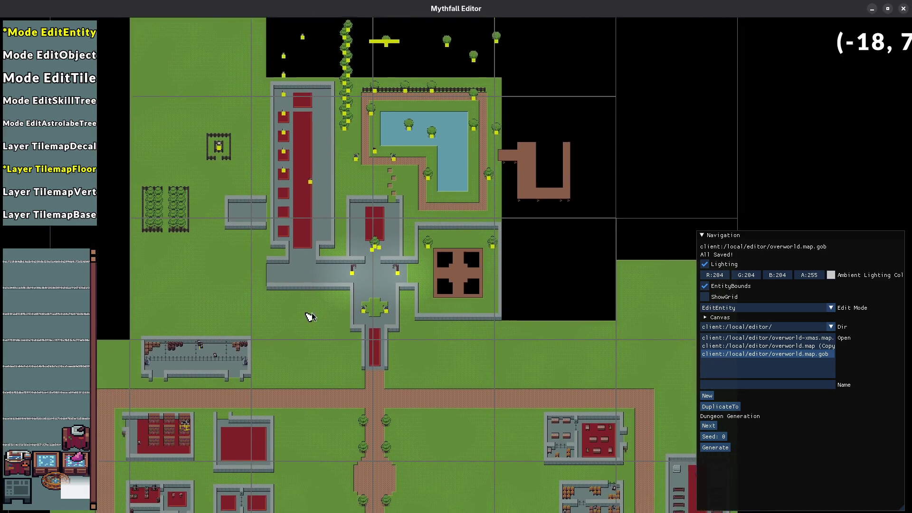
scroll(332, 285, up, 2)
scroll(384, 263, up, 3)
scroll(408, 274, up, 3)
mouse_move(370, 182)
mouse_down()
mouse_move(355, 255)
mouse_move(366, 422)
mouse_up()
click(365, 421)
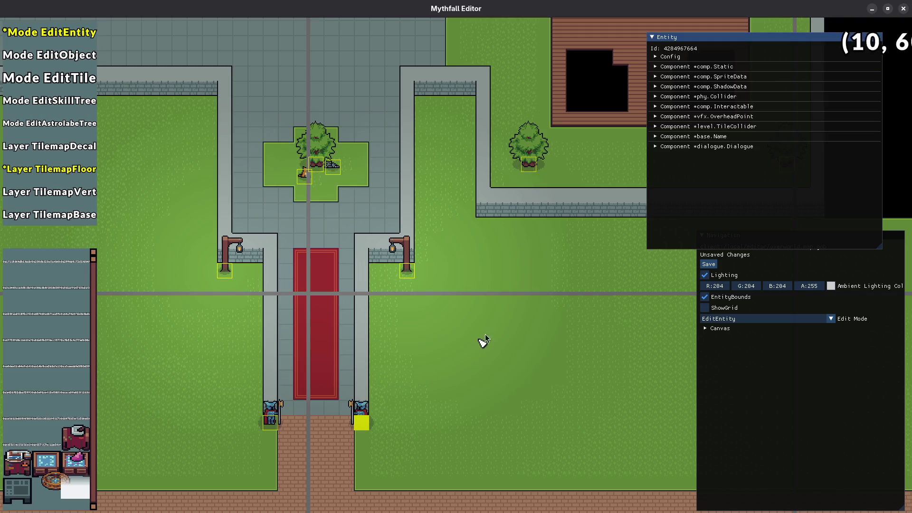
scroll(480, 266, down, 2)
drag(477, 246, 433, 354)
scroll(369, 273, down, 2)
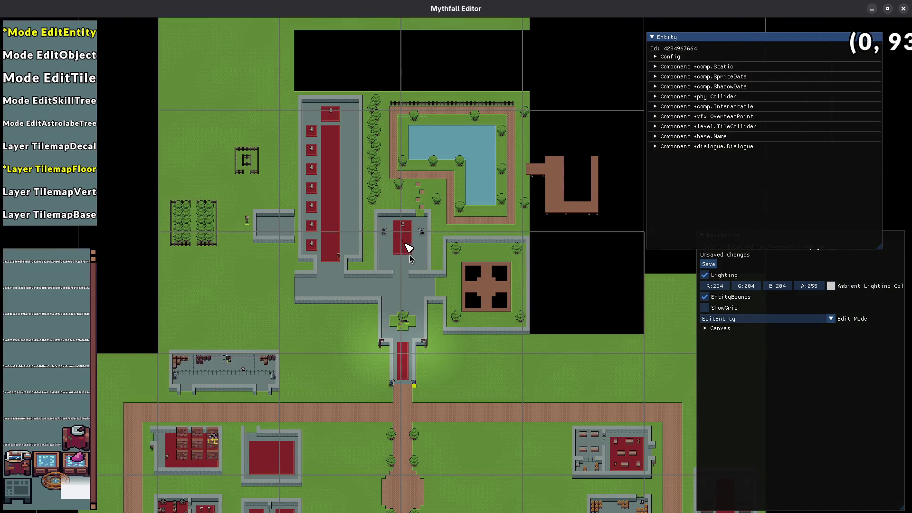
- Save the map with Ctrl+S
key(ctrl+s)
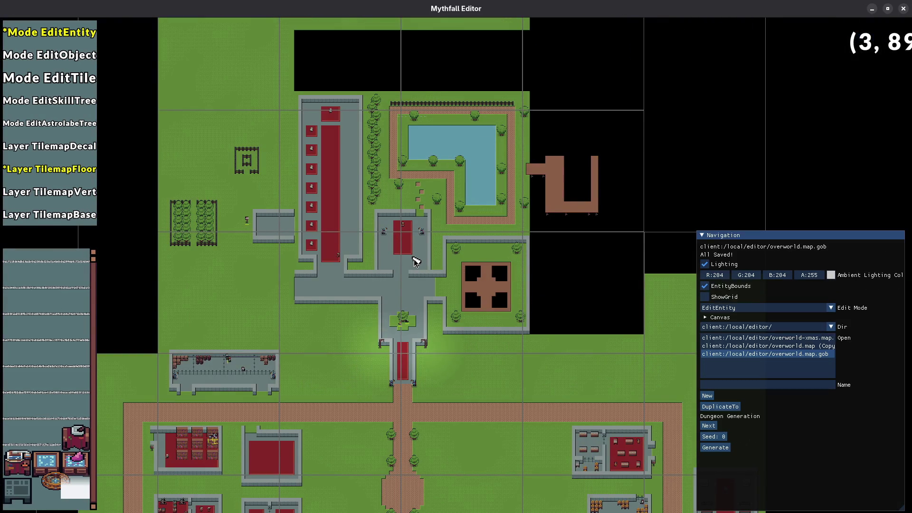
scroll(285, 270, up, 2)
scroll(298, 287, down, 2)
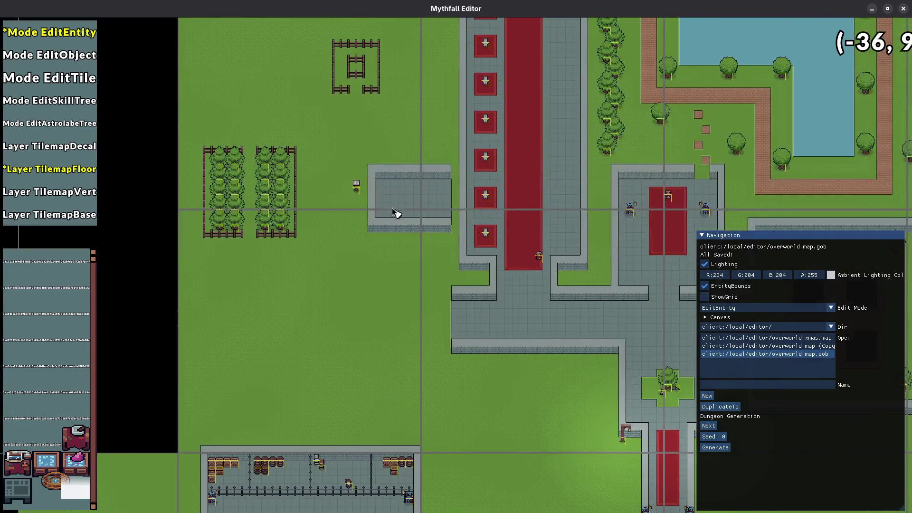
scroll(387, 234, up, 2)
- Erase the small building's floor tiles back to grass
key(3)
key(w)
mouse_move(323, 308)
mouse_down()
mouse_move(338, 273)
mouse_move(307, 230)
mouse_move(338, 292)
mouse_up()
mouse_move(333, 237)
mouse_down()
mouse_move(394, 237)
mouse_move(422, 304)
mouse_move(408, 259)
mouse_move(305, 269)
mouse_move(412, 325)
mouse_move(384, 314)
mouse_up()
- Draw a wall column along the room's left edge and save the map
key(2)
key(s)
key(d)
key(ctrl+s)
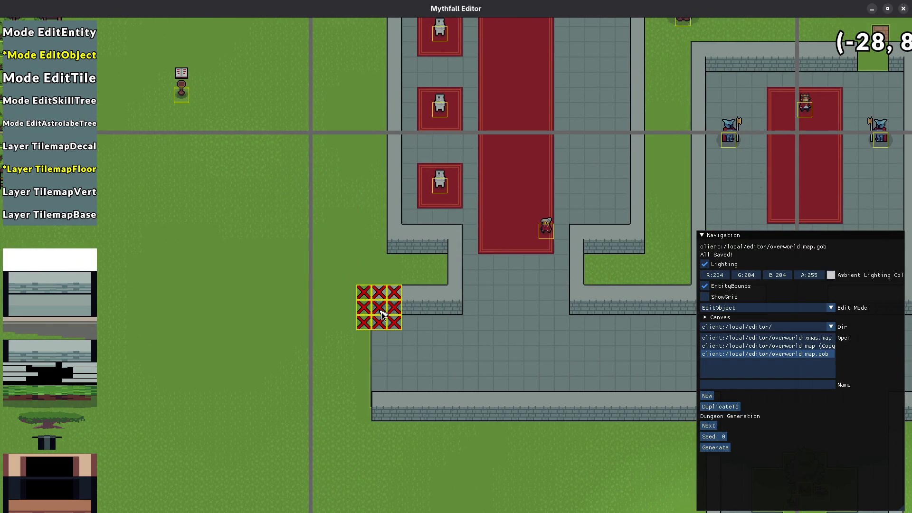
scroll(377, 305, down, 1)
click(379, 305)
mouse_move(379, 416)
mouse_down()
mouse_move(364, 413)
mouse_move(365, 292)
mouse_up()
key(d)
key(s)
key(ctrl+s)
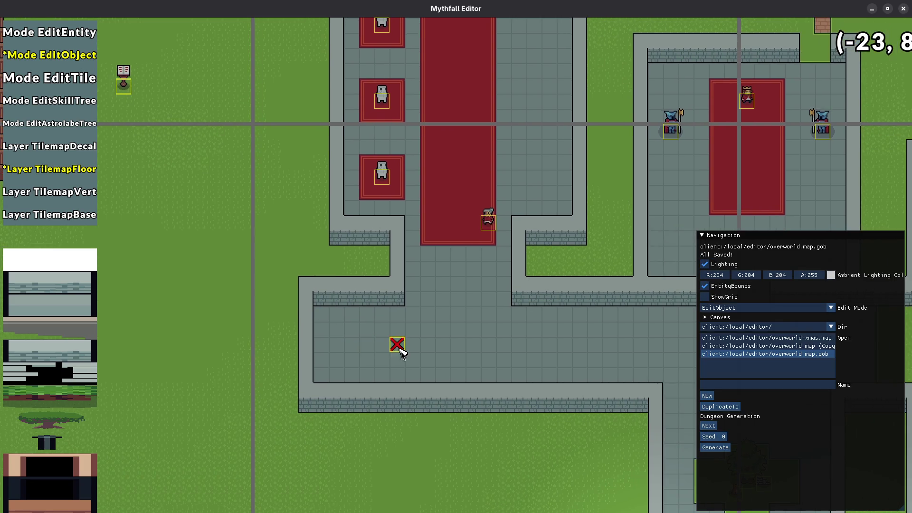
scroll(399, 346, down, 3)
- Move the sign into the fenced grass pen, save, and open overworld.map (Copy)
key(1)
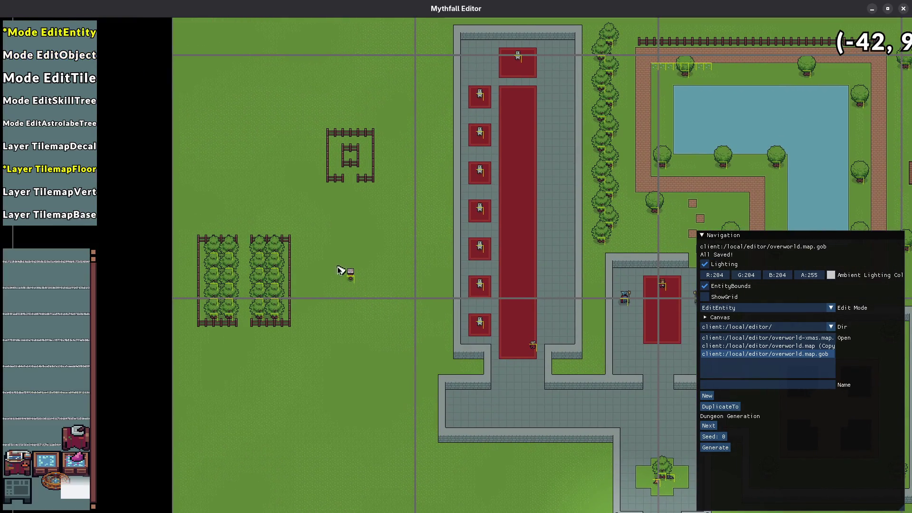
drag(349, 280, 359, 151)
key(3)
key(ctrl+s)
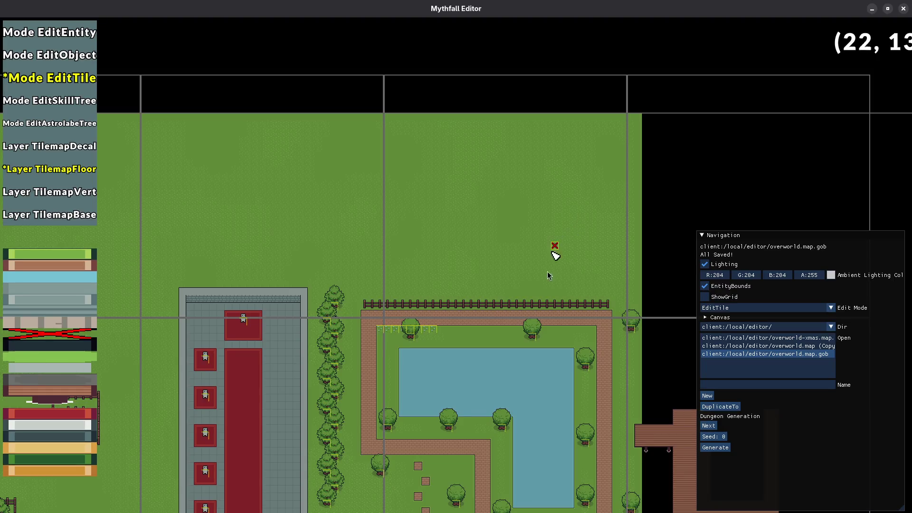
scroll(515, 321, down, 3)
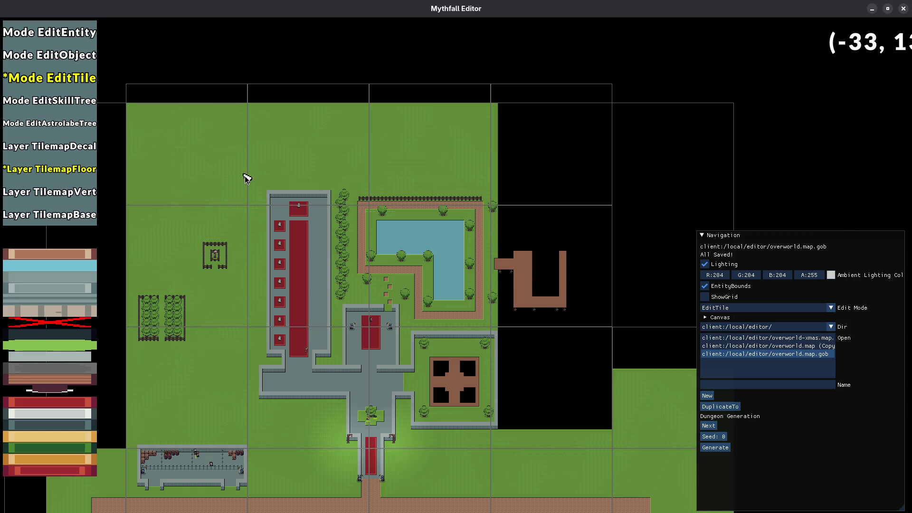
drag(512, 378, 393, 255)
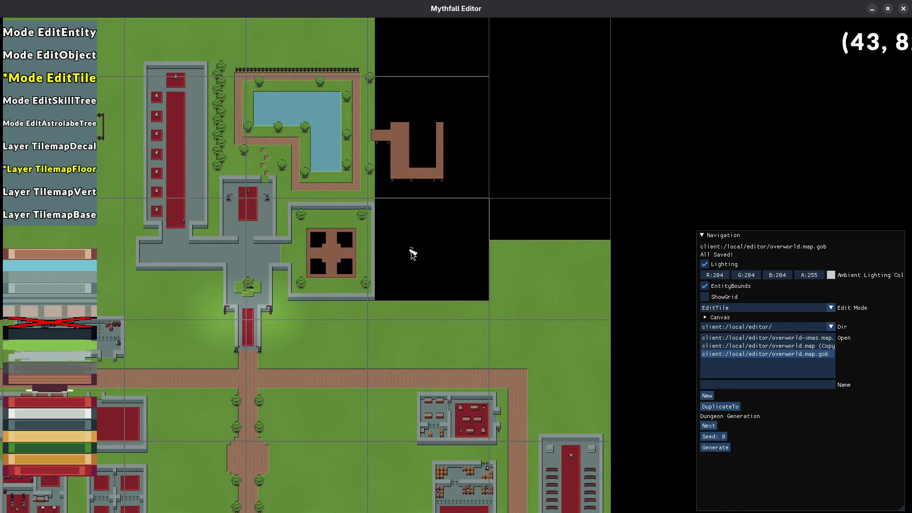
click(760, 346)
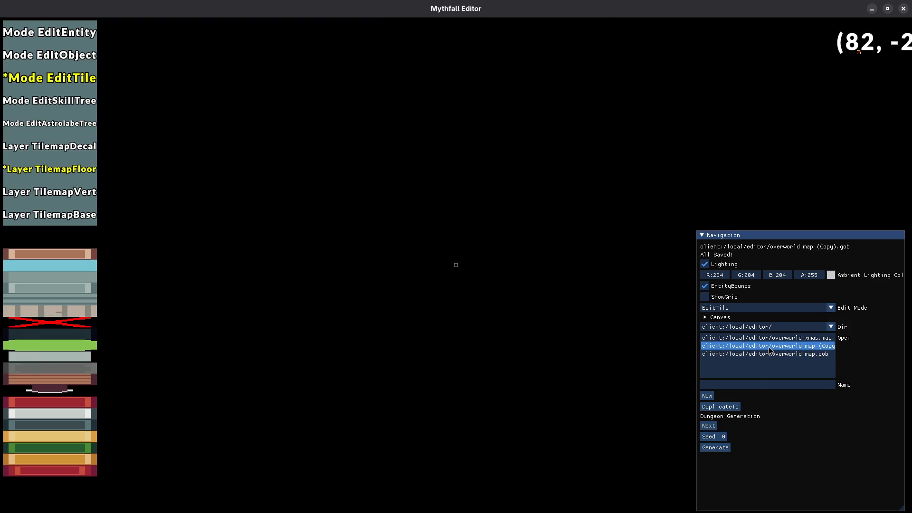
- Reopen overworld.map.gob from the file list, replacing the empty copy
scroll(460, 269, down, 2)
scroll(460, 269, up, 4)
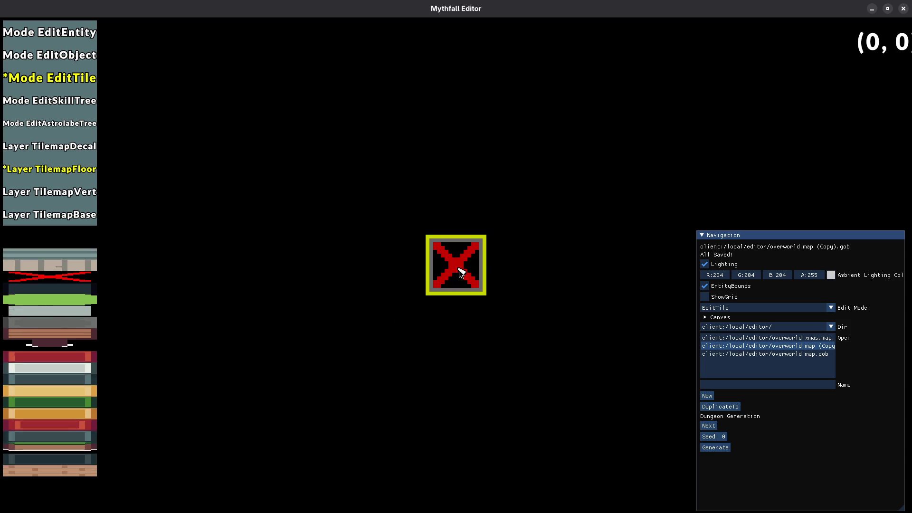
click(809, 354)
scroll(560, 311, down, 5)
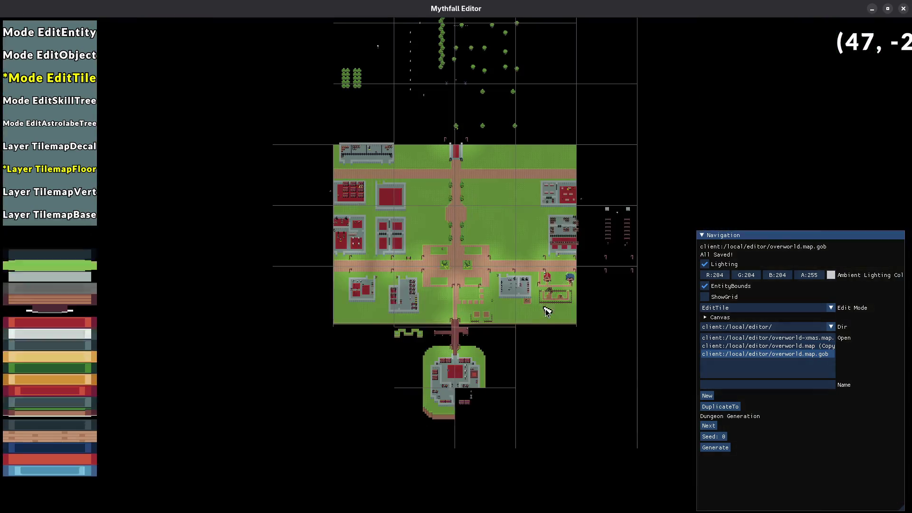
scroll(488, 234, up, 1)
scroll(478, 370, up, 1)
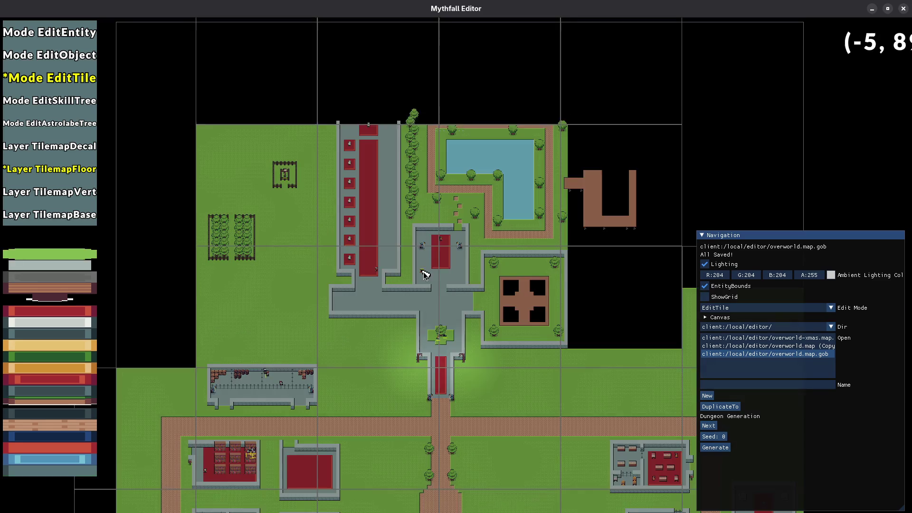
- In tile mode, erase the grass row along the top edge, flood-clear the top region, and save
scroll(454, 244, up, 1)
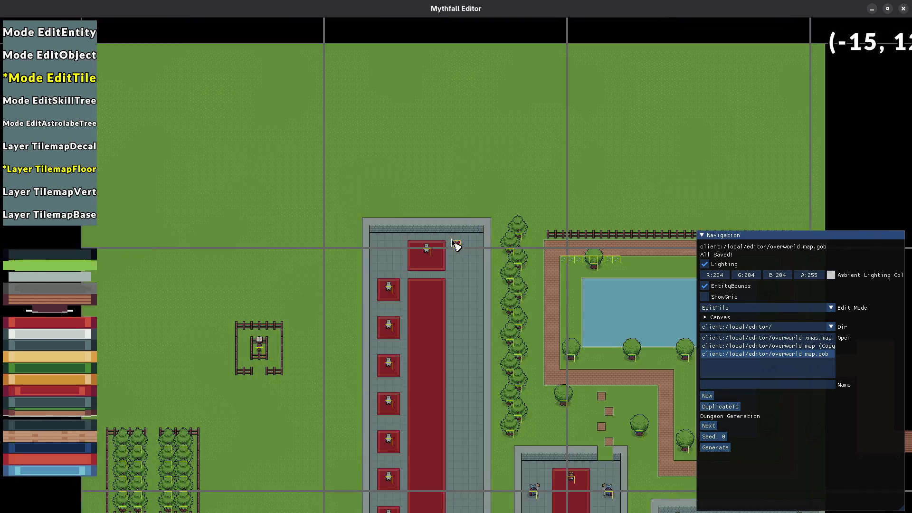
scroll(509, 232, down, 1)
scroll(541, 271, up, 1)
key(1)
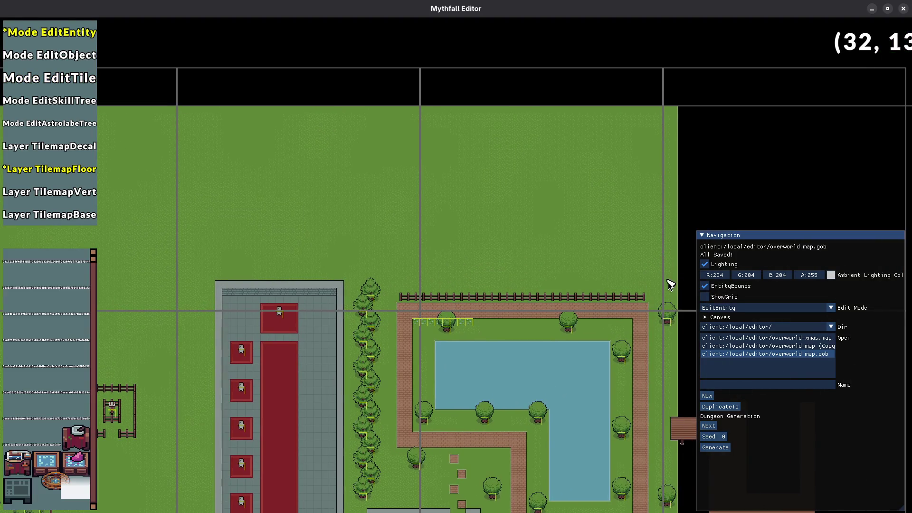
key(3)
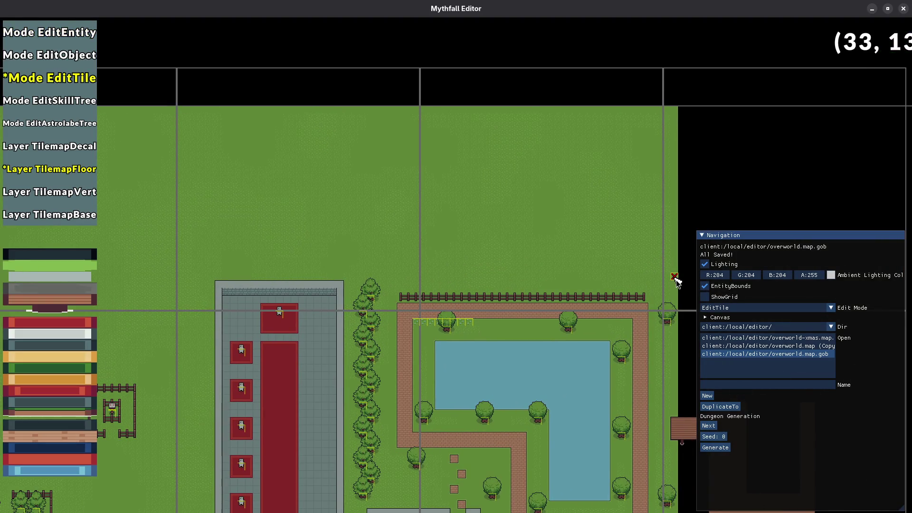
scroll(230, 271, down, 1)
mouse_move(677, 281)
mouse_down()
mouse_move(230, 270)
mouse_move(499, 285)
mouse_move(253, 278)
mouse_up()
scroll(499, 285, up, 1)
scroll(770, 149, down, 1)
scroll(667, 98, up, 1)
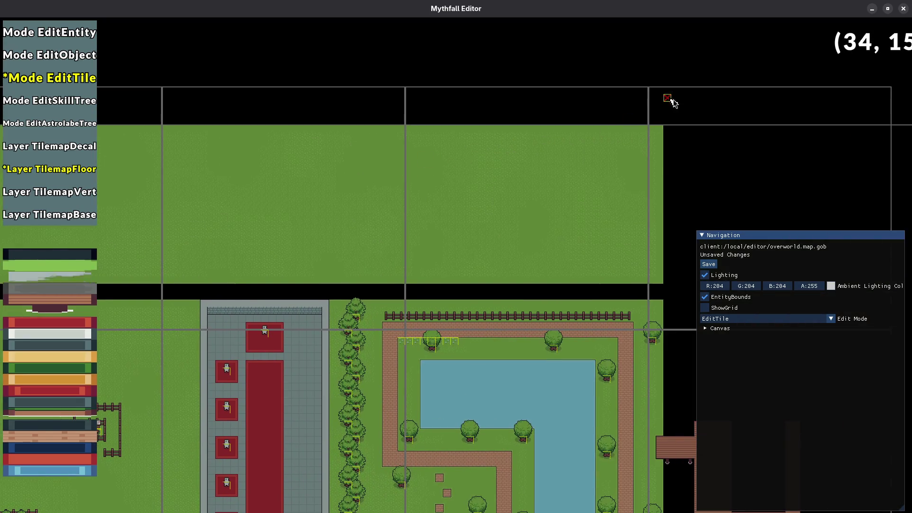
click(489, 183)
key(ctrl+s)
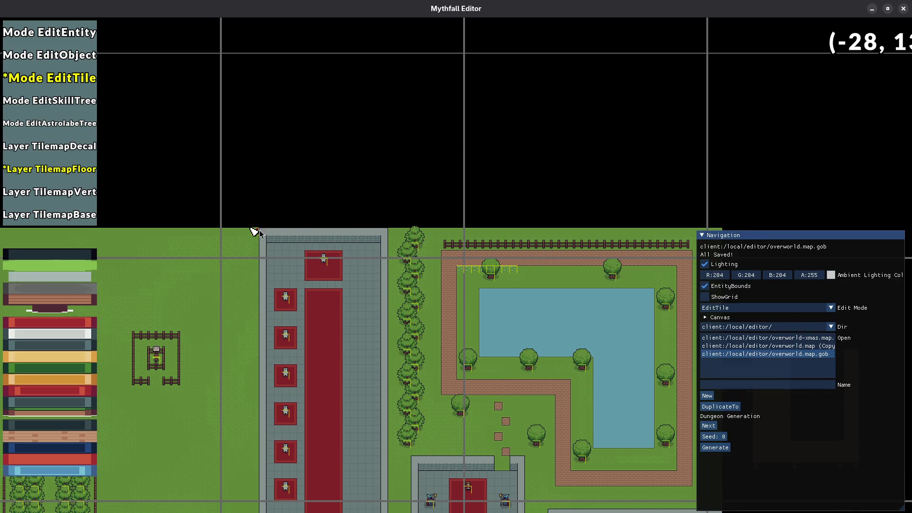
- Erase the grass at the top-left edge, clear the top grass row to empty, and save
click(261, 231)
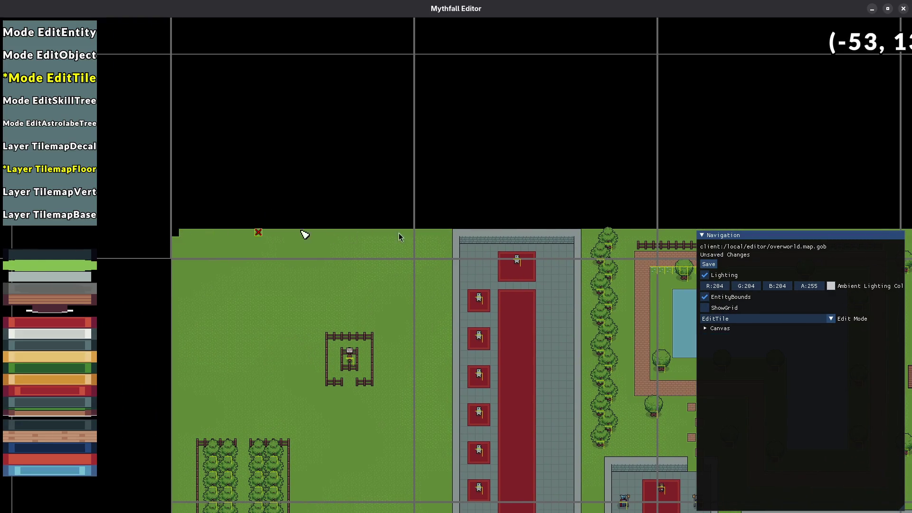
scroll(261, 232, down, 1)
scroll(193, 226, up, 1)
click(459, 224)
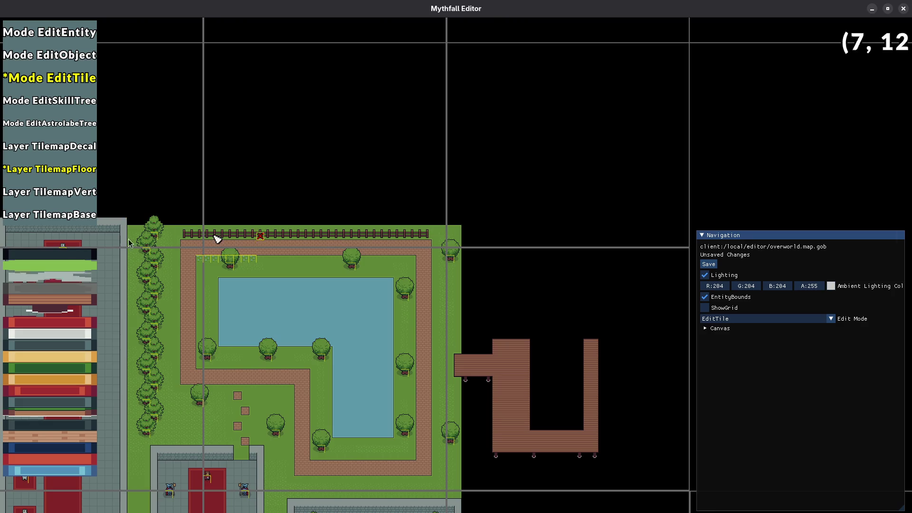
scroll(259, 227, up, 1)
key(ctrl+s)
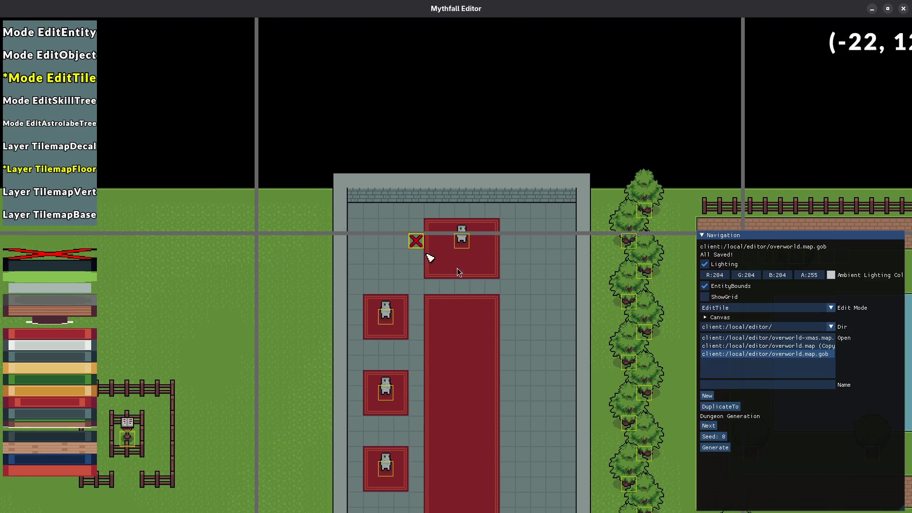
- At the northeast corner, erase two grass rows and clear the grass block beside the square
scroll(457, 267, down, 1)
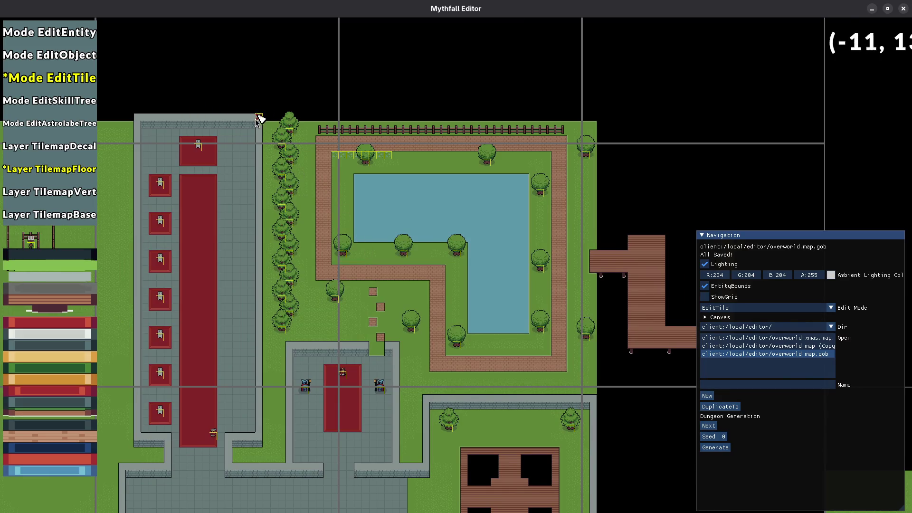
mouse_move(551, 334)
mouse_down()
mouse_move(303, 244)
mouse_move(340, 204)
mouse_move(401, 305)
mouse_up()
scroll(401, 305, down, 1)
key(d)
key(s)
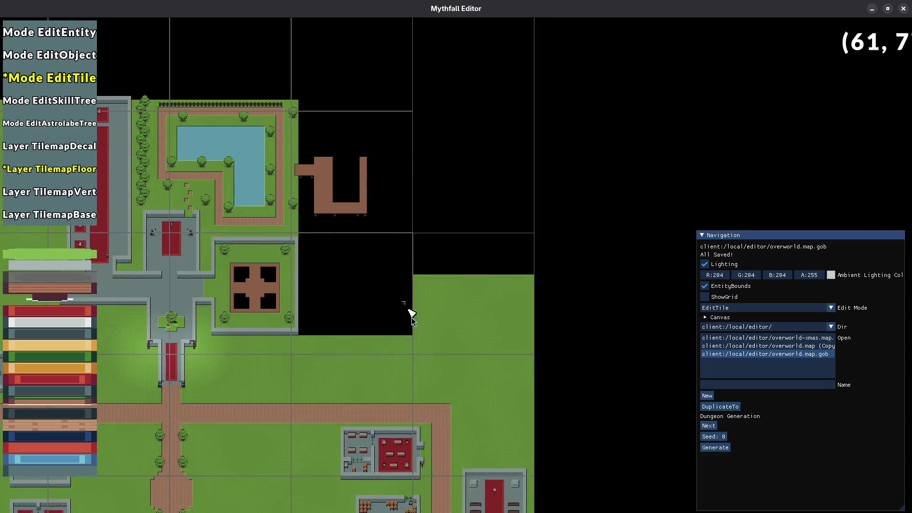
scroll(389, 295, up, 1)
click(298, 319)
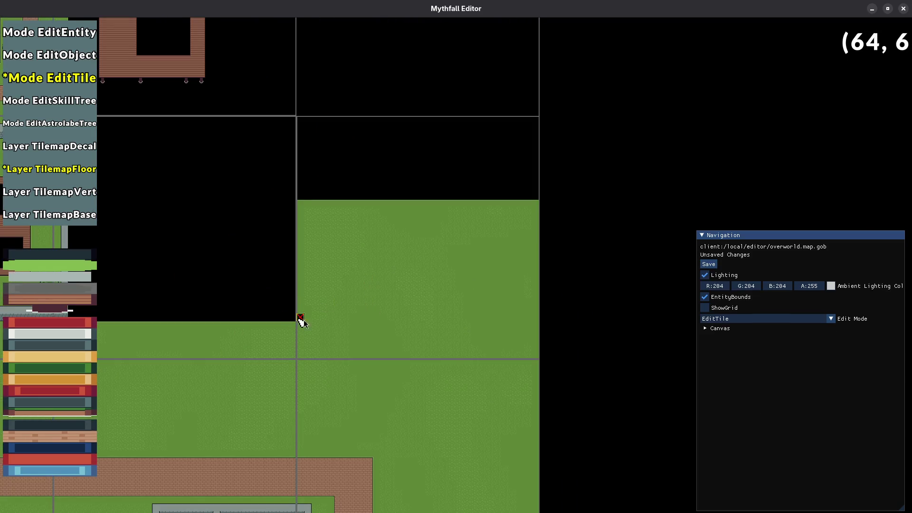
shift+click(539, 321)
click(422, 267)
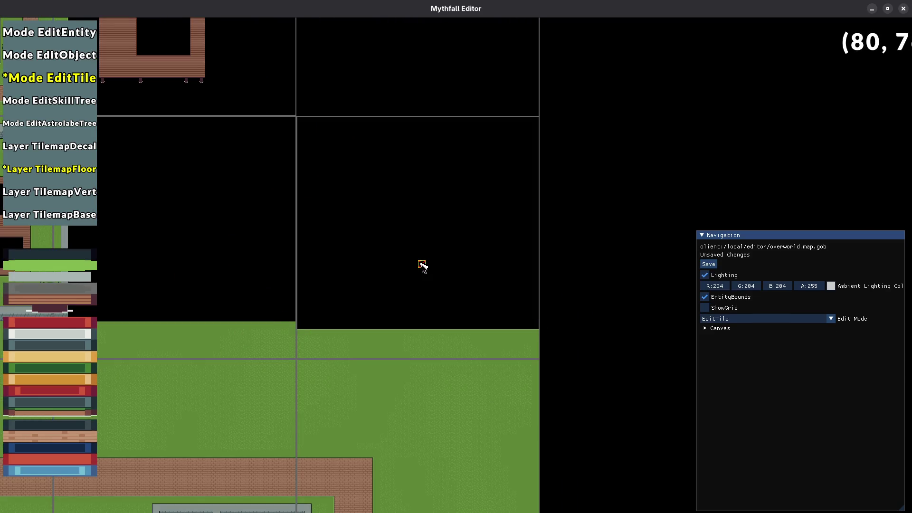
- Restore grass along the bottom edge strip, save the map, and pan back toward town
click(298, 326)
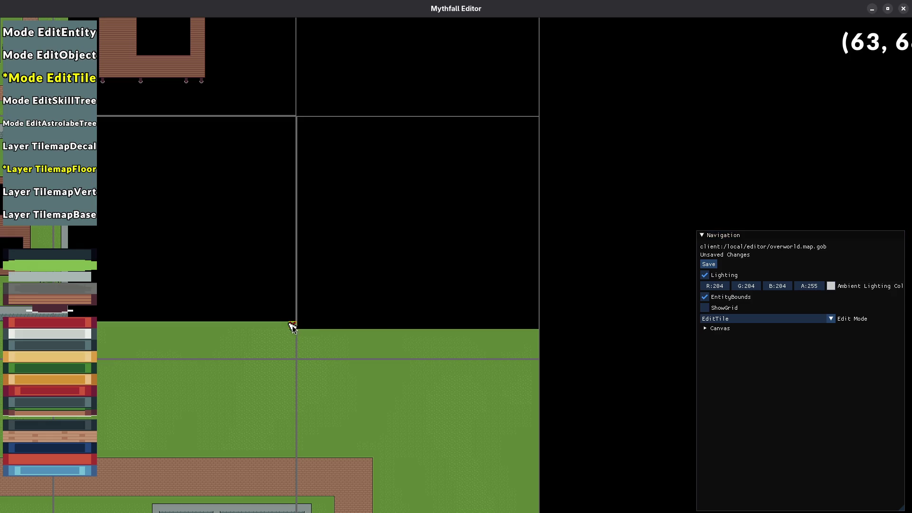
shift+click(535, 326)
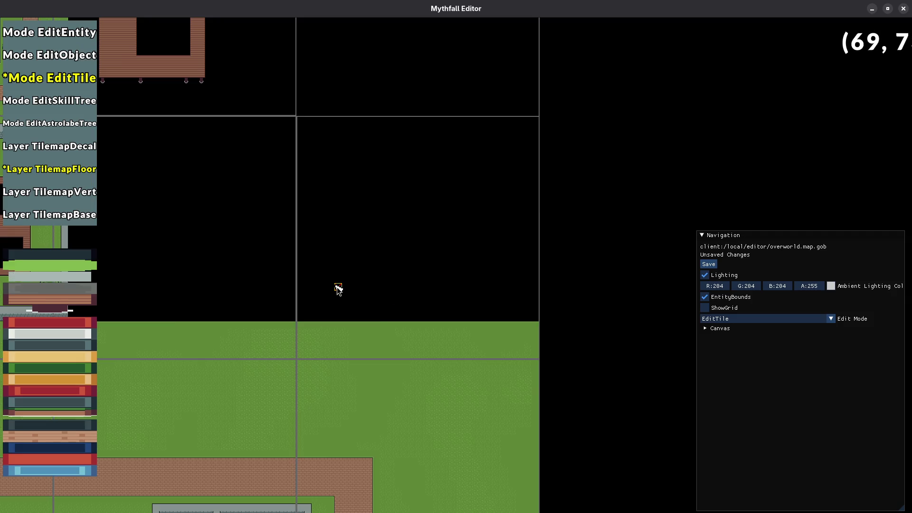
scroll(430, 329, down, 2)
key(ctrl+s)
drag(434, 361, 430, 183)
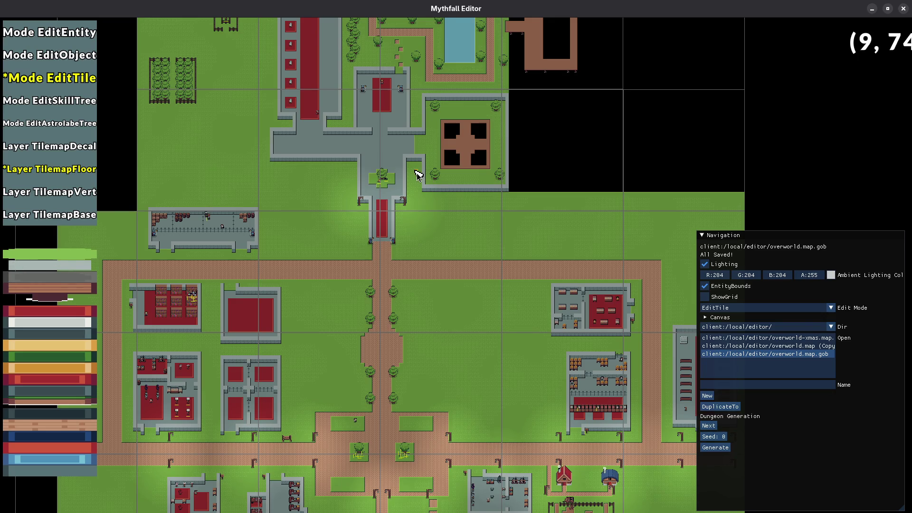
scroll(415, 272, down, 3)
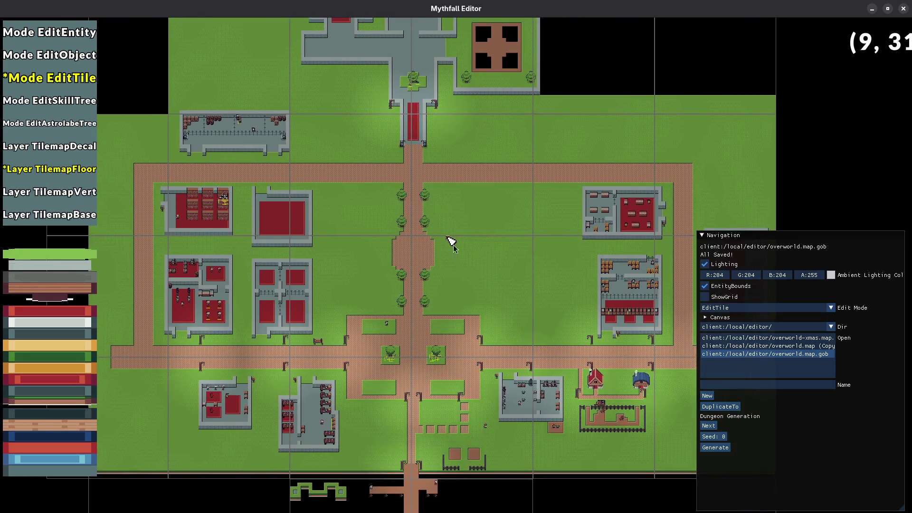
drag(450, 240, 586, 397)
scroll(586, 397, down, 5)
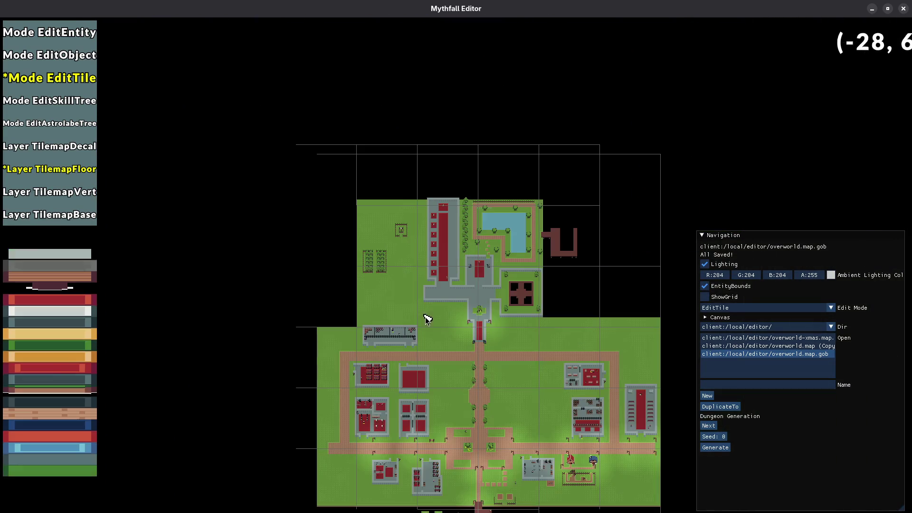
scroll(438, 317, up, 5)
mouse_move(464, 243)
mouse_down()
mouse_move(421, 273)
mouse_move(409, 251)
mouse_up()
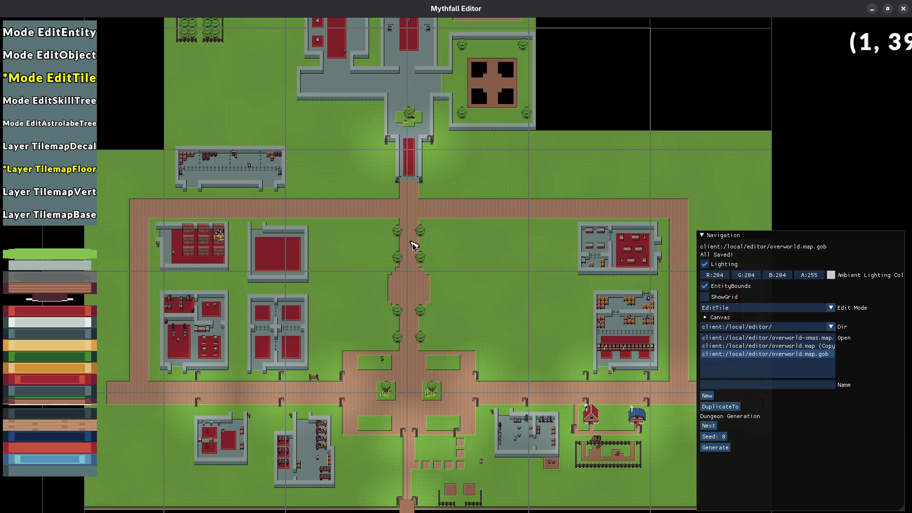
key(alt+F4)
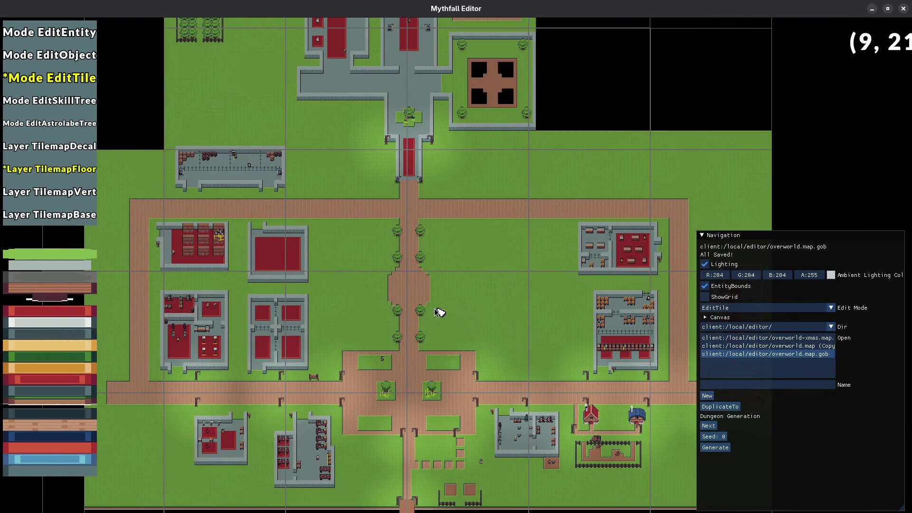
drag(438, 309, 403, 227)
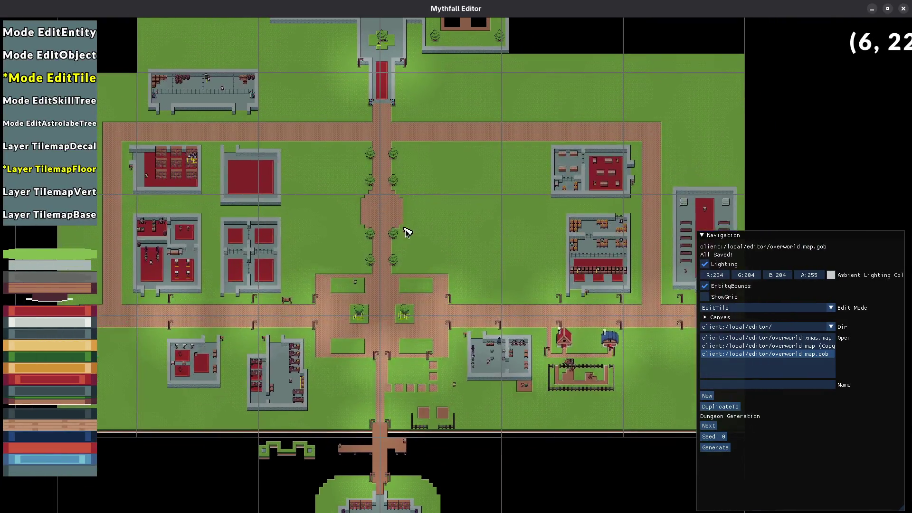
mouse_move(430, 106)
mouse_down()
mouse_move(424, 280)
mouse_move(445, 417)
mouse_up()
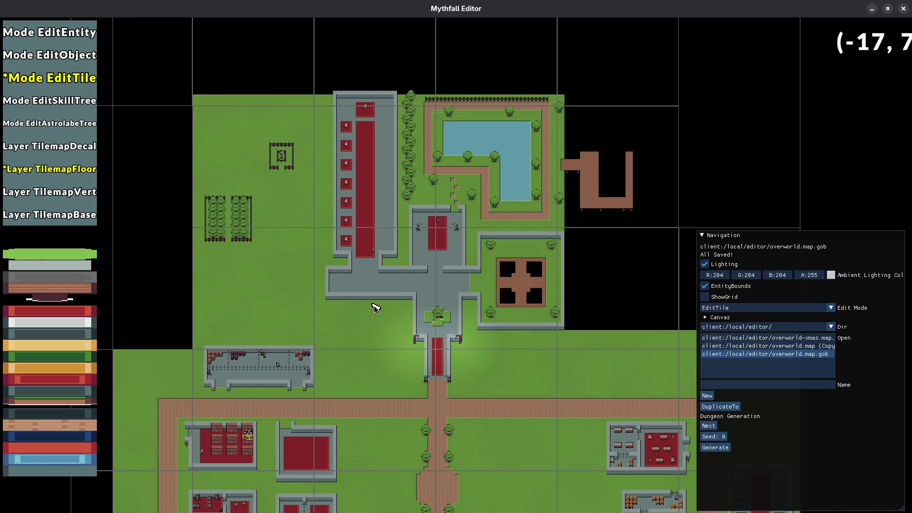
scroll(438, 323, down, 5)
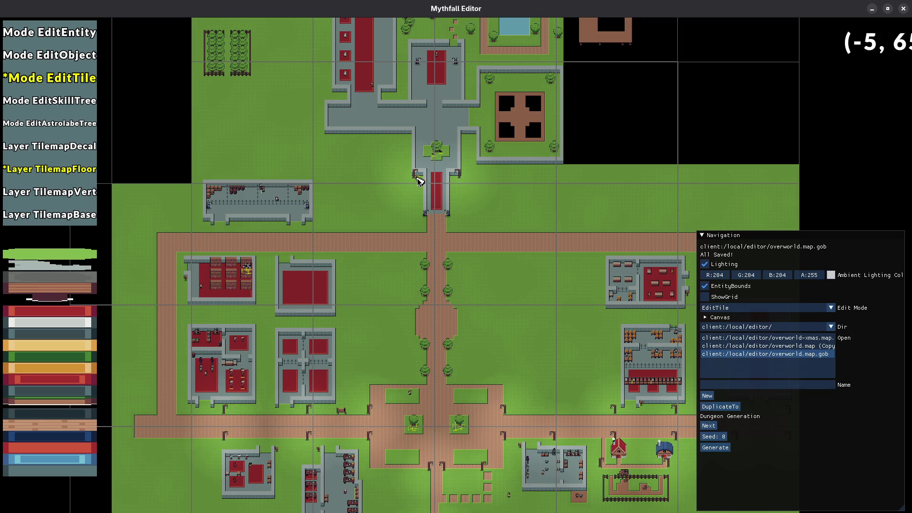
scroll(446, 220, up, 4)
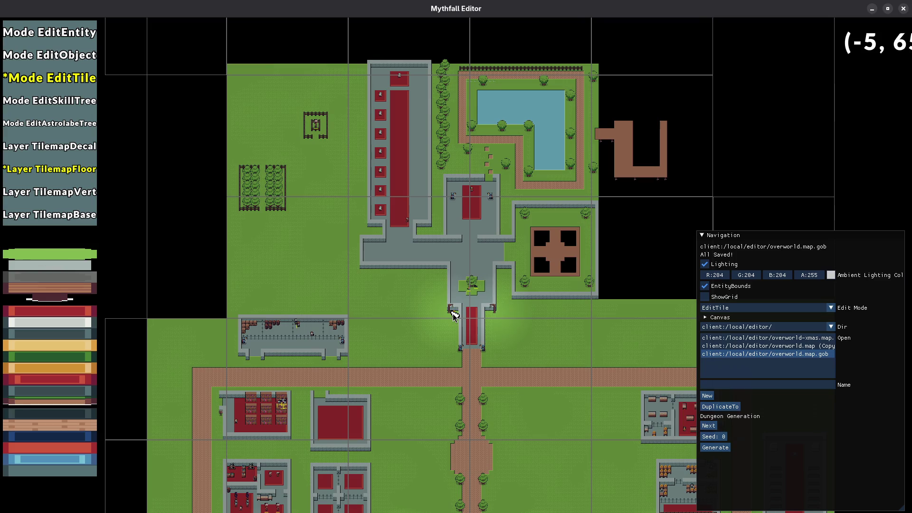
drag(454, 313, 434, 241)
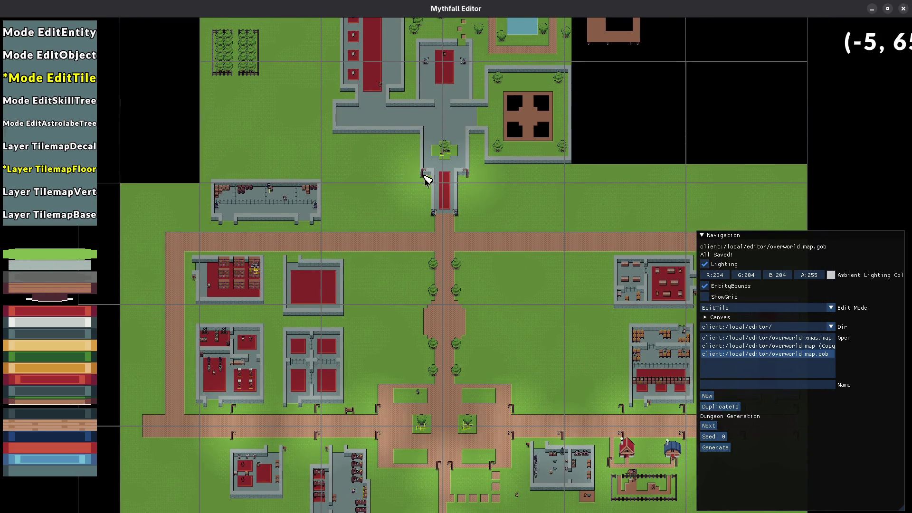
mouse_move(474, 271)
mouse_down()
mouse_move(373, 373)
mouse_move(394, 435)
mouse_move(391, 241)
mouse_up()
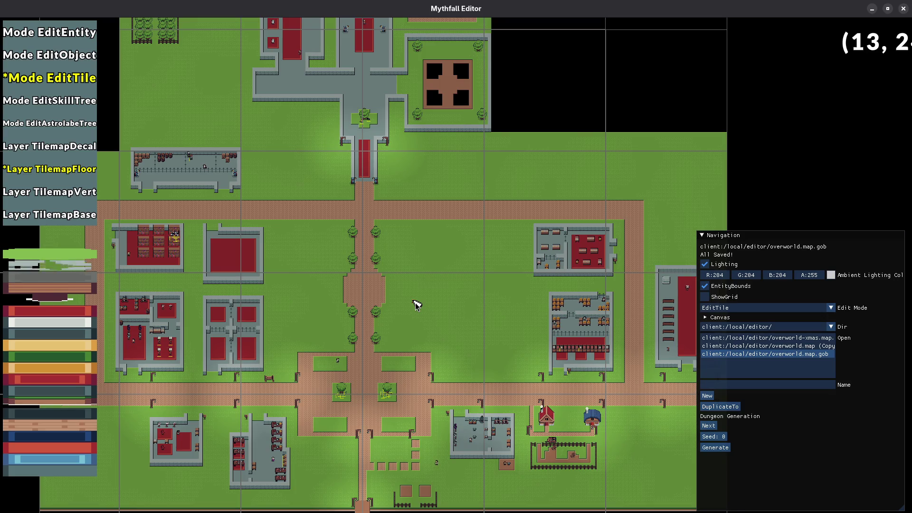
scroll(475, 309, up, 5)
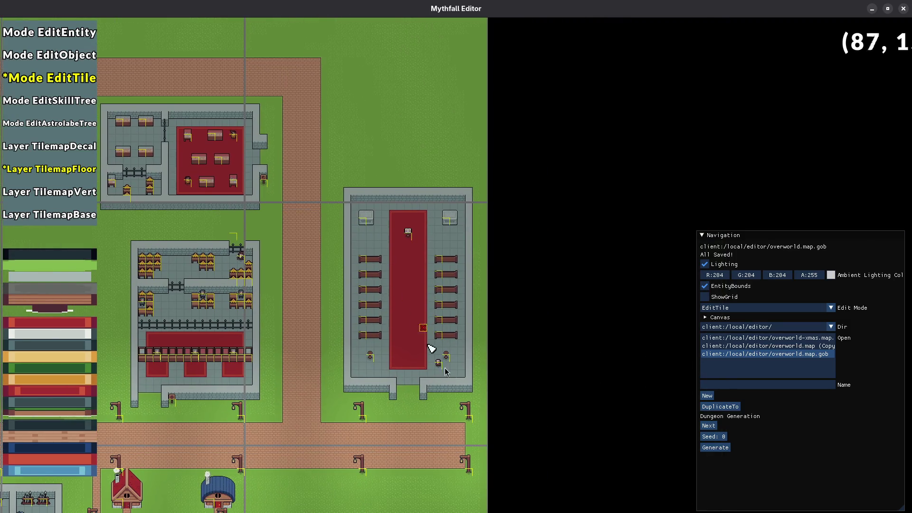
drag(401, 298, 357, 266)
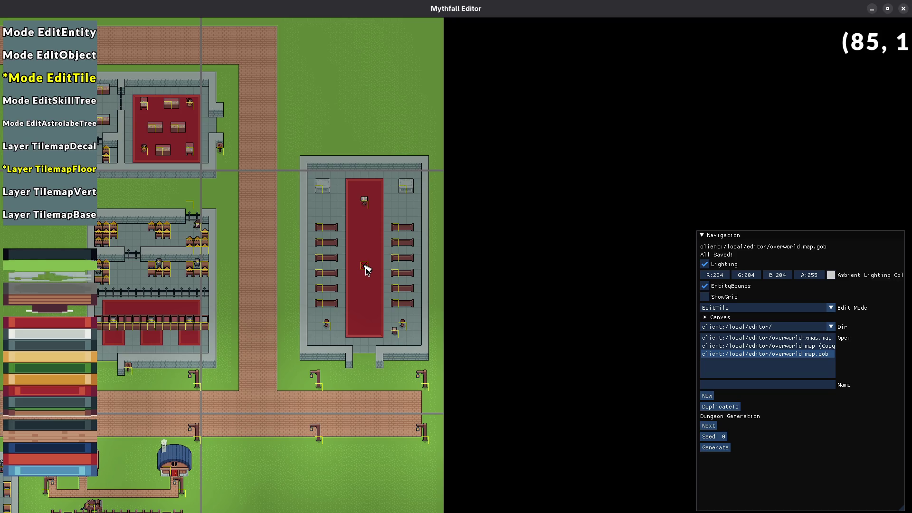
drag(369, 429, 376, 295)
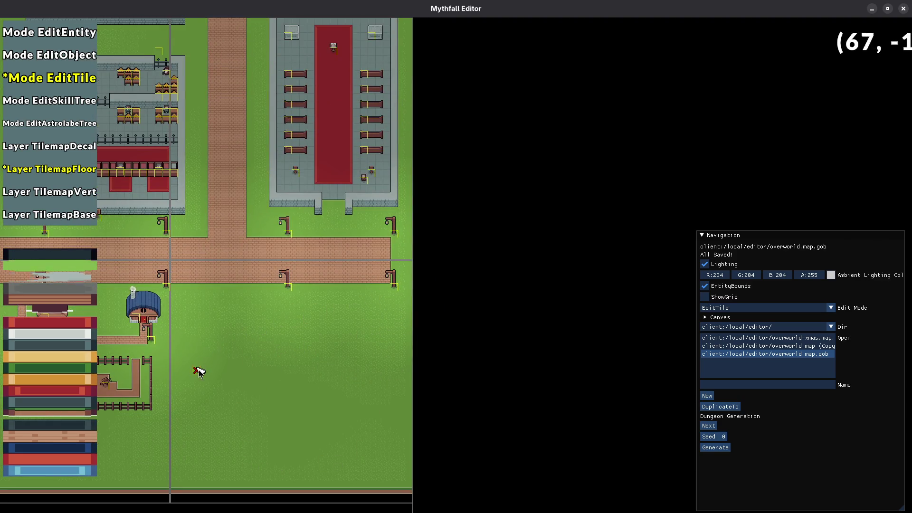
scroll(198, 371, down, 5)
scroll(437, 382, up, 3)
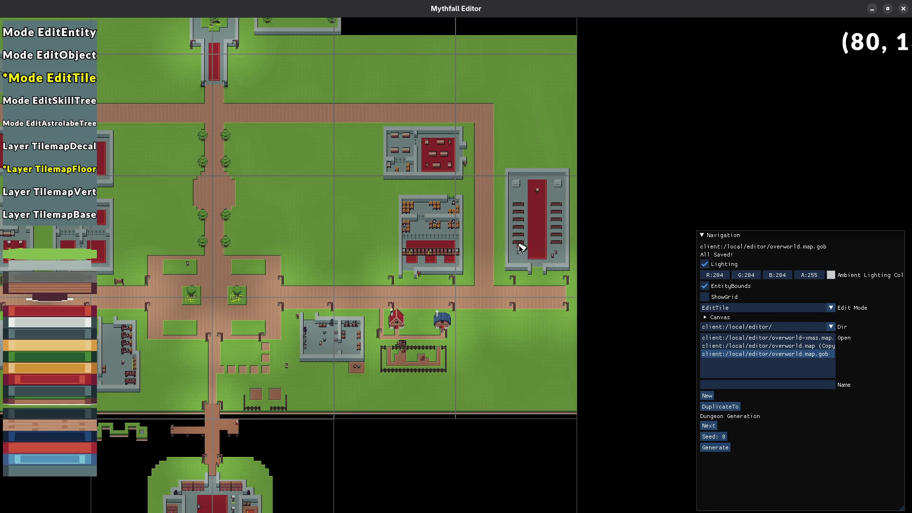
drag(499, 248, 427, 280)
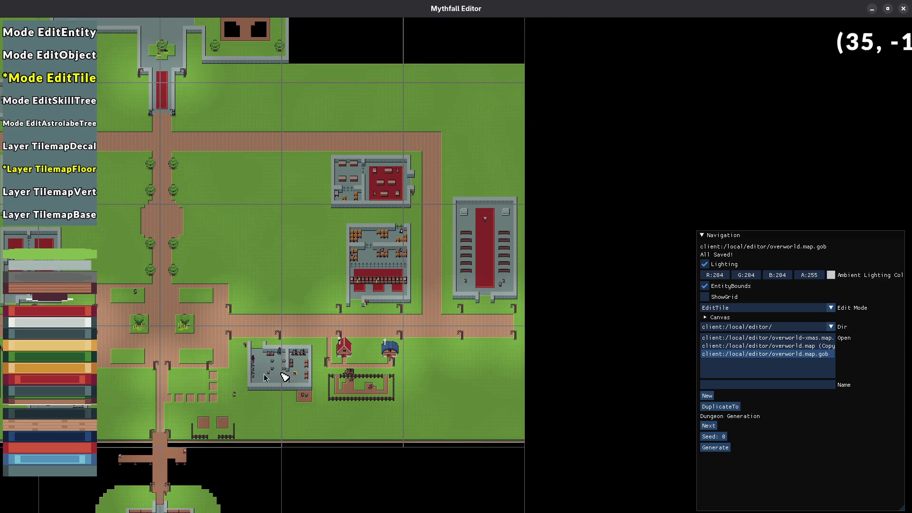
scroll(369, 357, down, 2)
mouse_move(262, 329)
mouse_down()
mouse_move(374, 308)
mouse_move(354, 413)
mouse_up()
scroll(374, 308, up, 2)
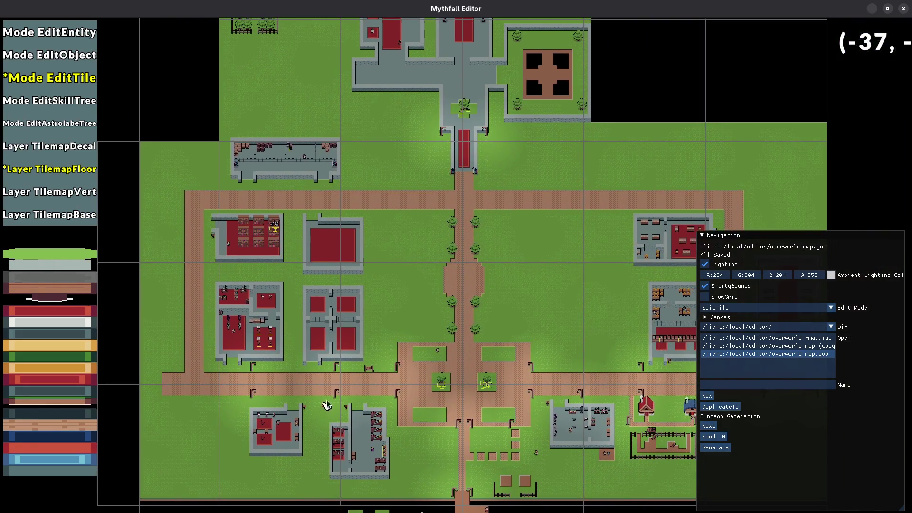
- Inspect the central hall north of town, then pan back to centre the town square
drag(360, 227, 319, 379)
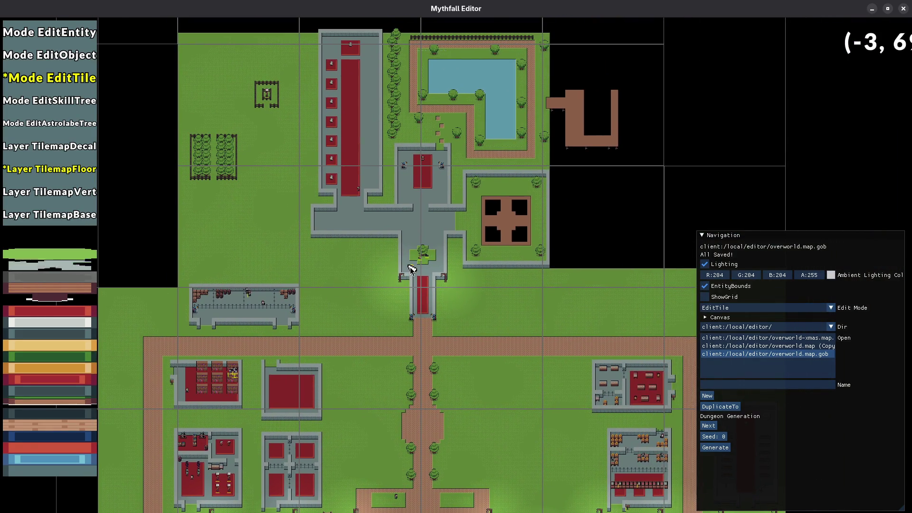
scroll(408, 261, up, 2)
drag(375, 240, 366, 325)
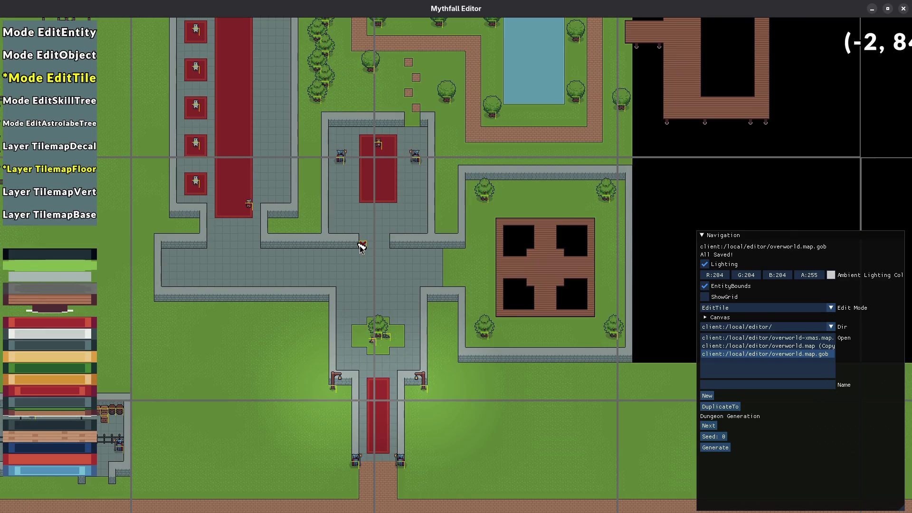
drag(369, 232, 343, 328)
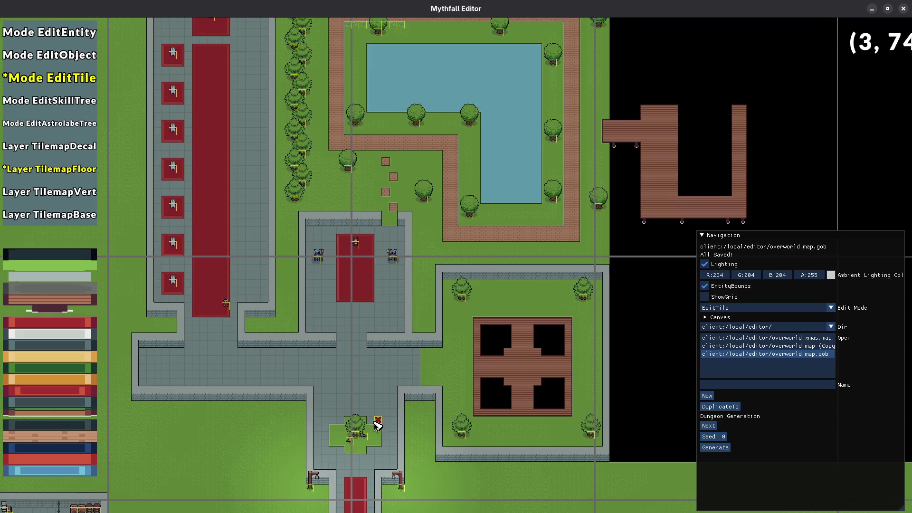
drag(377, 423, 350, 218)
drag(318, 421, 349, 220)
scroll(382, 326, down, 3)
mouse_move(382, 326)
mouse_down()
mouse_move(408, 204)
mouse_move(469, 292)
mouse_move(503, 318)
mouse_move(500, 265)
mouse_up()
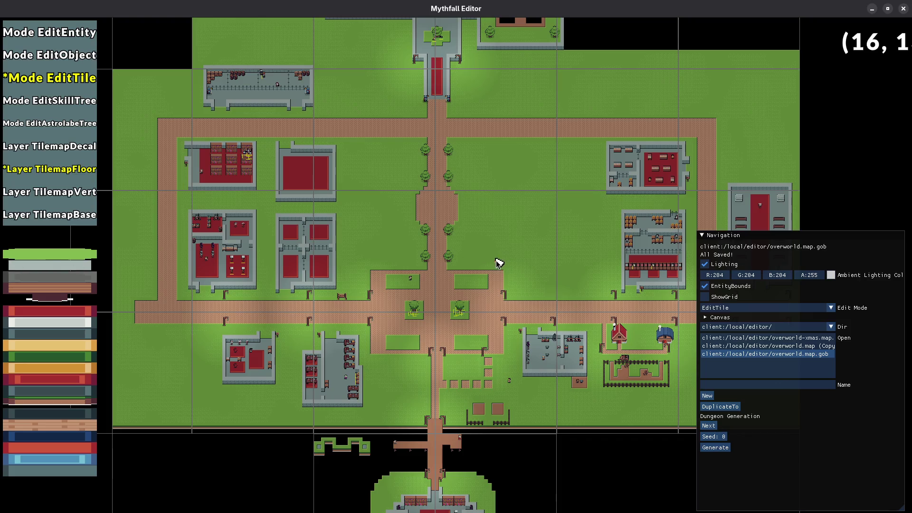
drag(488, 266, 480, 286)
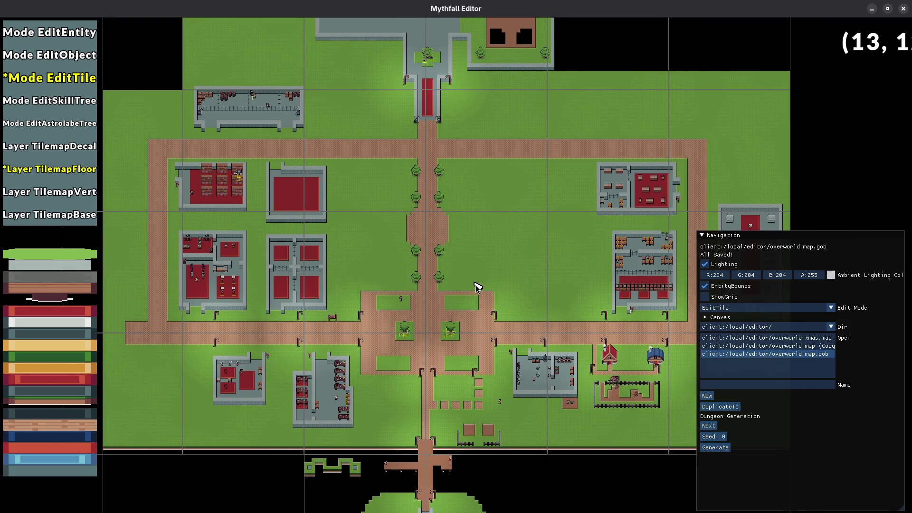
- Close the map editor and trim the Emacs compile command to plain make
key(Escape)
key(F5)
key(ctrl+BackSpace)
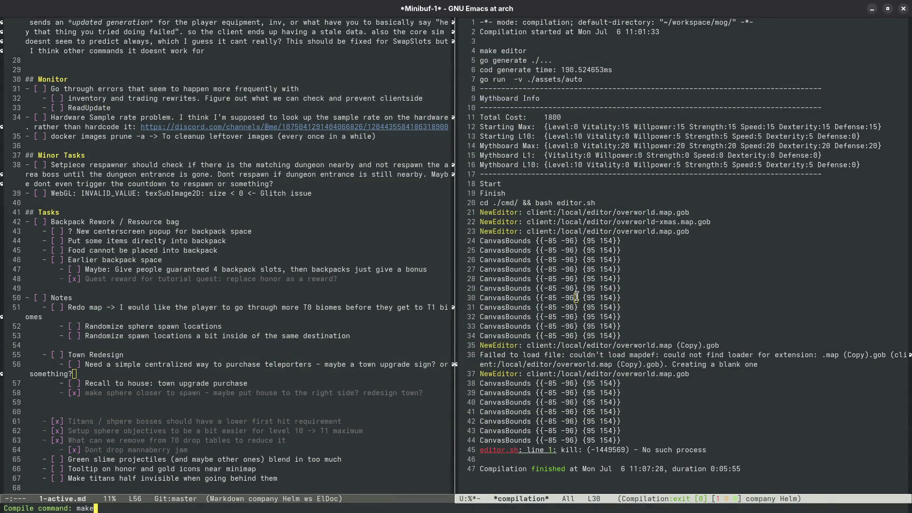
- Run the plain make compilation to build and launch the game client
key(Return)
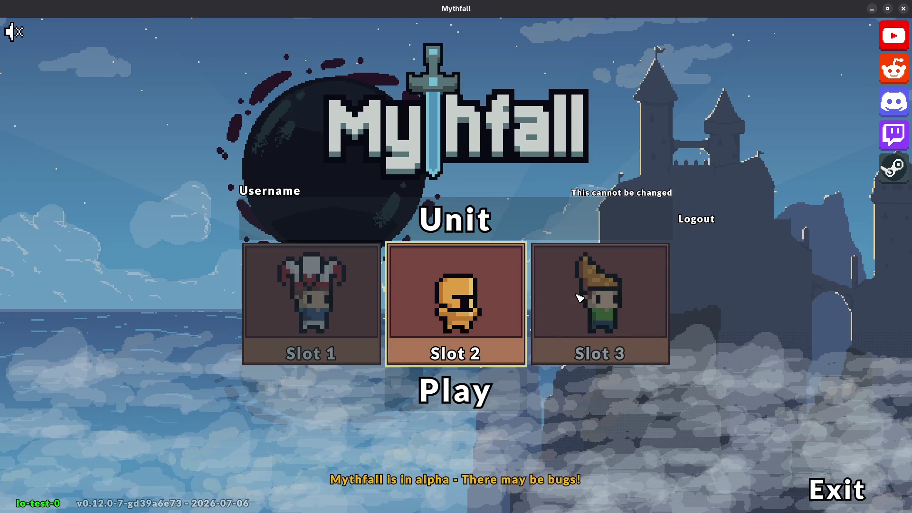
- Enter the world with the Slot 2 character and walk north past the dark sphere and back south
click(500, 388)
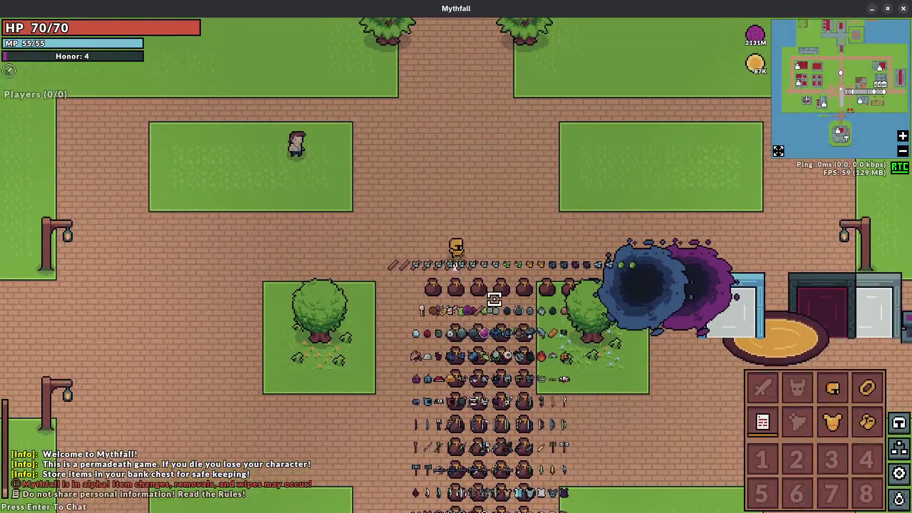
key(w)
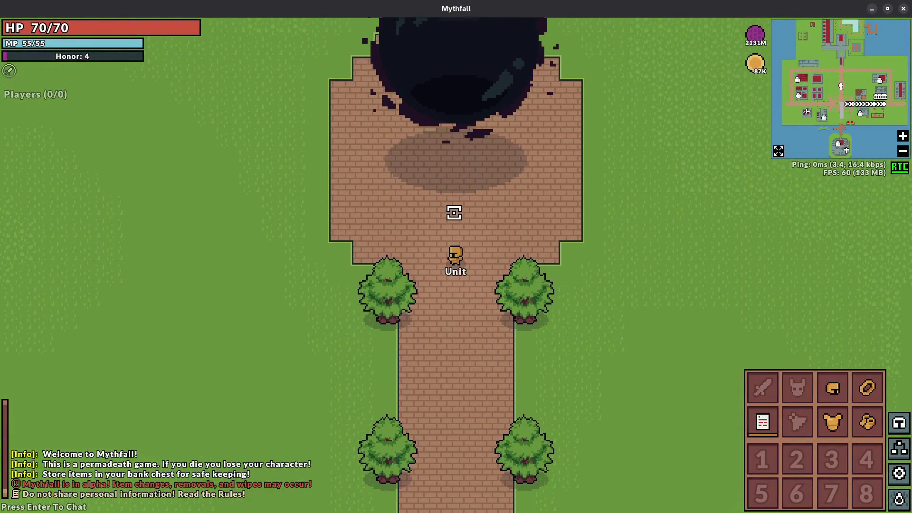
key(w)
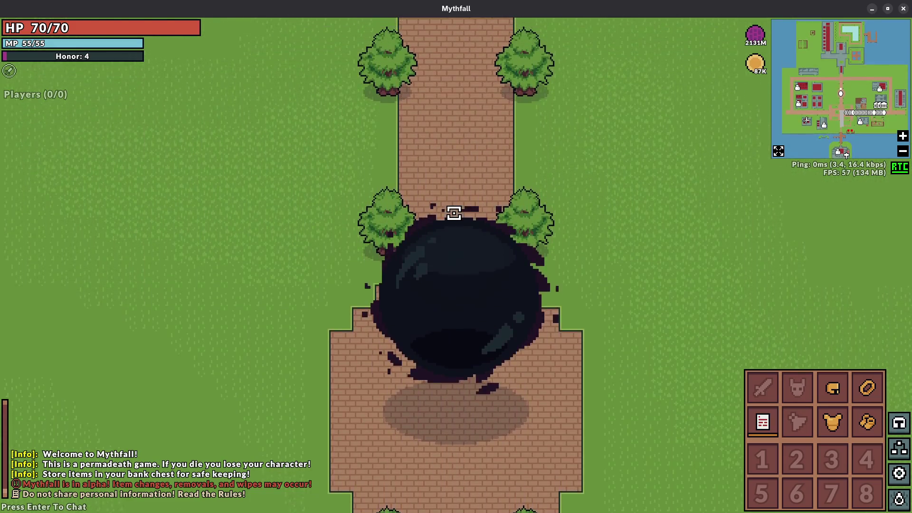
key(d)
key(s)
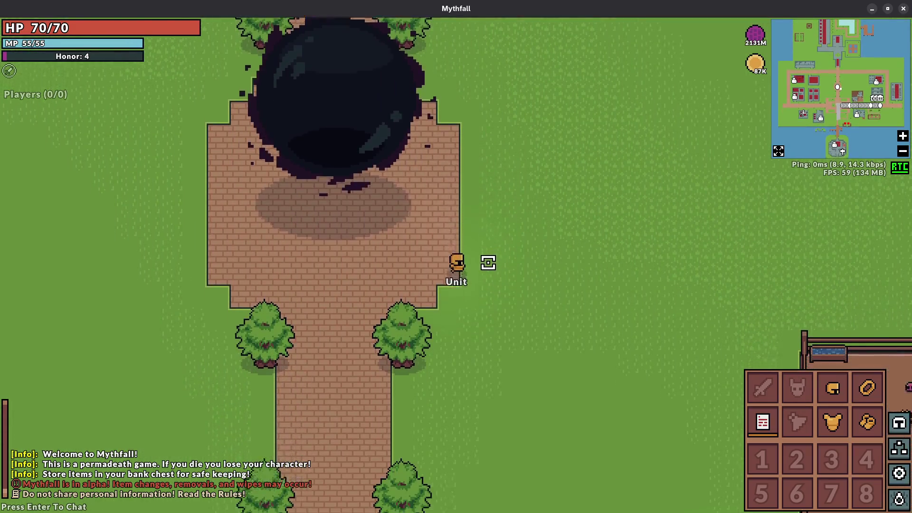
key(s)
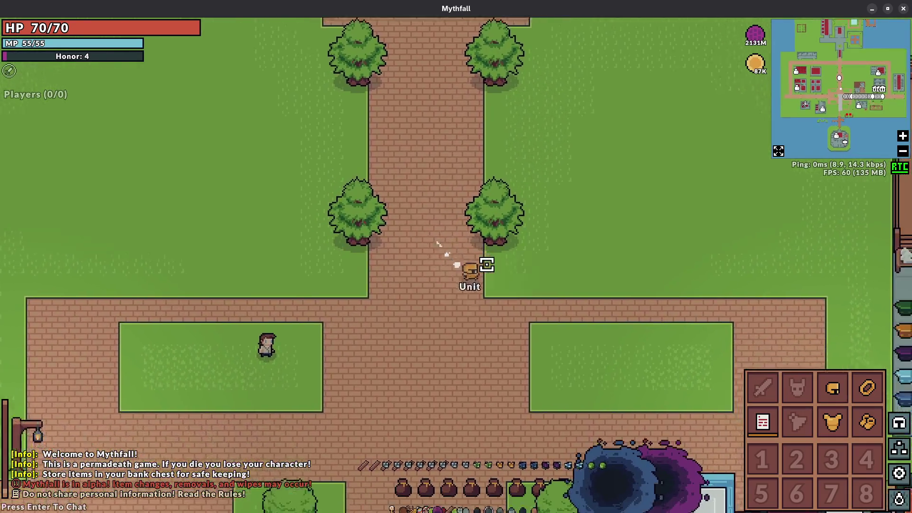
- Walk east along the portal row, north toward the houses, then back onto the road
key(d)
key(s)
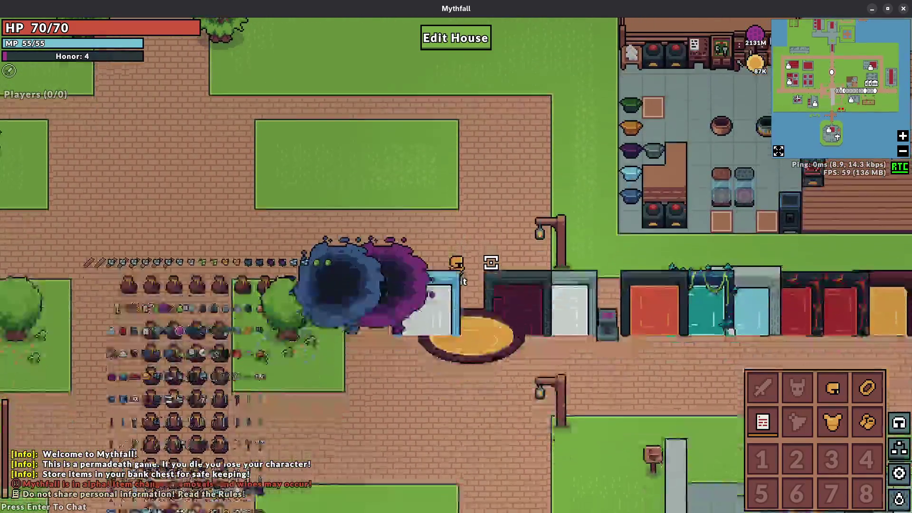
key(d)
key(w)
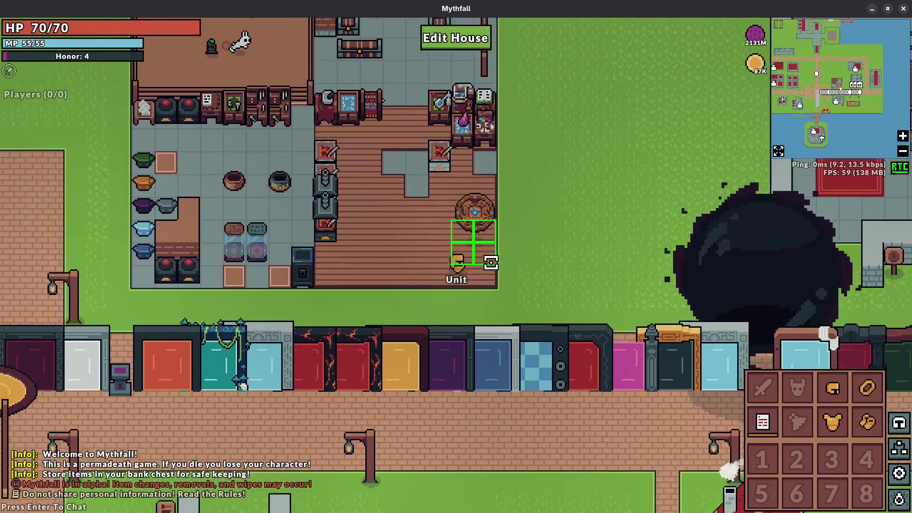
key(s)
key(a)
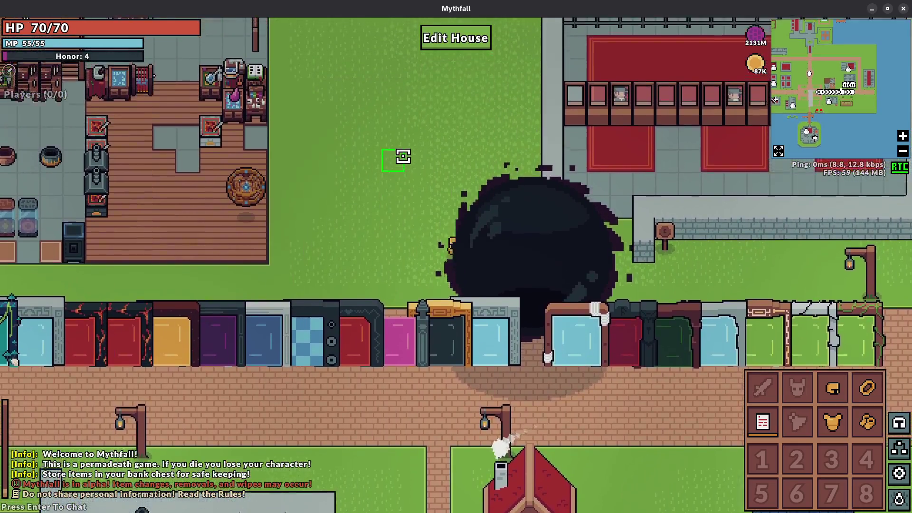
- Walk north past the house and weave east between the buildings onto the brick road
key(w)
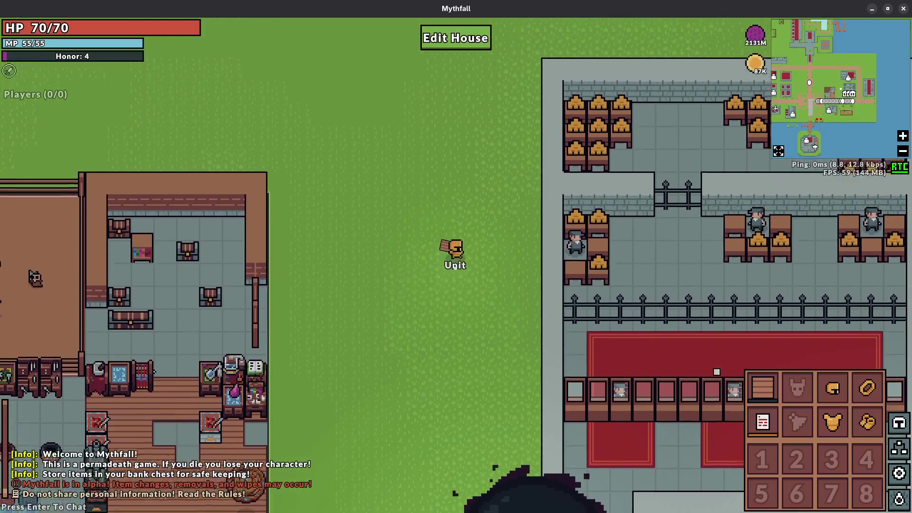
key(w)
key(d)
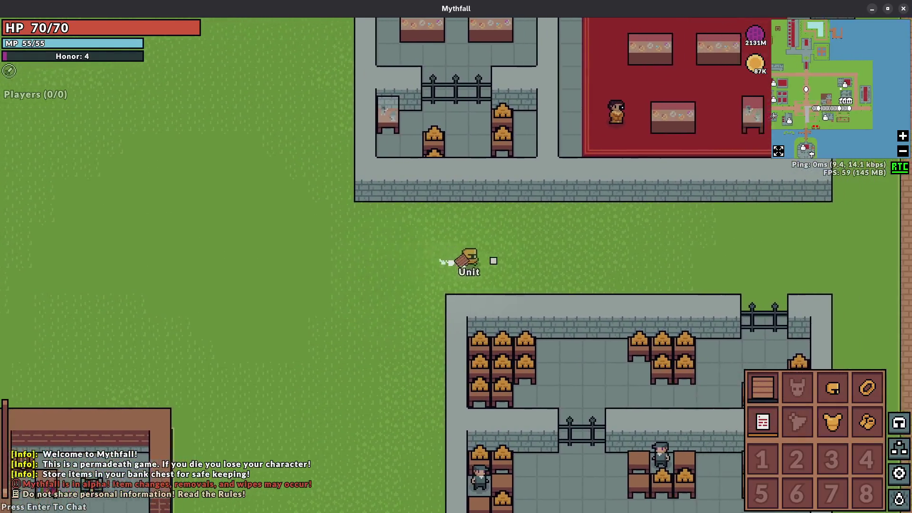
key(d)
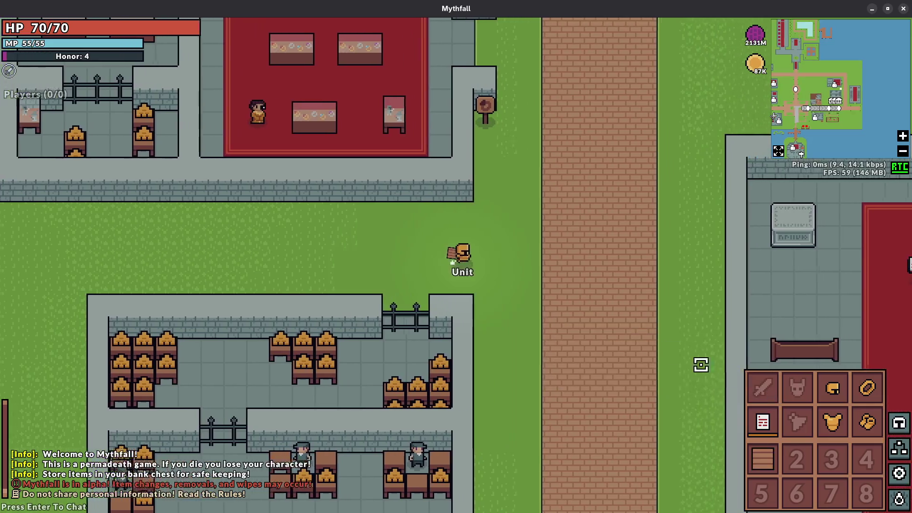
key(w)
key(s)
key(a)
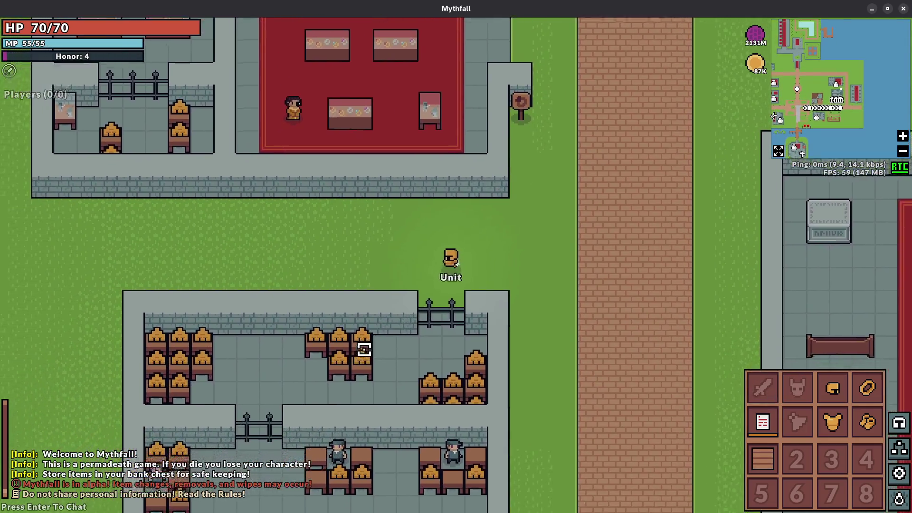
key(w)
key(d)
key(d)
key(w)
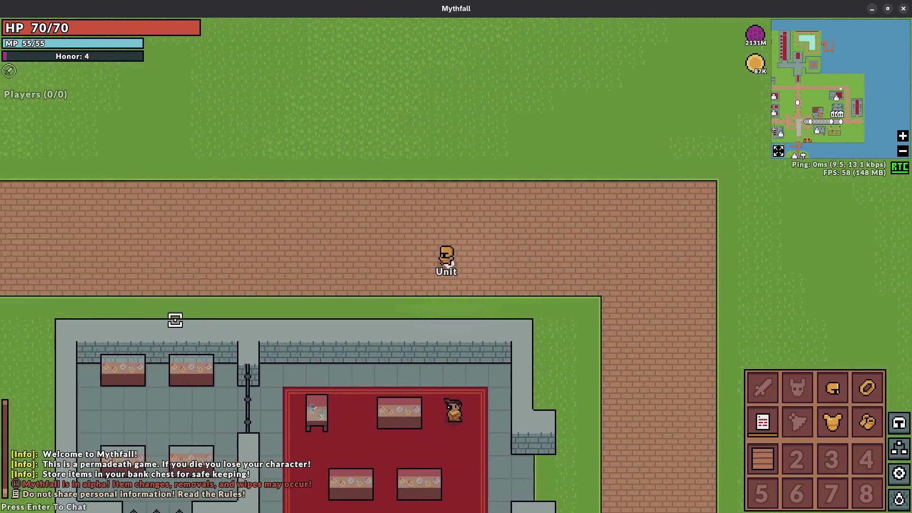
- Walk west along the road, down the tree-lined path, and north past the dark sphere
key(a)
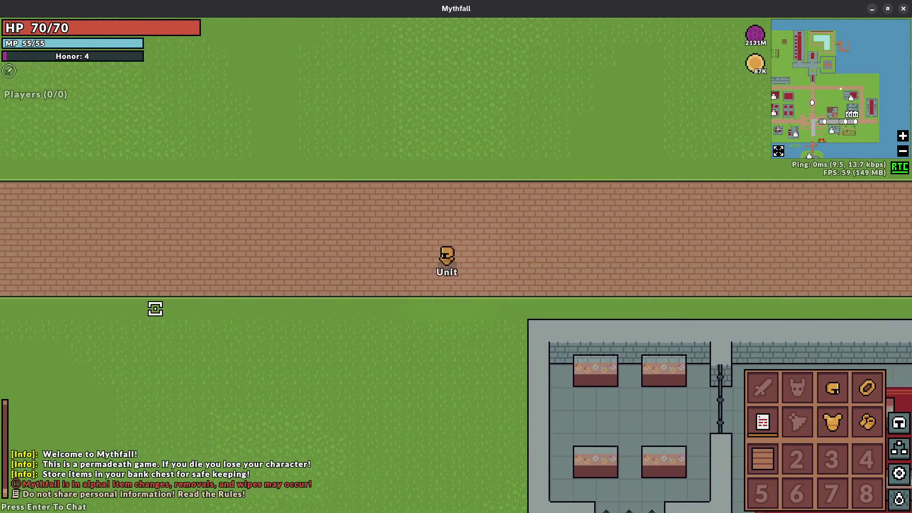
key(a)
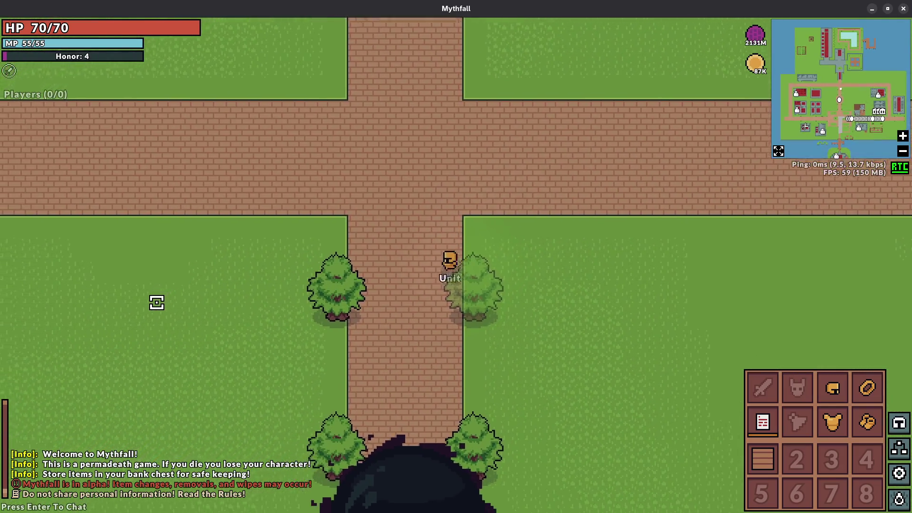
key(s)
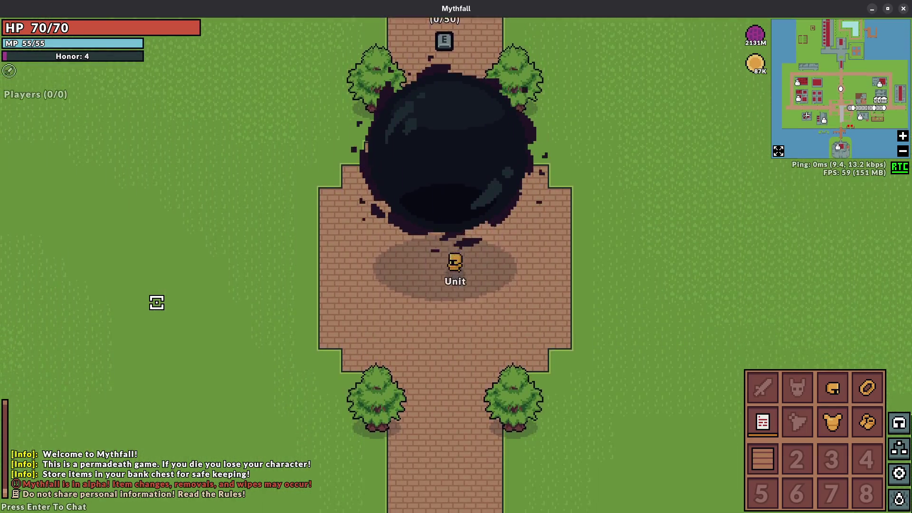
key(w)
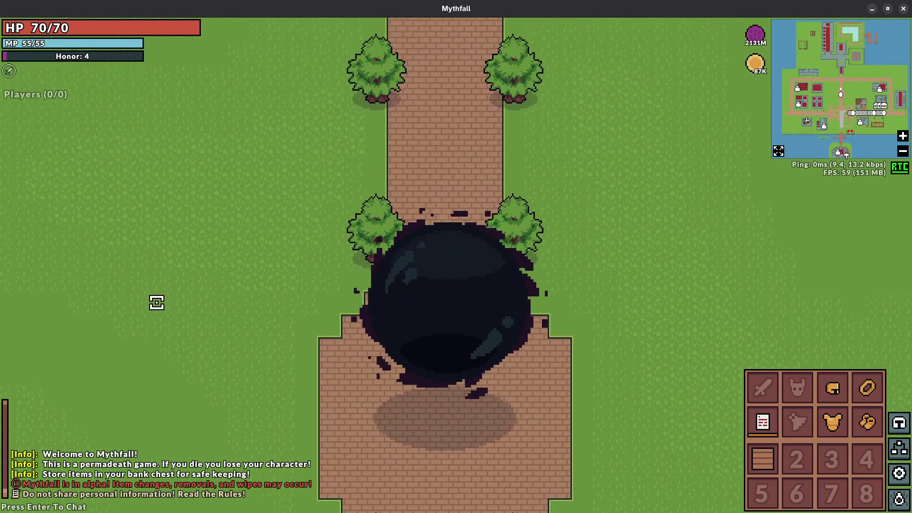
key(w)
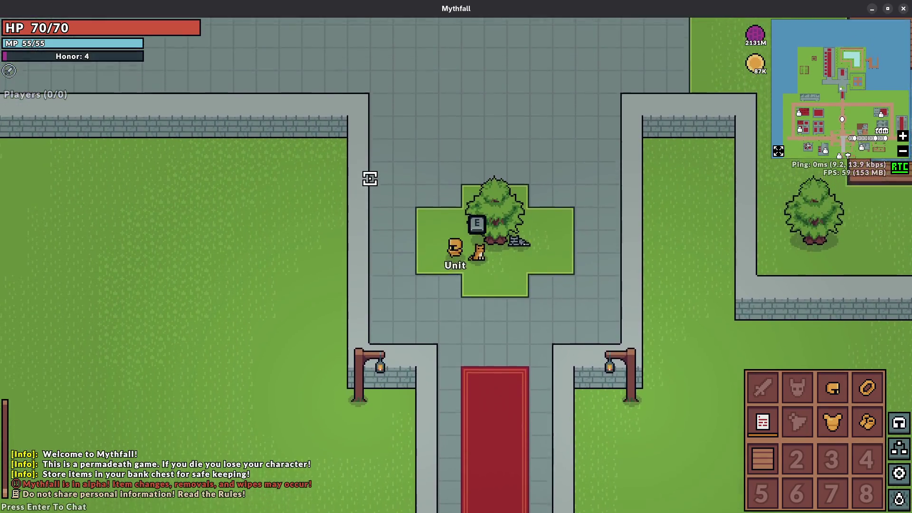
- Walk north up the carpet to the throne hall, then back south to the loot-covered plaza
key(w)
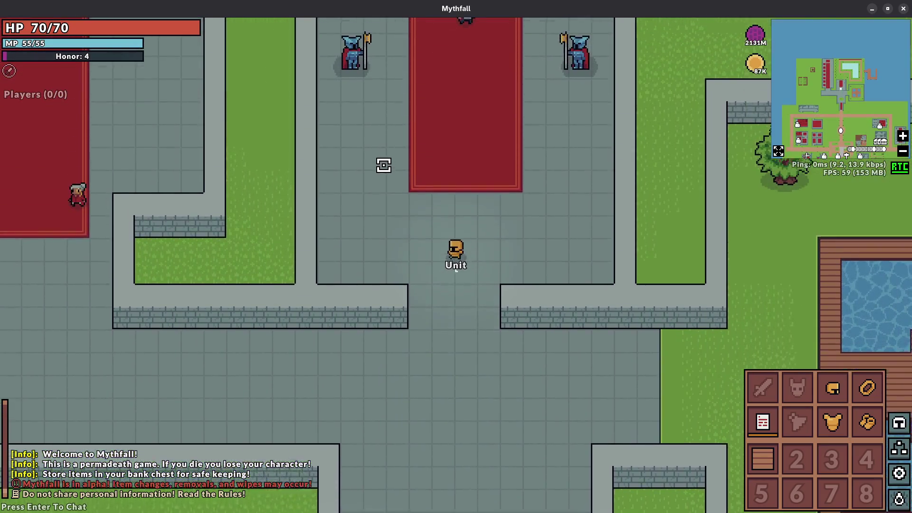
key(s)
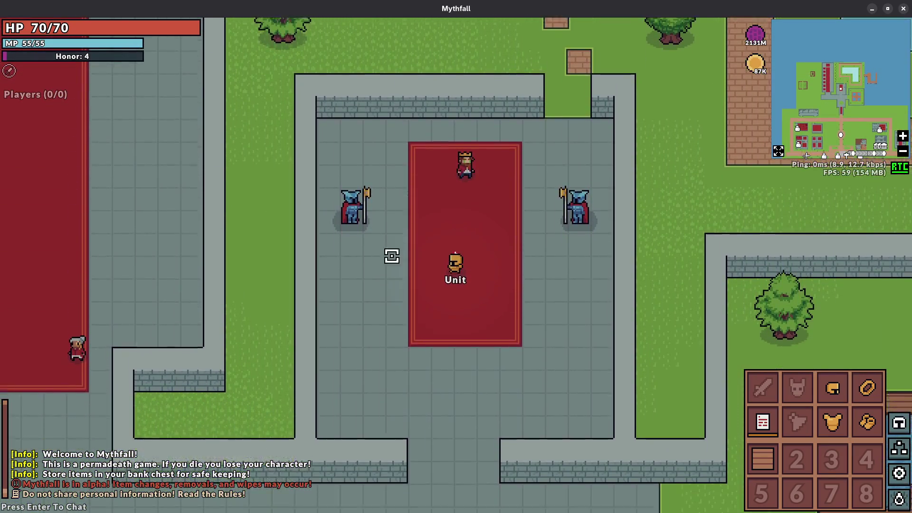
key(s)
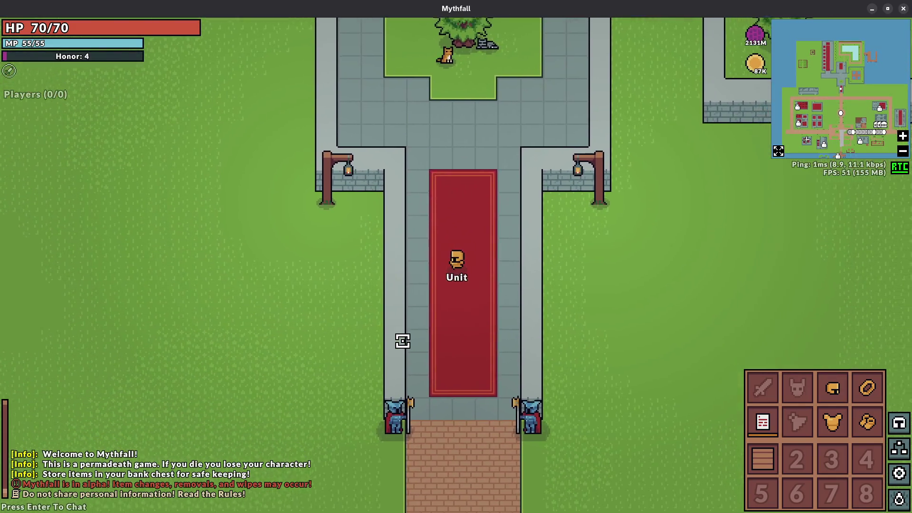
key(s)
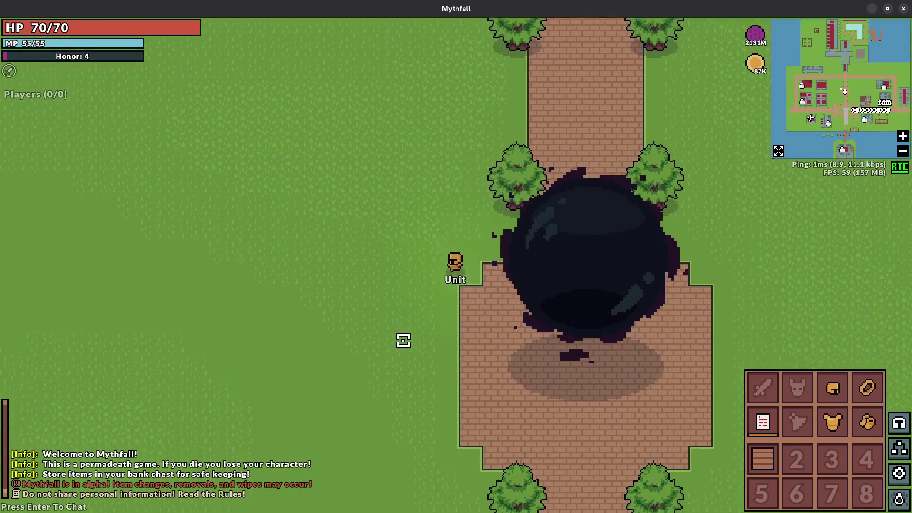
key(s)
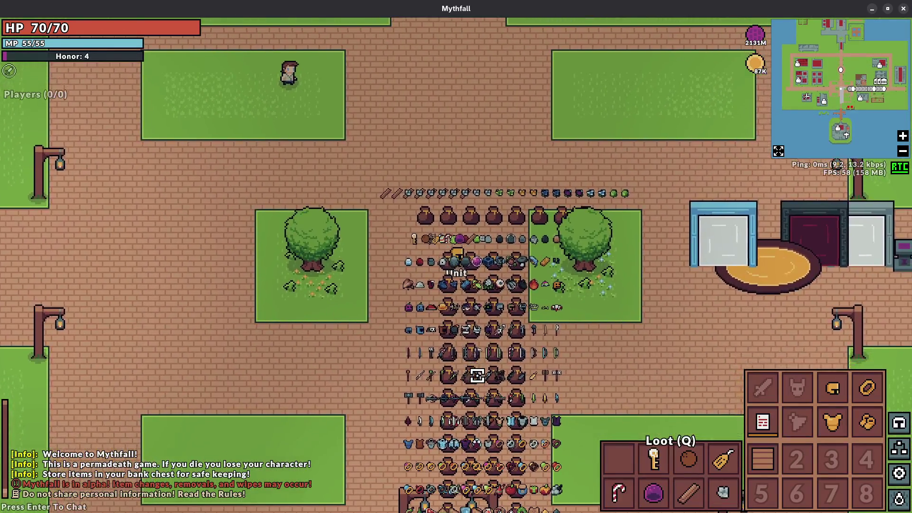
- Walk east across the loot plaza and back and forth along the portal row
key(d)
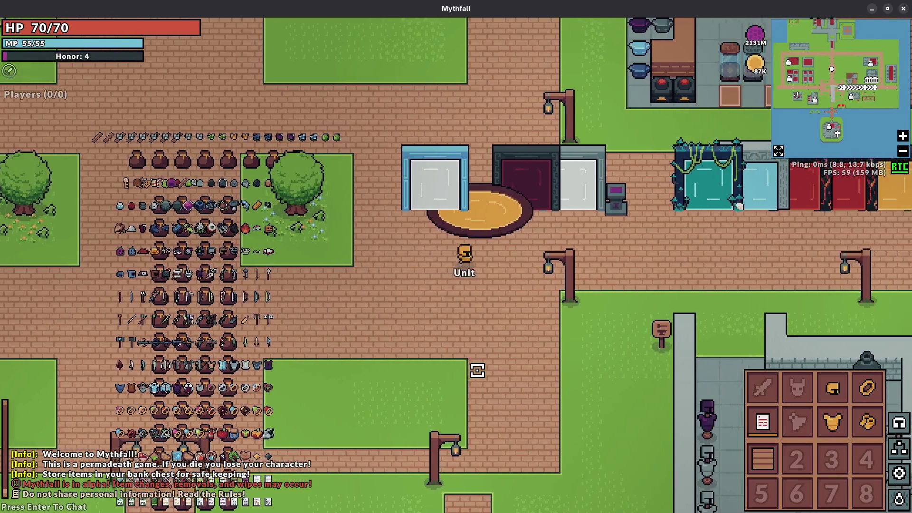
key(w)
key(d)
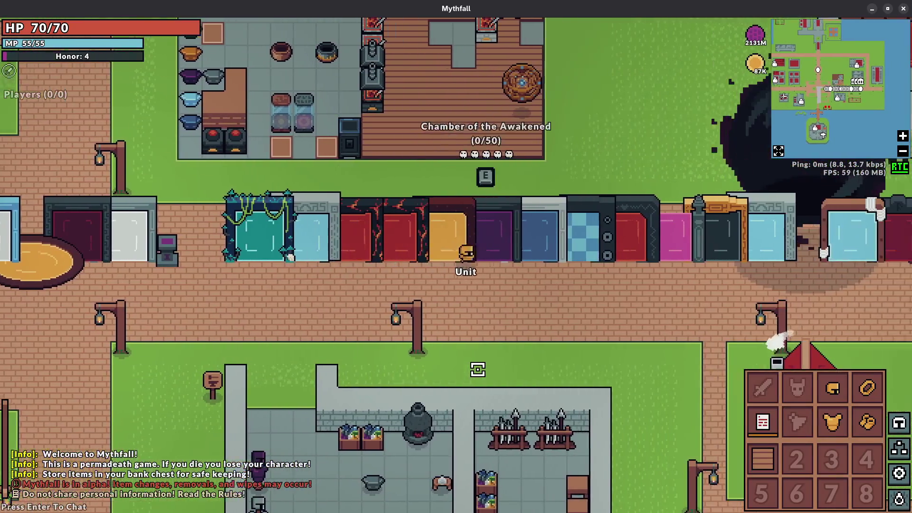
key(d)
key(w)
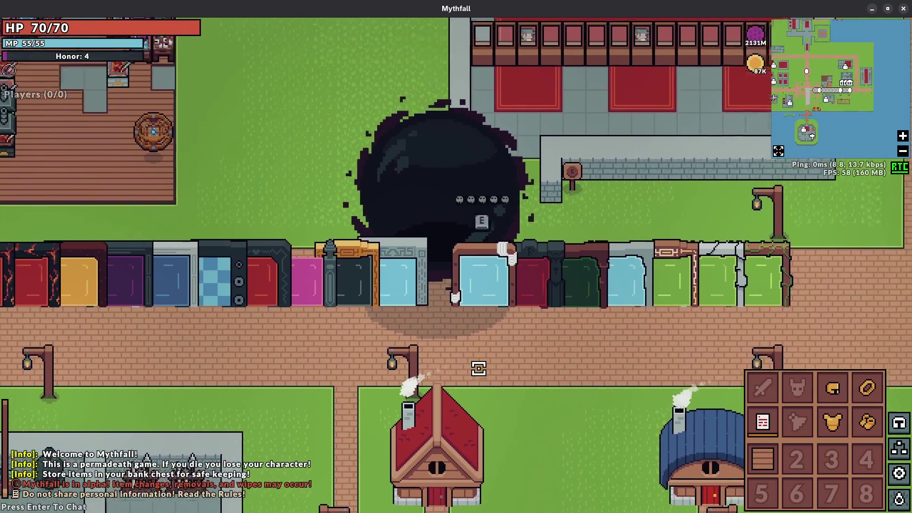
key(w)
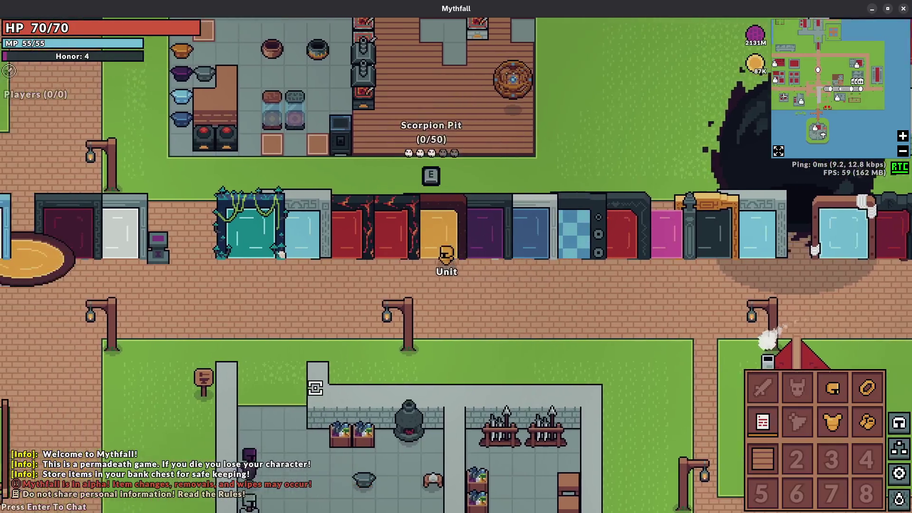
key(s)
key(a)
key(d)
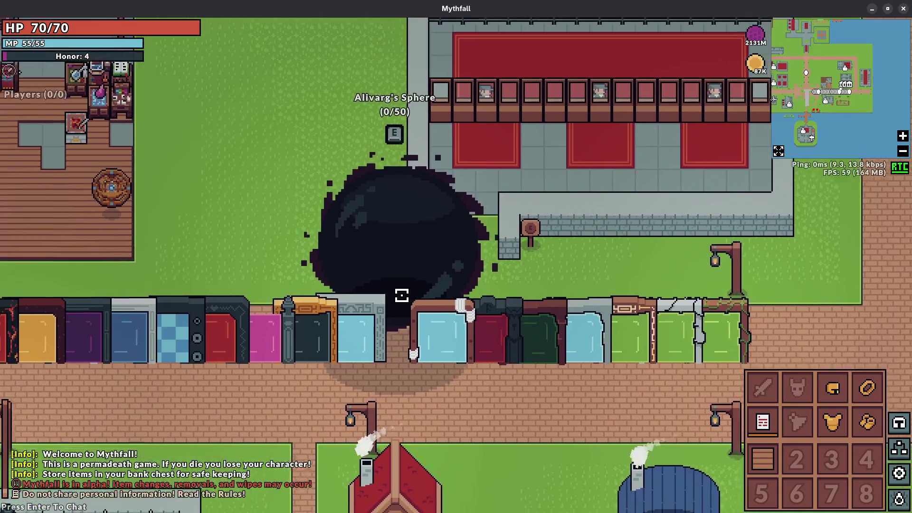
- Walk west past the plaza along the brick road, then north onto the grass by the bench
key(a)
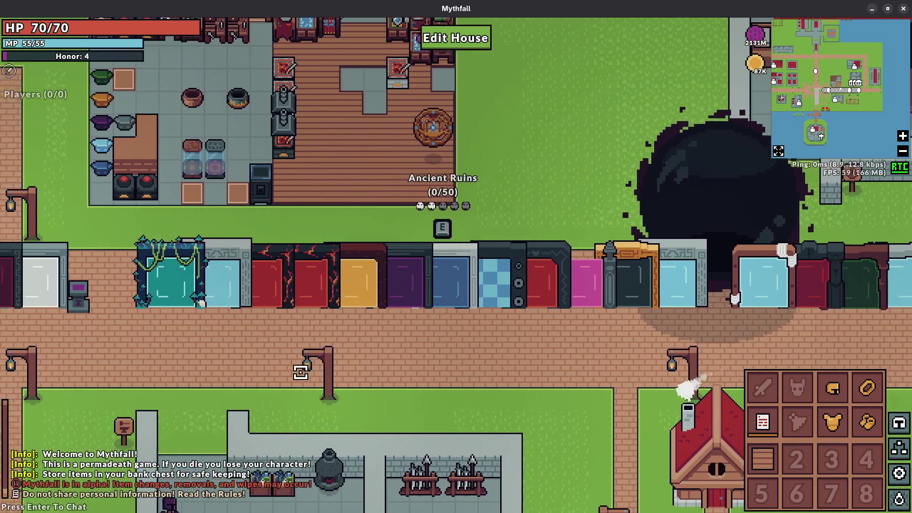
key(a)
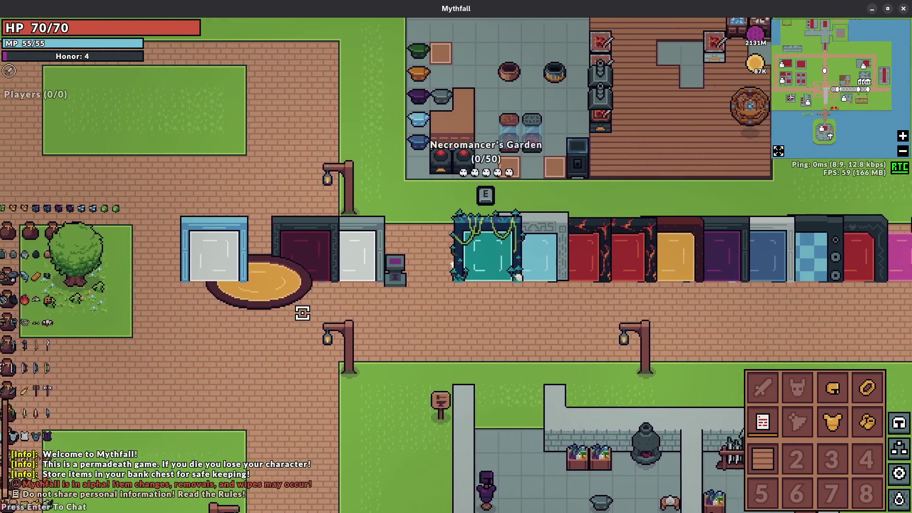
key(s)
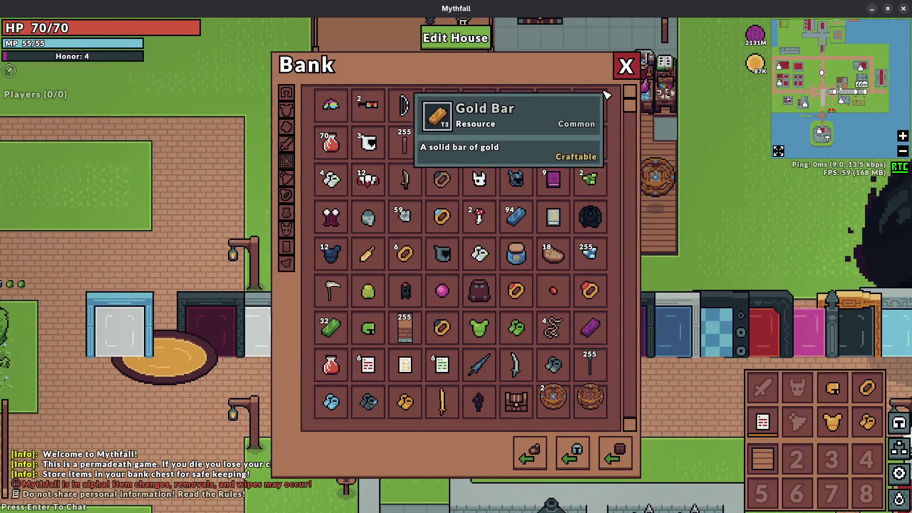
key(s)
key(a)
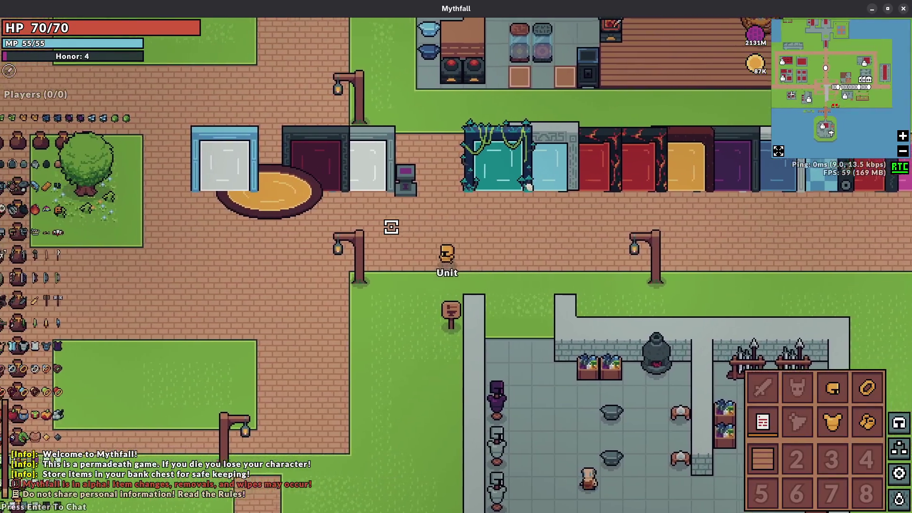
key(a)
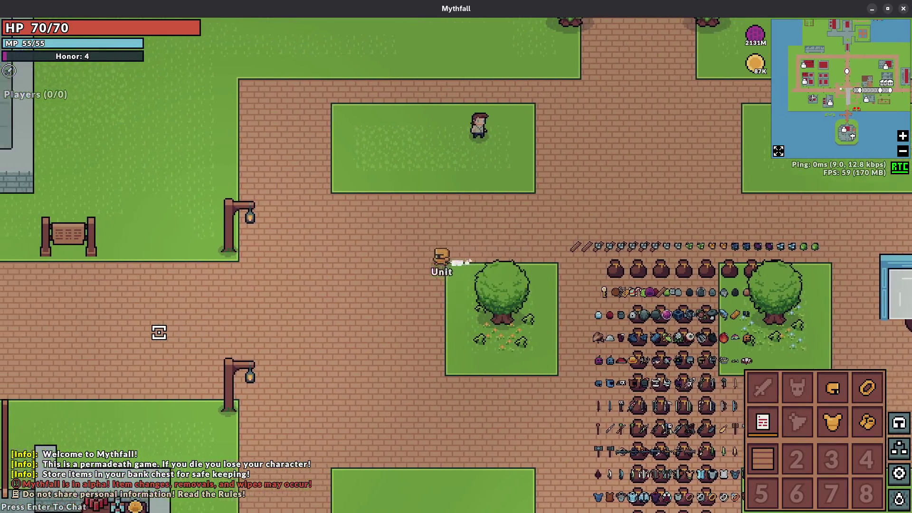
key(a)
key(s)
key(w)
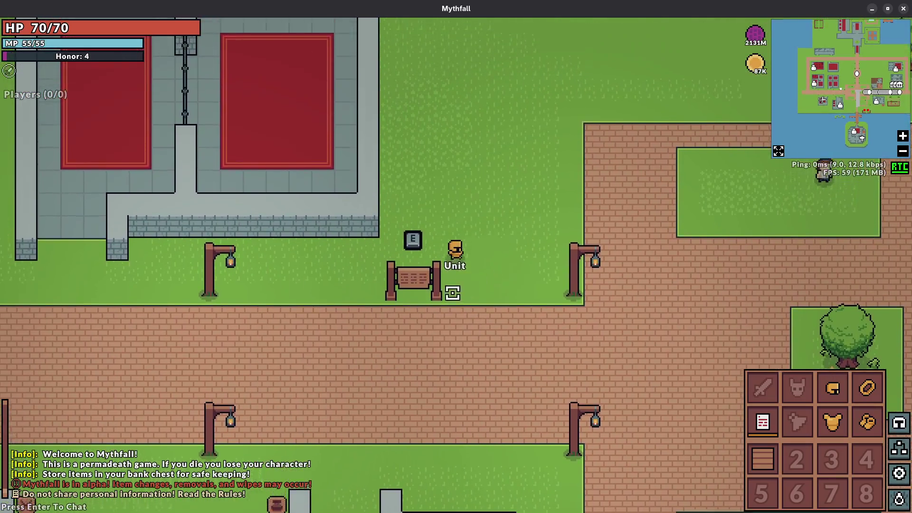
- Walk the character east past the brick path and orb, then south across the tree plaza
key(s)
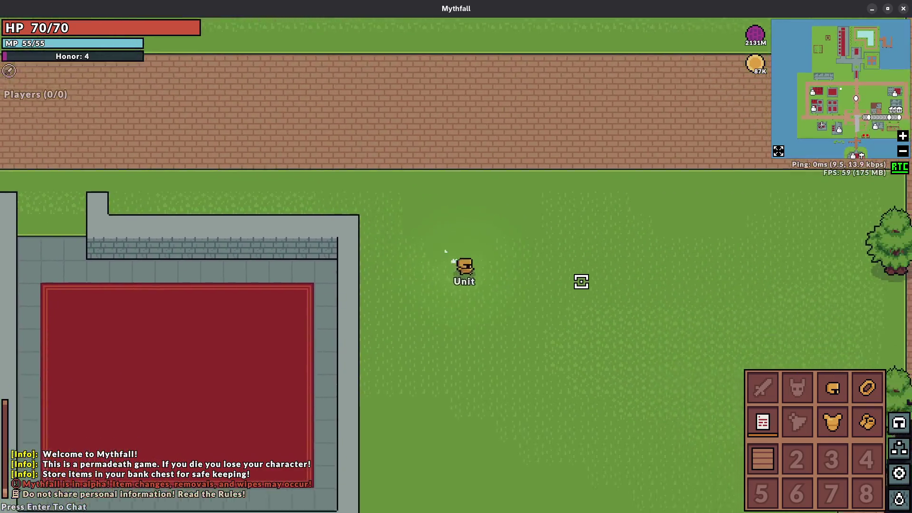
key(d)
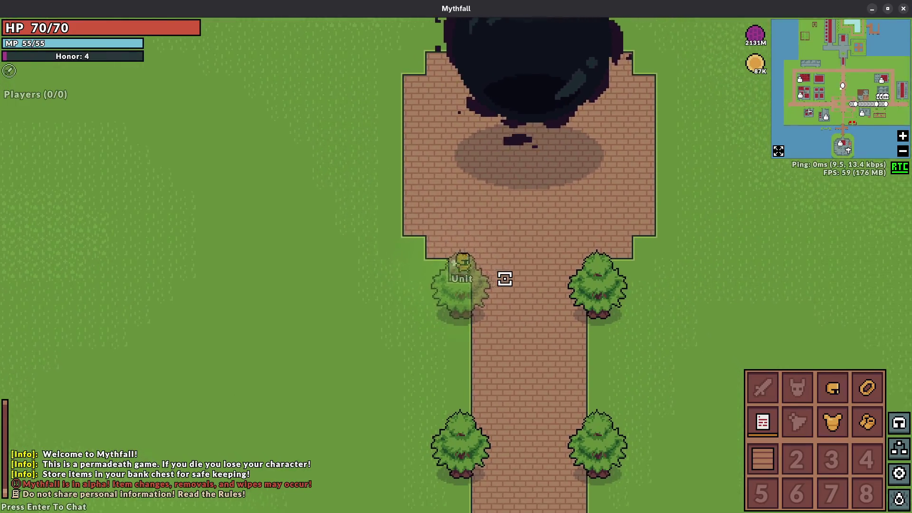
key(s)
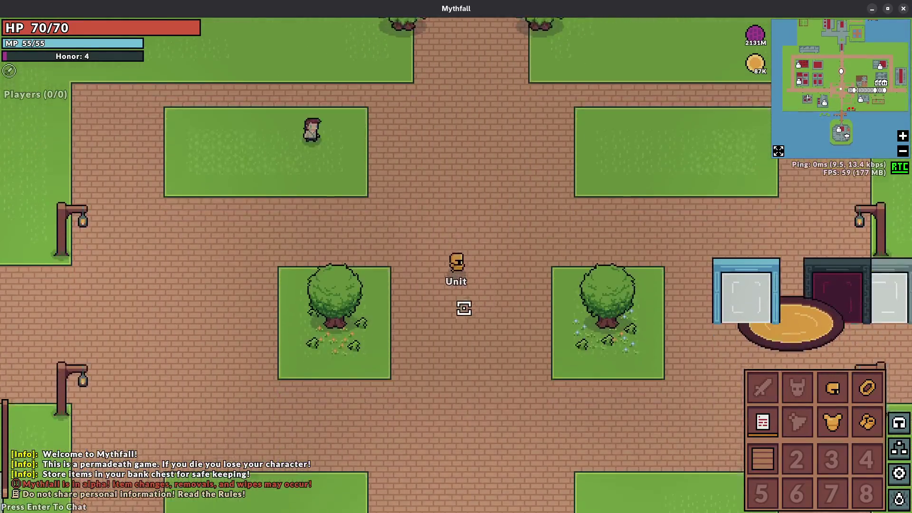
key(d)
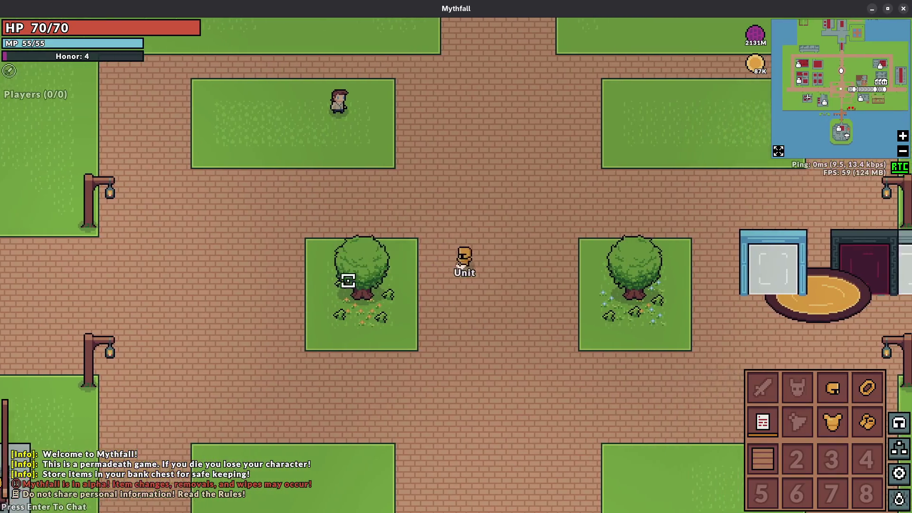
key(s)
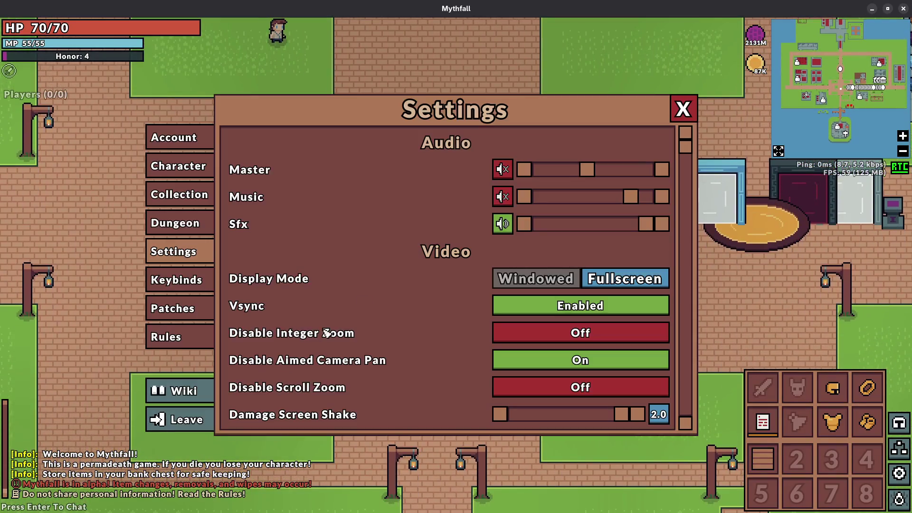
- Leave the game and rebuild and launch the map editor with make editor in Emacs
click(176, 420)
key(ctrl+c)
key(c)
key(Return)
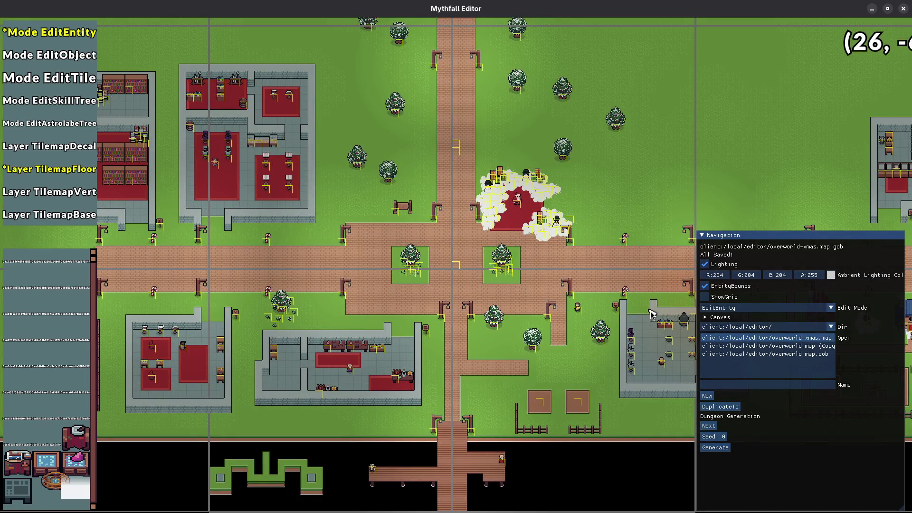
- Open overworld.map.gob, move the villager from the grass onto the brick path by a lamp post, and save
click(812, 354)
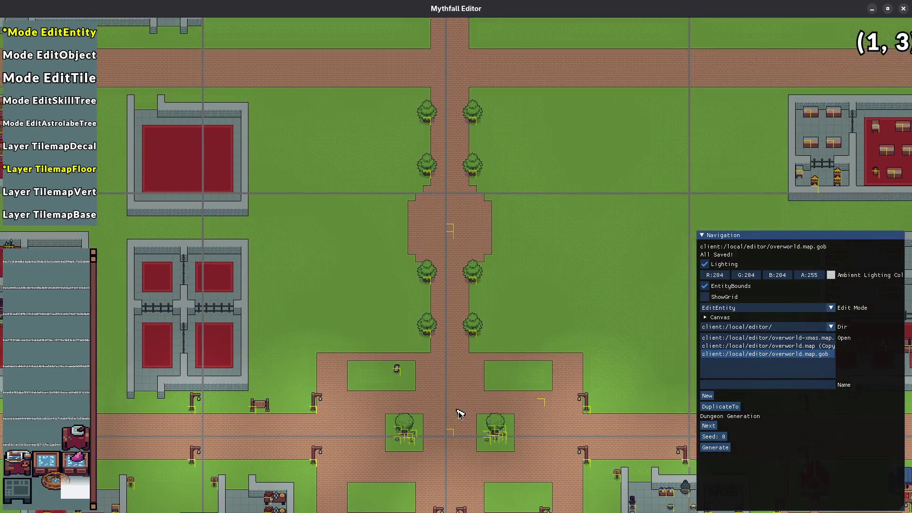
drag(459, 414, 482, 230)
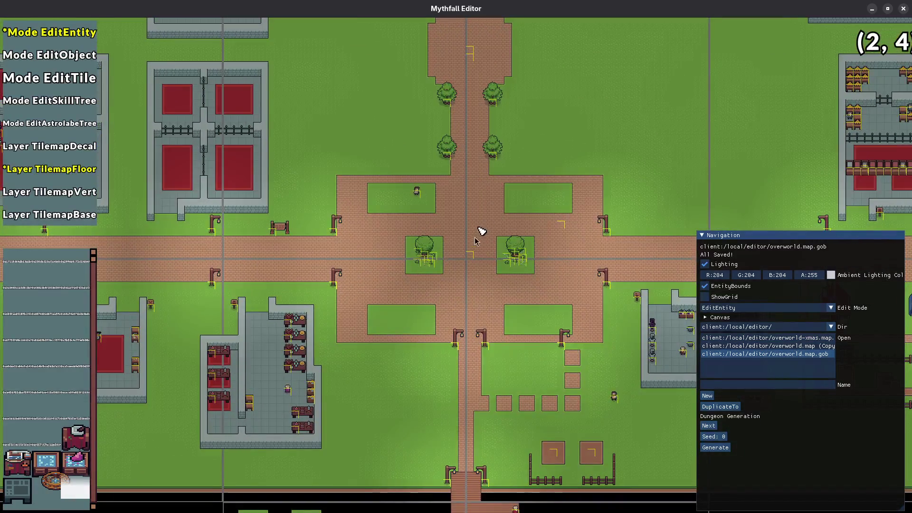
drag(375, 245, 450, 252)
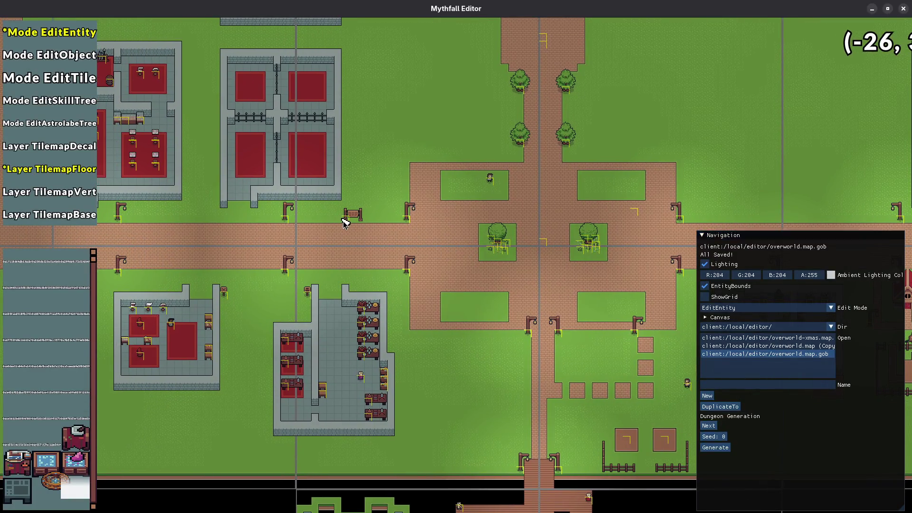
click(349, 218)
drag(522, 244, 471, 265)
scroll(471, 266, up, 2)
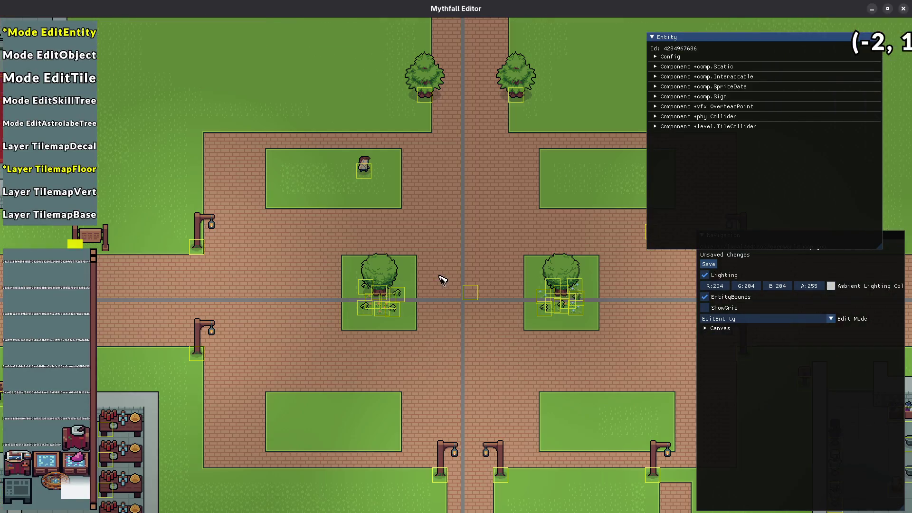
click(363, 169)
mouse_move(363, 169)
mouse_down()
mouse_move(449, 243)
mouse_move(418, 245)
mouse_move(400, 225)
mouse_move(342, 220)
mouse_move(341, 209)
mouse_up()
key(ctrl+s)
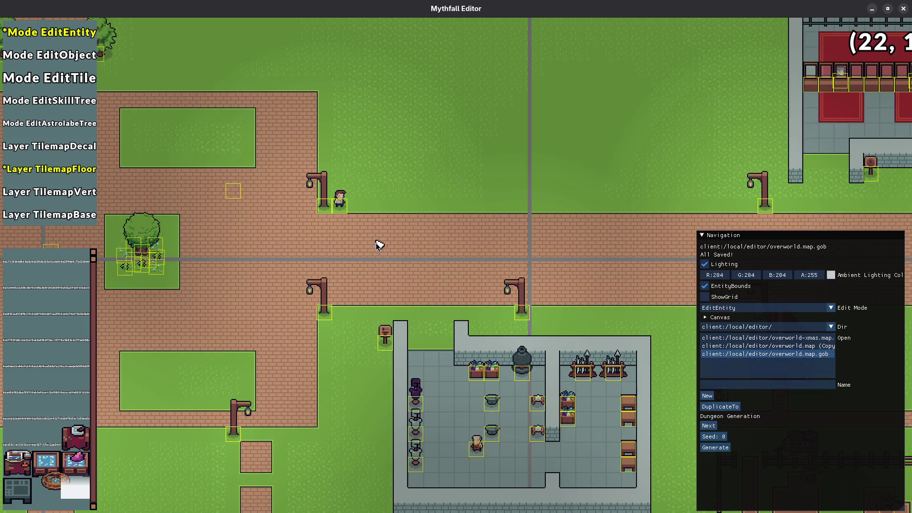
- Recentre on the square's two trees and select the left tree with its entities
scroll(366, 246, down, 2)
drag(351, 244, 450, 250)
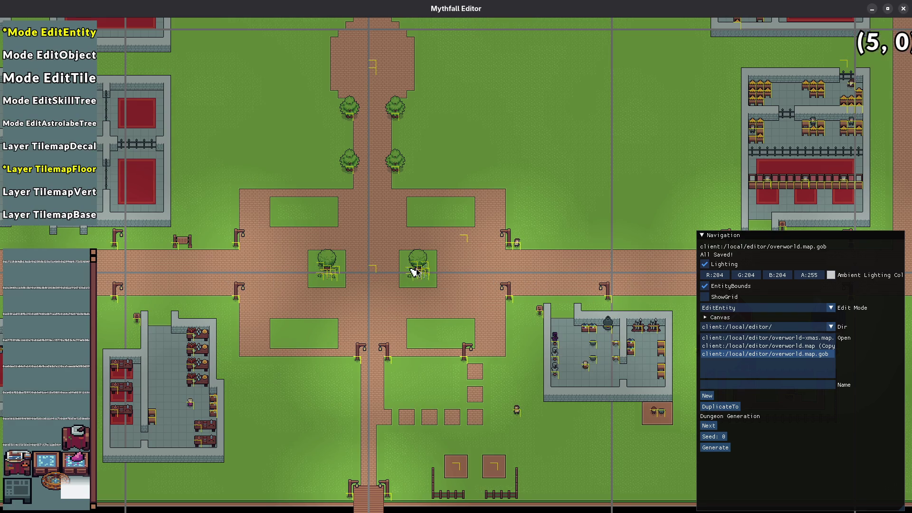
scroll(376, 261, up, 5)
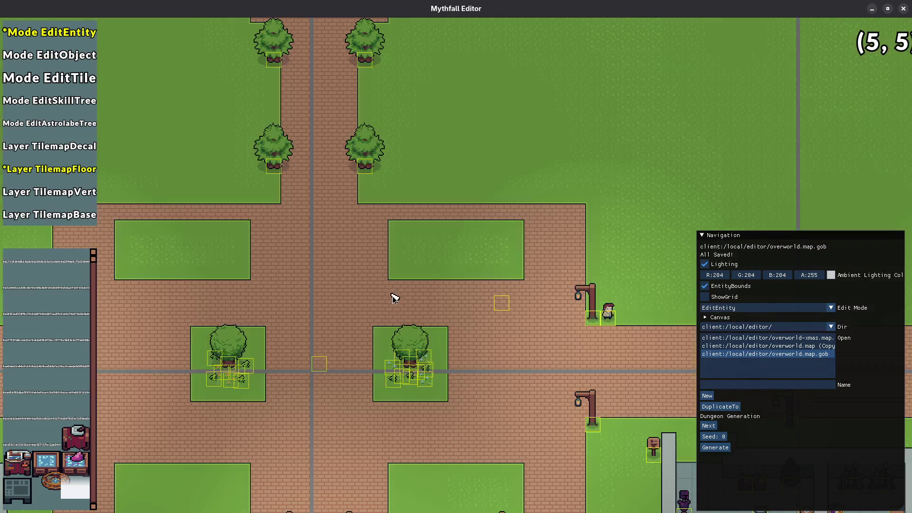
drag(450, 360, 469, 250)
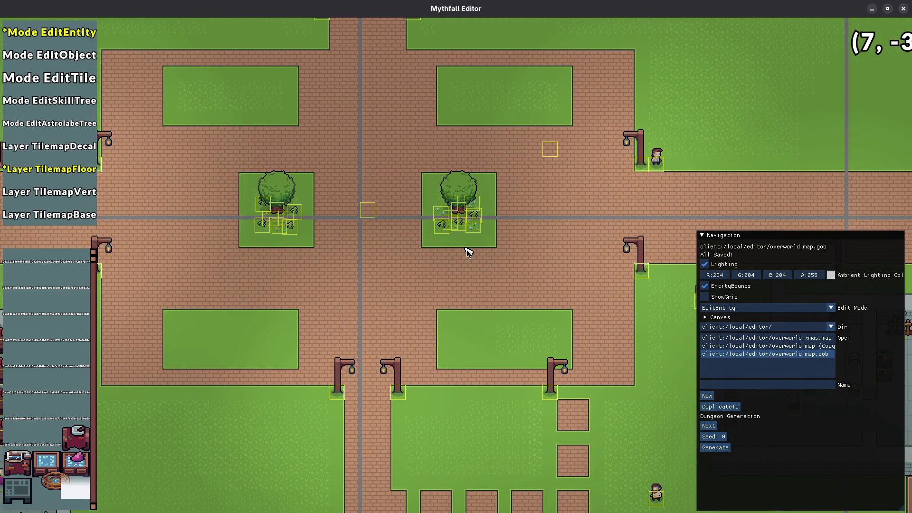
click(275, 199)
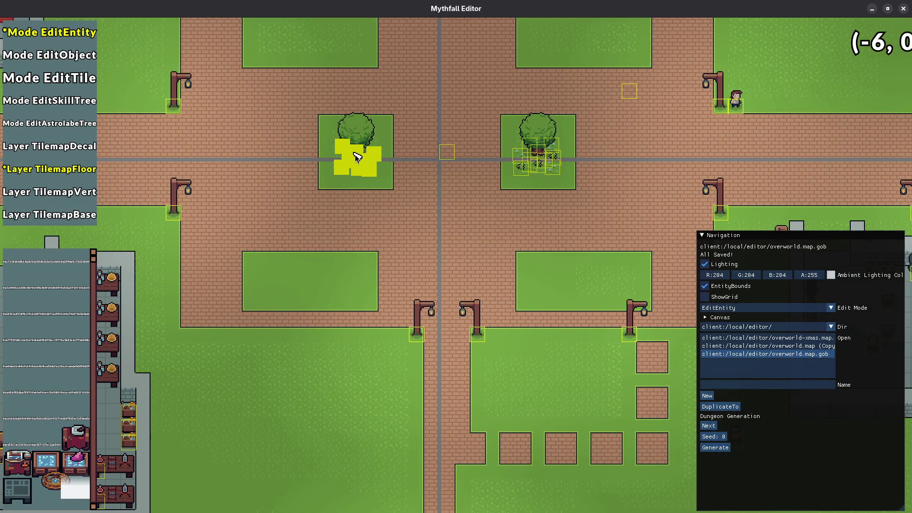
- Move the left tree down-left out of its patch, deselect, and save the map
drag(357, 157, 205, 397)
mouse_move(489, 110)
mouse_down()
mouse_move(550, 164)
mouse_move(287, 401)
mouse_move(328, 403)
mouse_up()
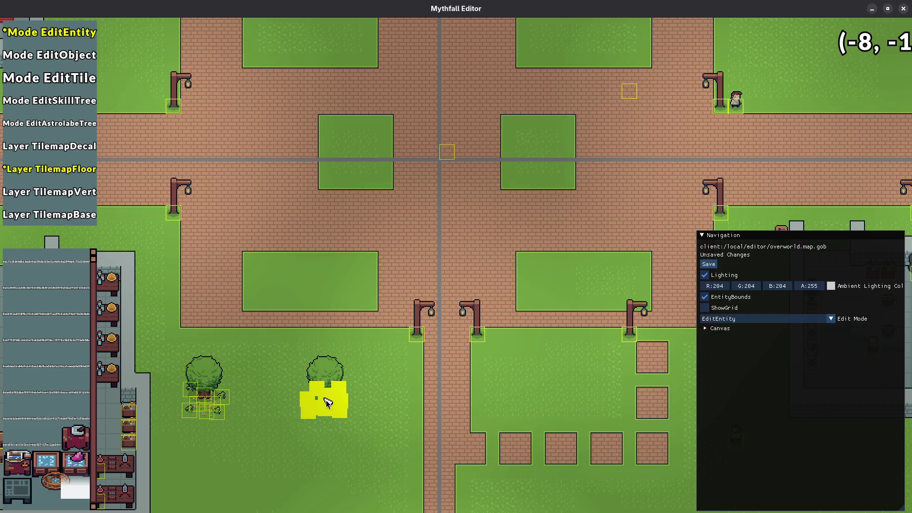
drag(361, 243, 356, 372)
key(ctrl+s)
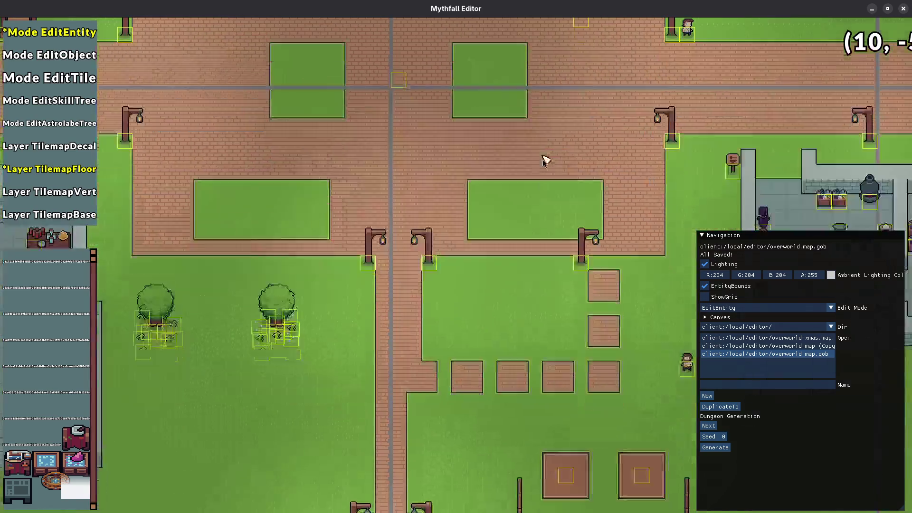
- Pan north along the tree-lined avenue to view the whole town plaza
drag(558, 366, 545, 159)
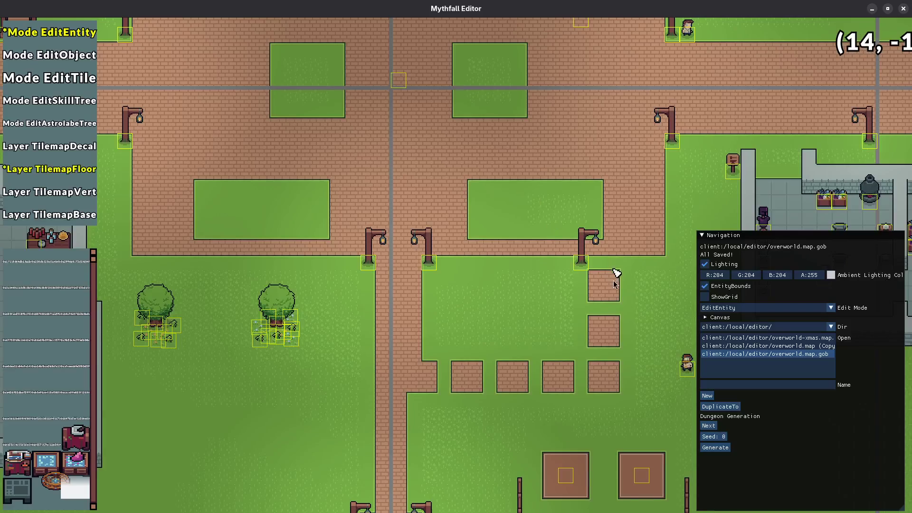
key(w)
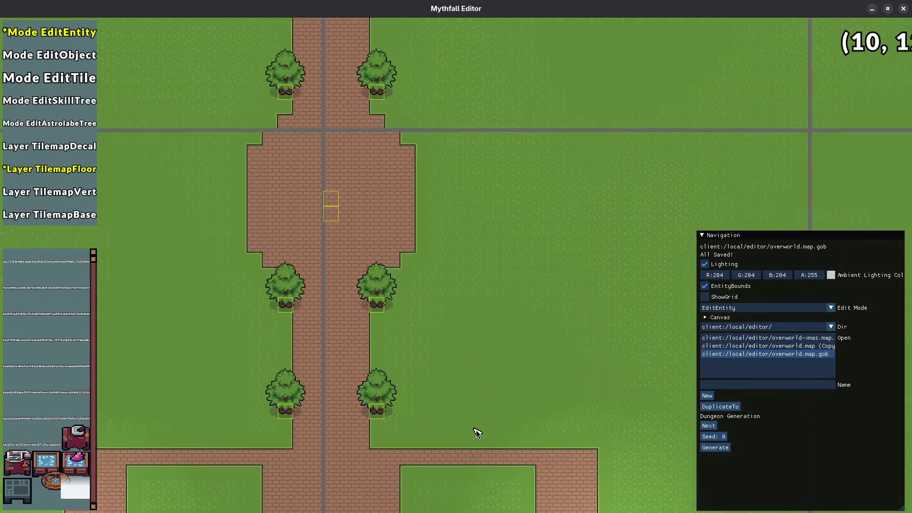
scroll(368, 397, up, 3)
scroll(368, 398, down, 5)
drag(443, 382, 459, 258)
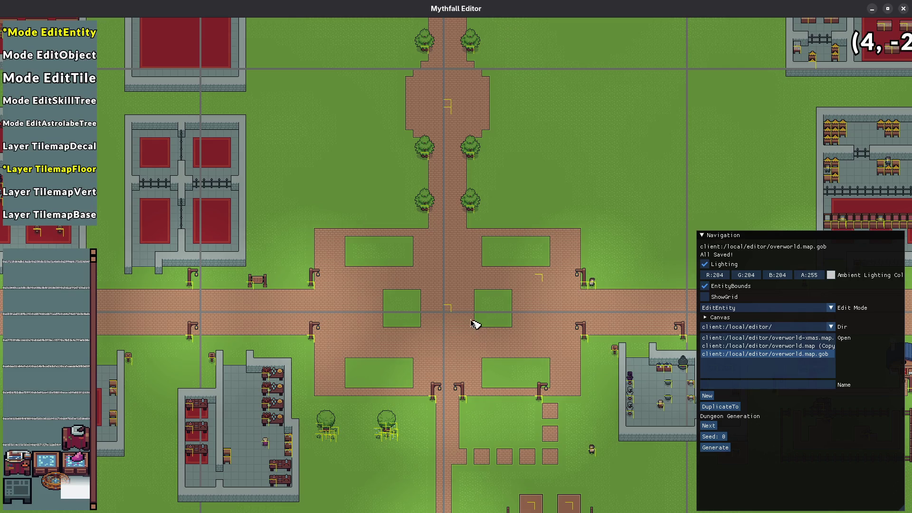
- Zoom out to the plaza, deselect the centre marker entity and save the map
scroll(466, 318, up, 2)
click(438, 352)
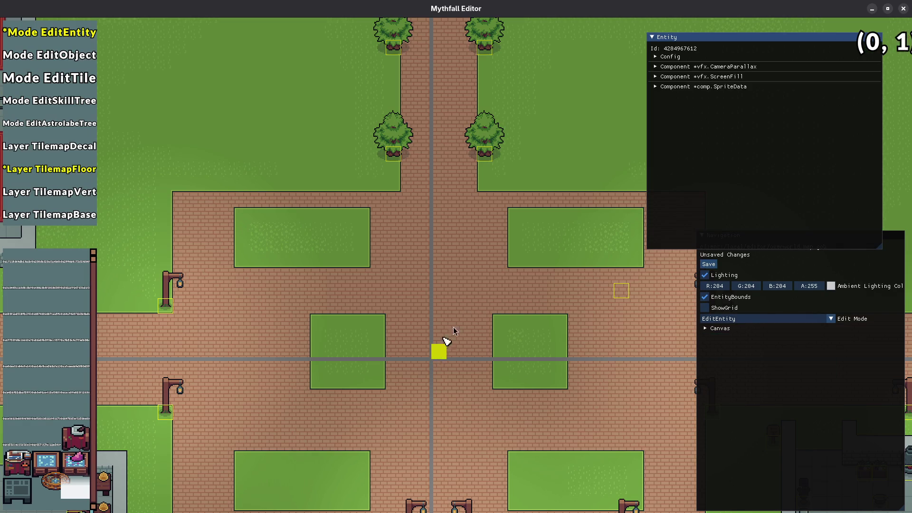
key(Escape)
key(ctrl+s)
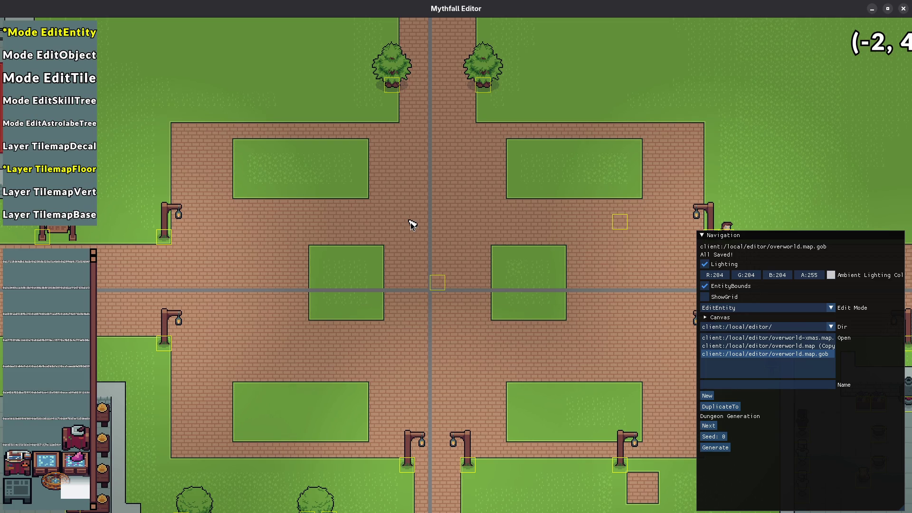
- Pan around the plaza to check it, then close the editor window
mouse_move(225, 163)
mouse_down()
mouse_move(390, 175)
mouse_move(368, 173)
mouse_up()
drag(549, 250, 433, 248)
drag(471, 303, 383, 206)
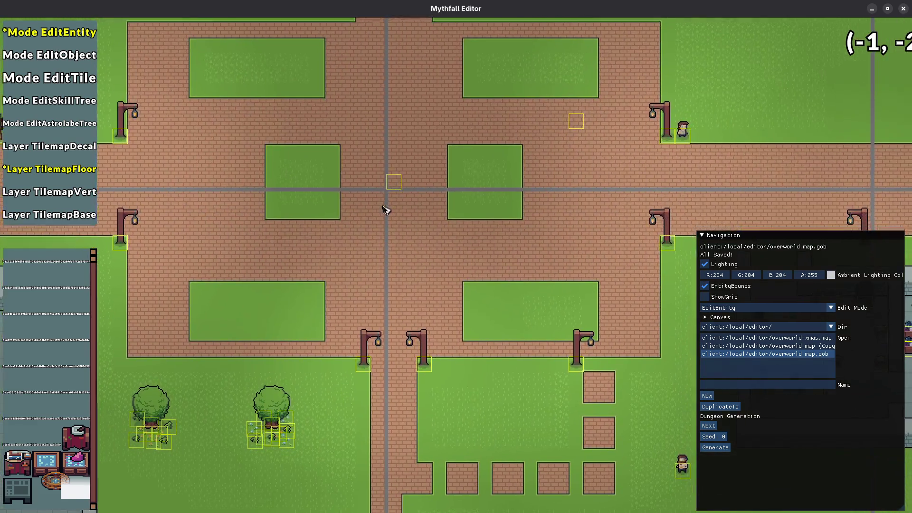
key(super)
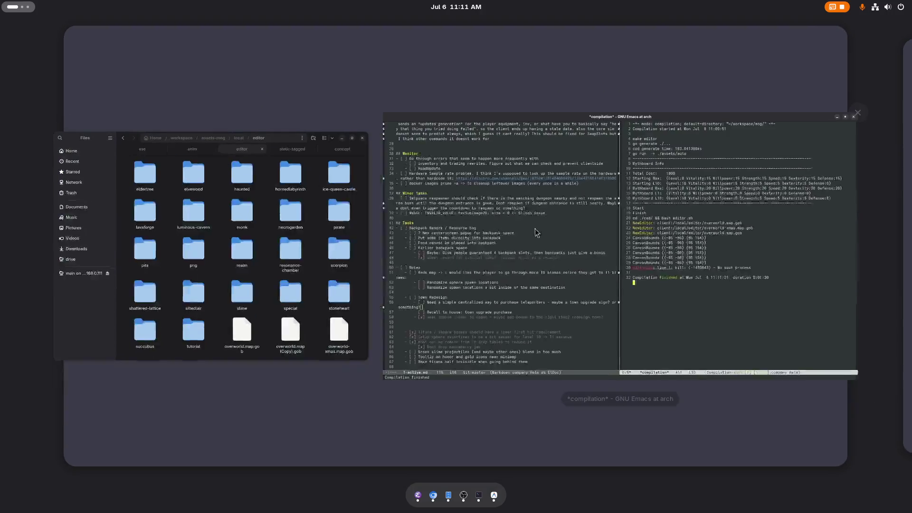
- Duplicate overworld.map.gob in the Files editor folder
click(302, 265)
click(440, 413)
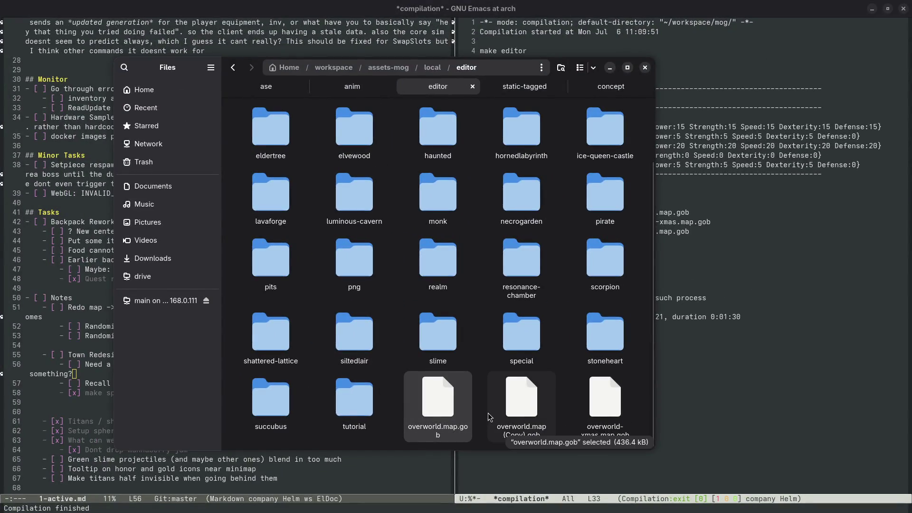
key(super)
click(656, 357)
key(super)
click(326, 343)
- Rename the duplicate to overworld-backup.map.gob
right_click(514, 392)
click(546, 313)
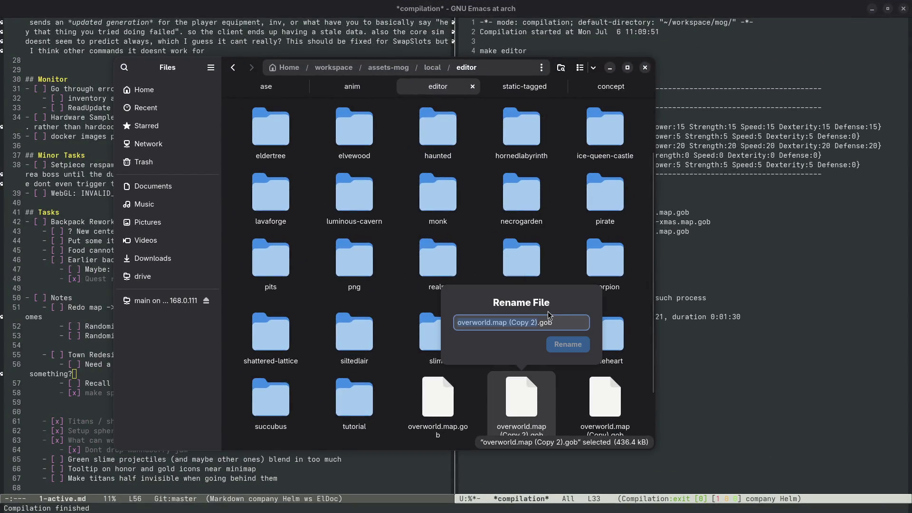
key(BackSpace)
key(BackSpace)
key(BackSpace)
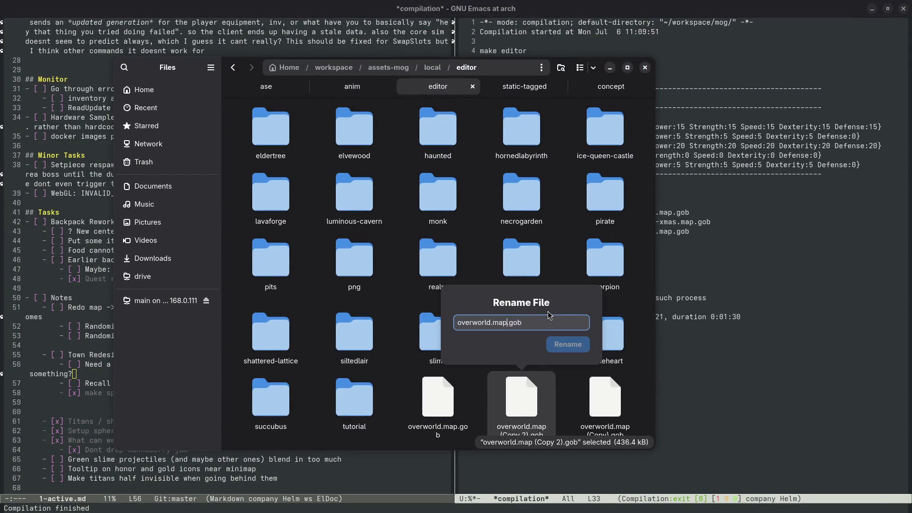
key(BackSpace)
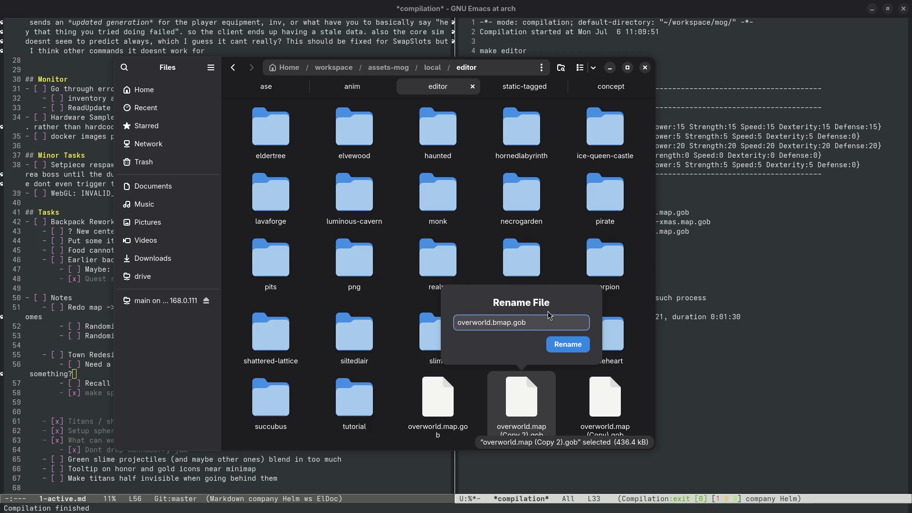
text(-backup.)
key(Return)
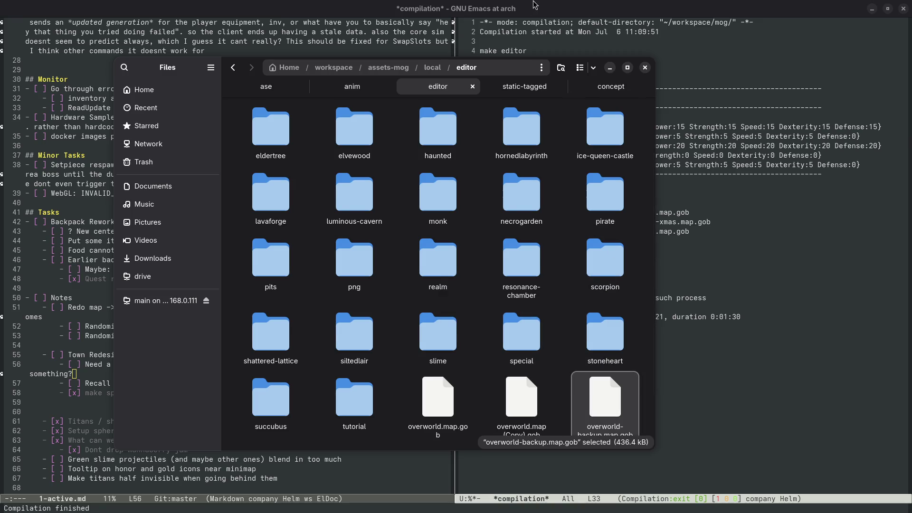
- Switch to Emacs and rebuild and relaunch the editor with F5
click(777, 124)
key(super)
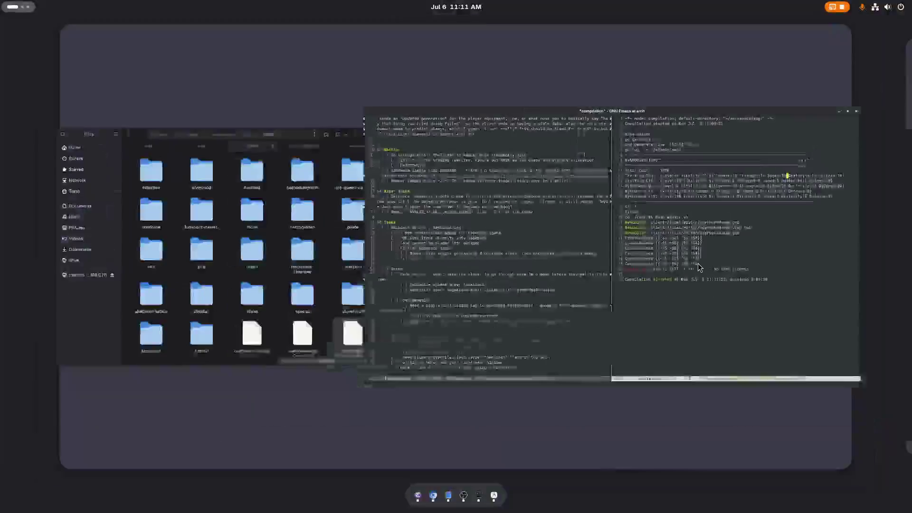
click(698, 266)
key(F5)
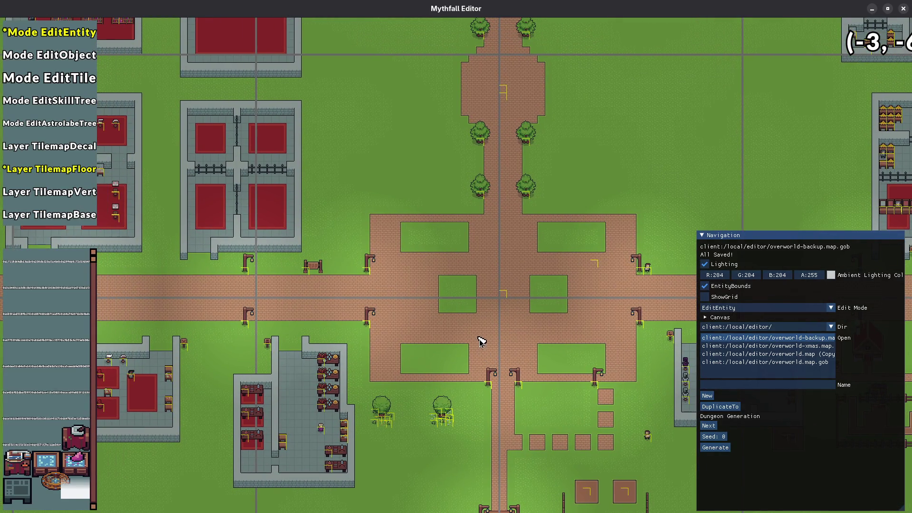
- Drag the west-road sign into the plaza's upper-left grass patch
scroll(447, 311, up, 2)
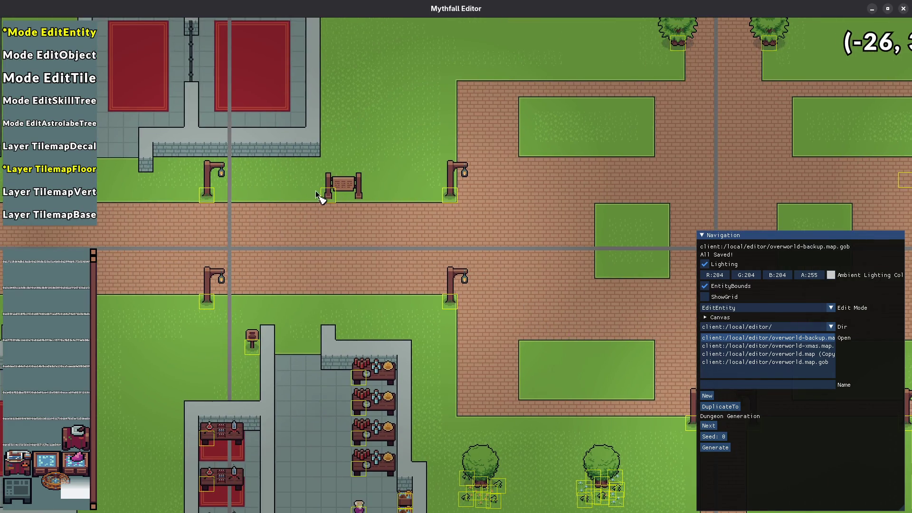
click(330, 196)
drag(331, 197, 617, 212)
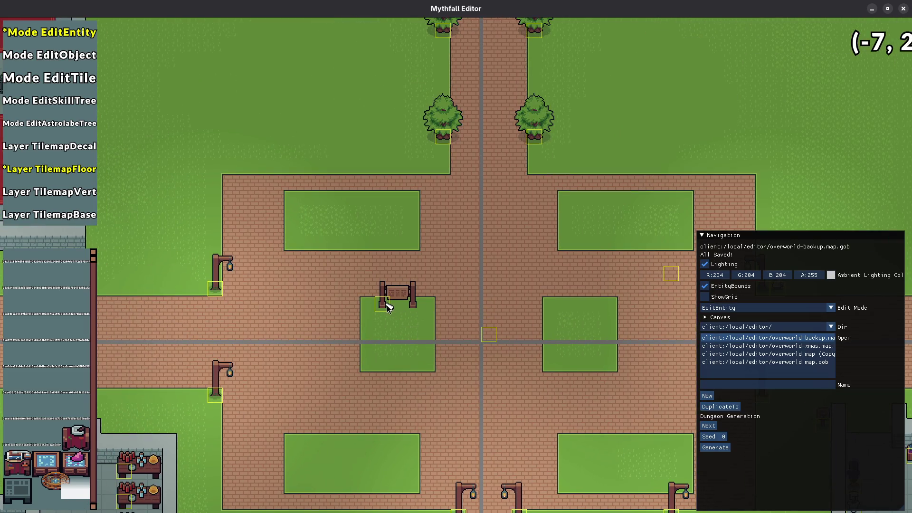
- Nudge the sign one tile down onto the grass, then pan and zoom to check the plaza
drag(388, 307, 389, 322)
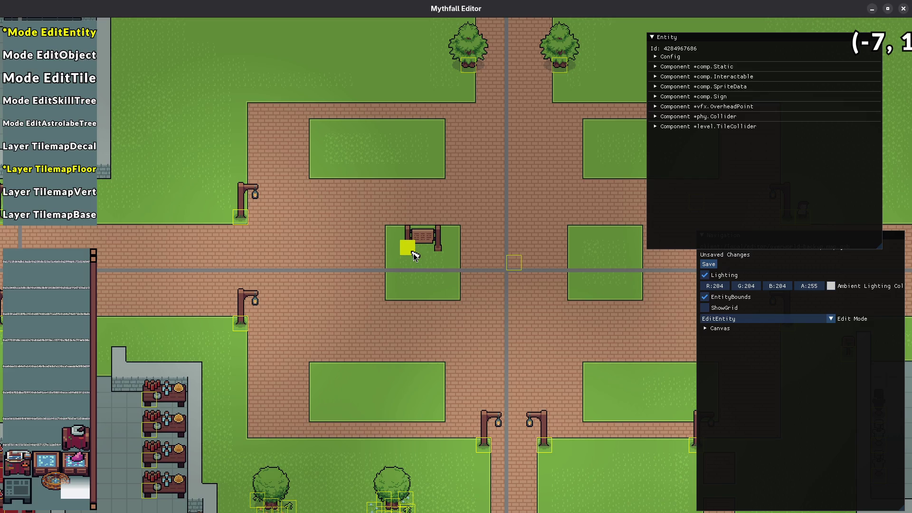
drag(458, 261, 363, 234)
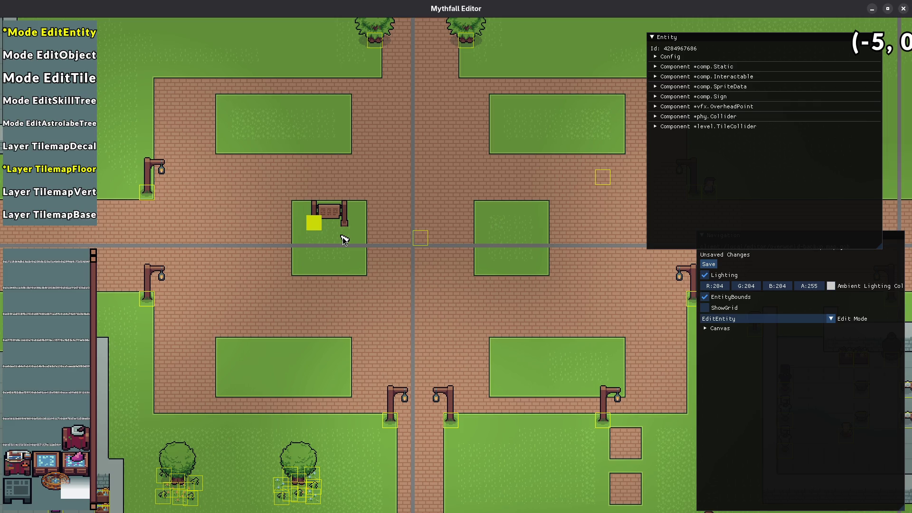
key(w)
scroll(355, 238, down, 3)
scroll(281, 298, up, 2)
key(d)
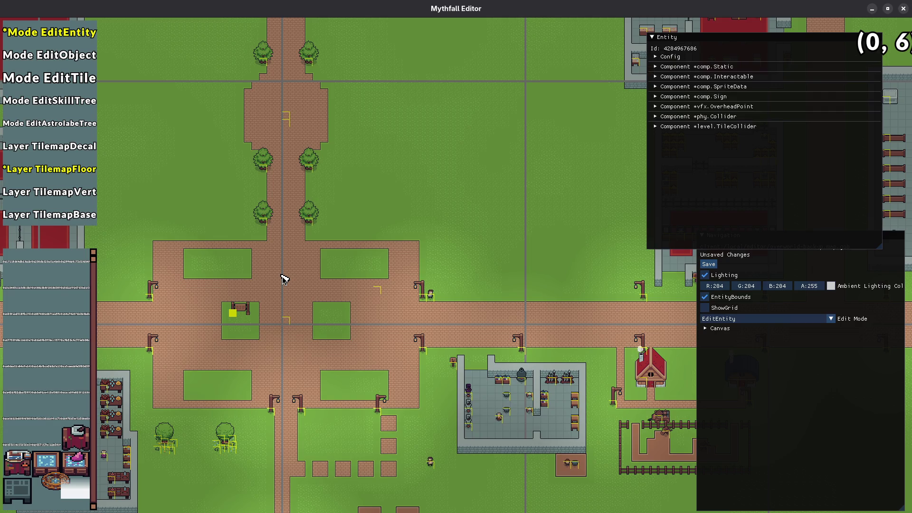
- In EditTile mode, pave the plaza's grass patches with brick floor and save the backup map
key(s)
key(a)
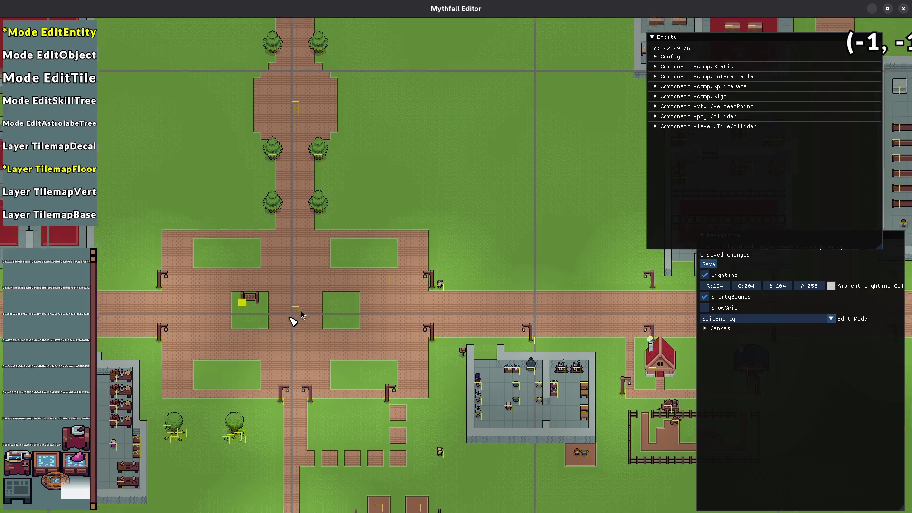
key(3)
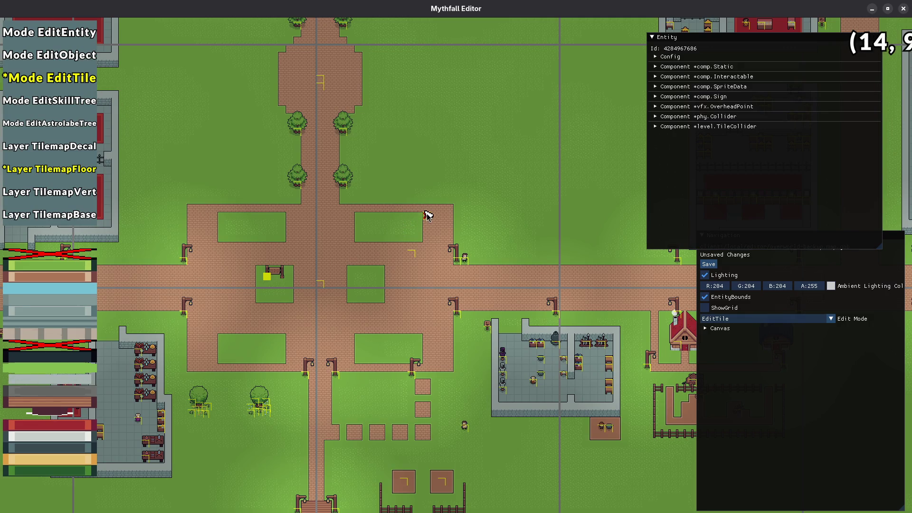
click(210, 359)
key(ctrl+s)
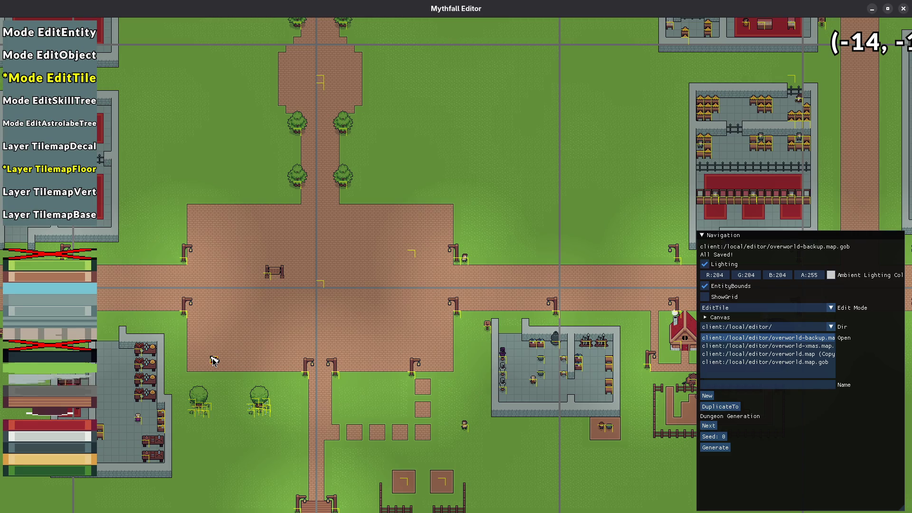
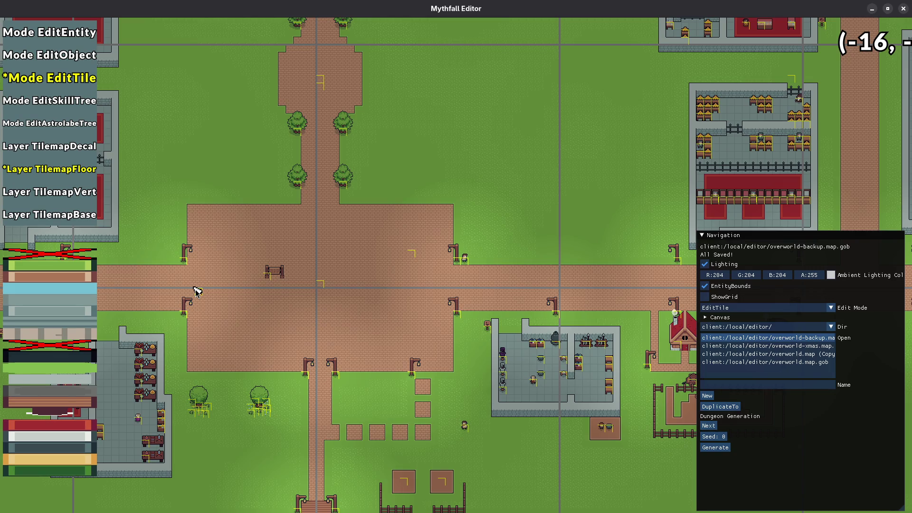
- Paint grass over the brick rows and column beside the south-east stepping stones, then save
drag(254, 285, 304, 288)
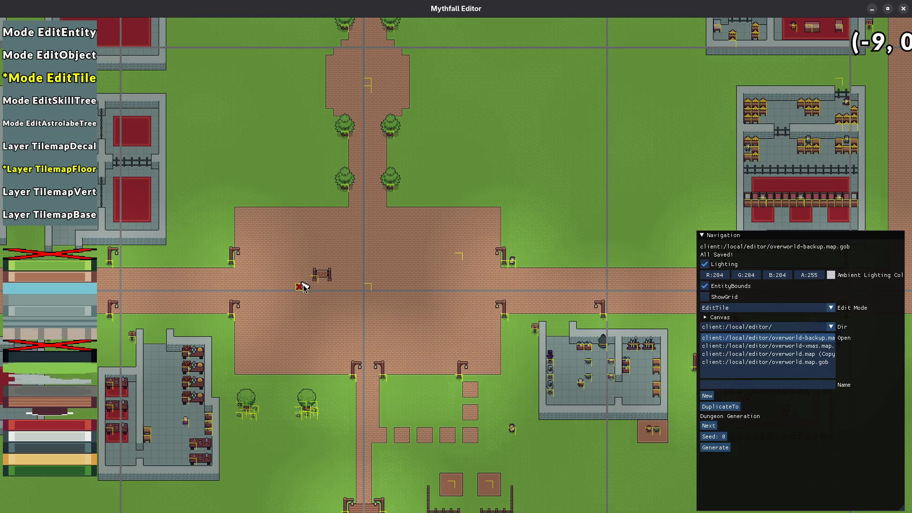
drag(337, 306, 453, 296)
scroll(360, 332, up, 2)
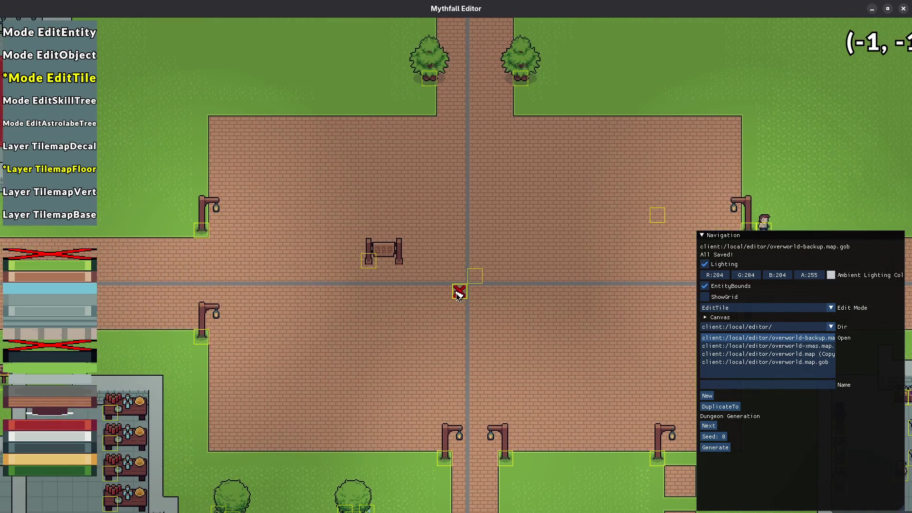
key(1)
key(3)
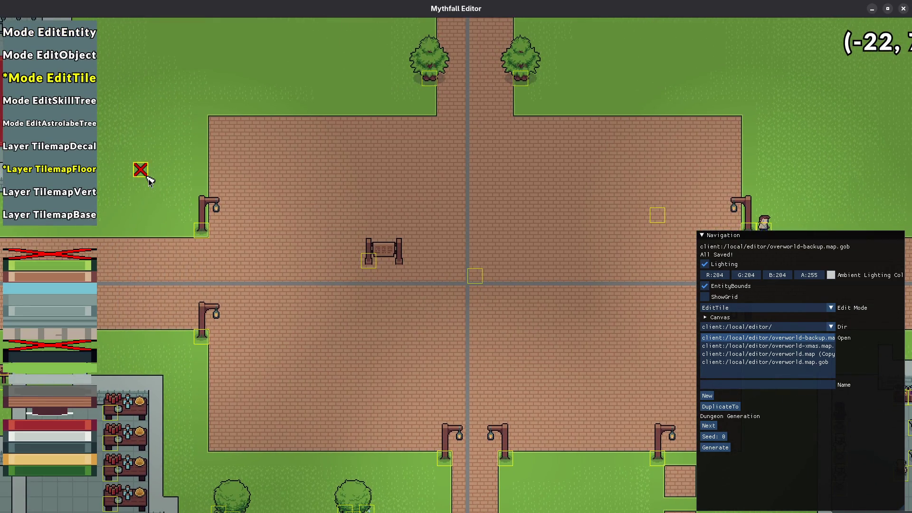
key(d)
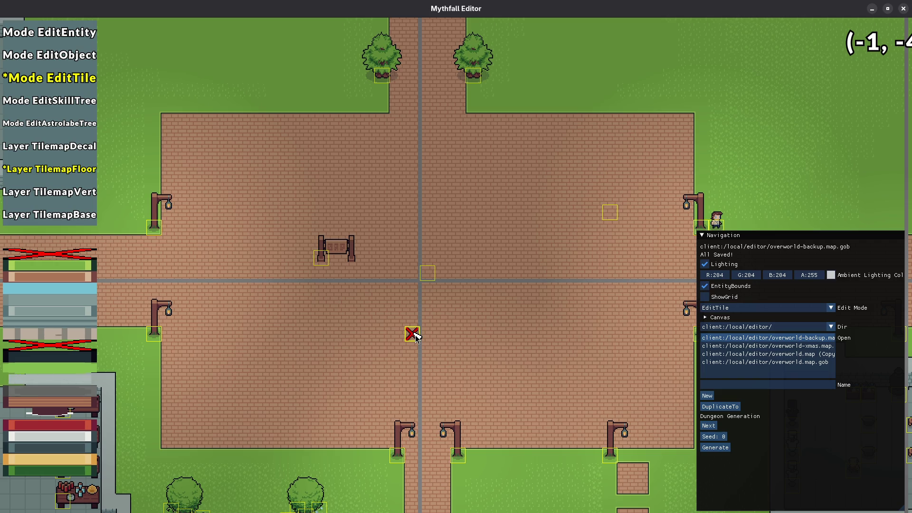
drag(457, 287, 350, 158)
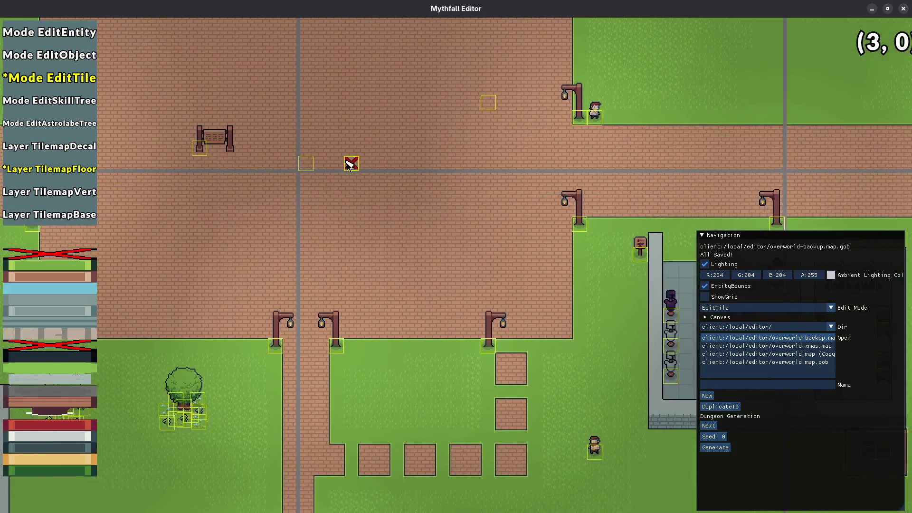
click(534, 332)
drag(533, 304, 489, 300)
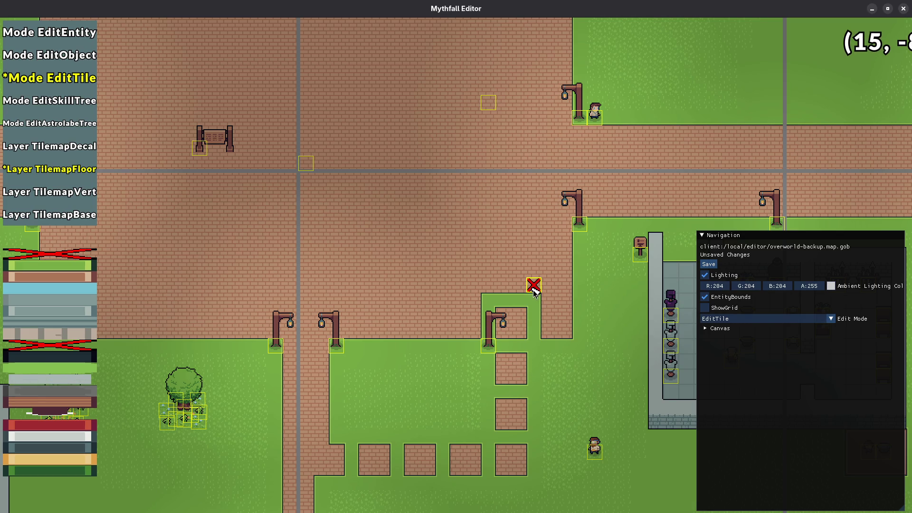
mouse_move(534, 292)
mouse_down()
mouse_move(533, 256)
mouse_move(502, 257)
mouse_move(489, 286)
mouse_up()
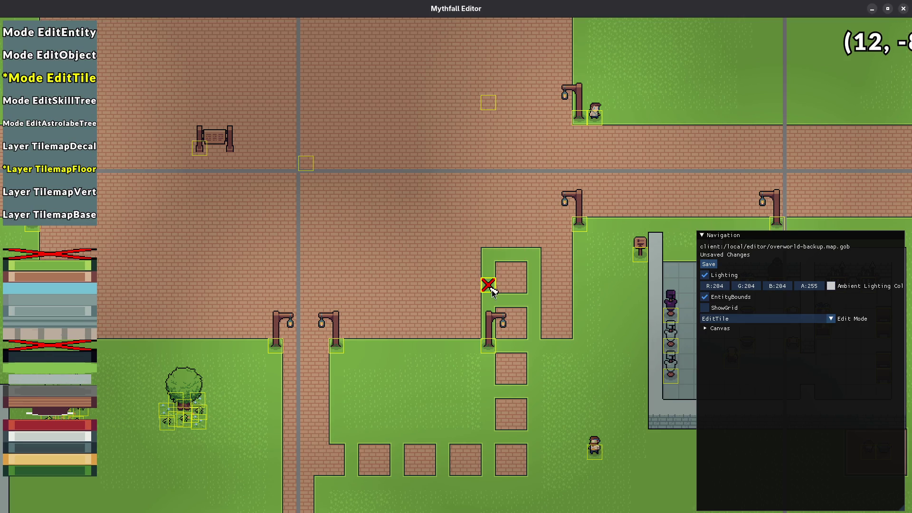
mouse_move(545, 256)
mouse_down()
mouse_move(564, 252)
mouse_move(549, 266)
mouse_move(562, 315)
mouse_move(562, 302)
mouse_move(550, 330)
mouse_up()
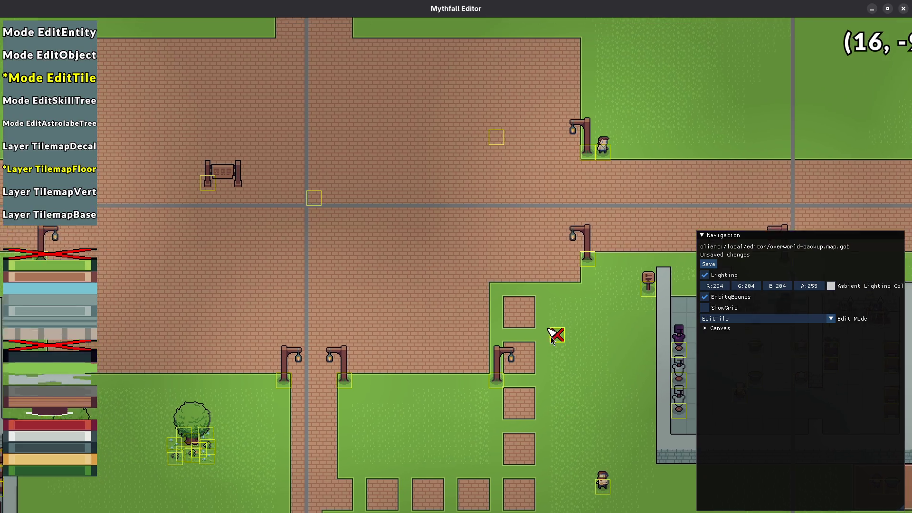
key(ctrl+s)
- Extend the lawn with two more brick columns and a stepped diagonal grass edge, then save
mouse_move(468, 299)
mouse_down()
mouse_move(428, 234)
mouse_move(523, 266)
mouse_up()
scroll(522, 265, up, 5)
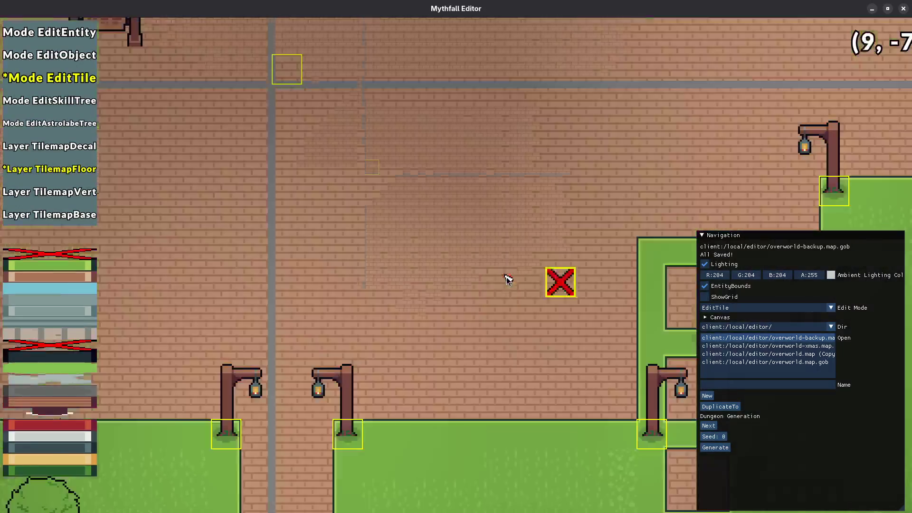
scroll(356, 274, down, 5)
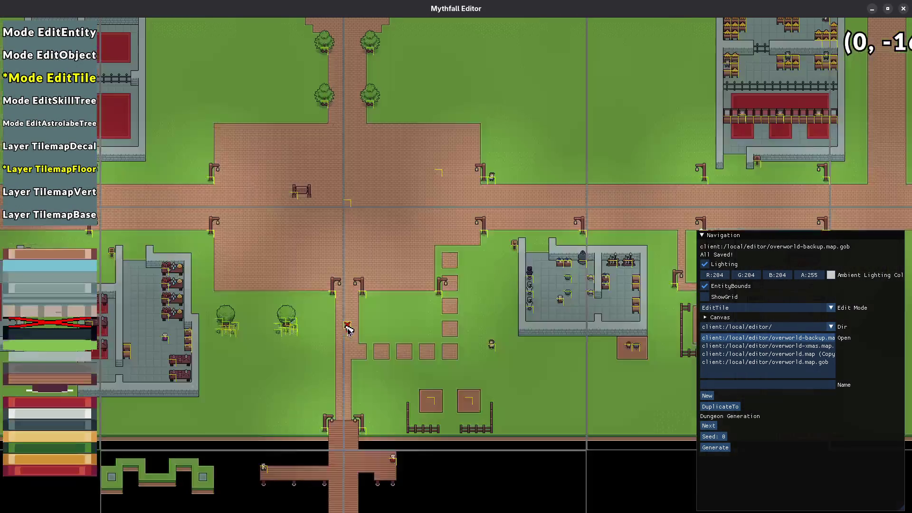
scroll(363, 304, up, 3)
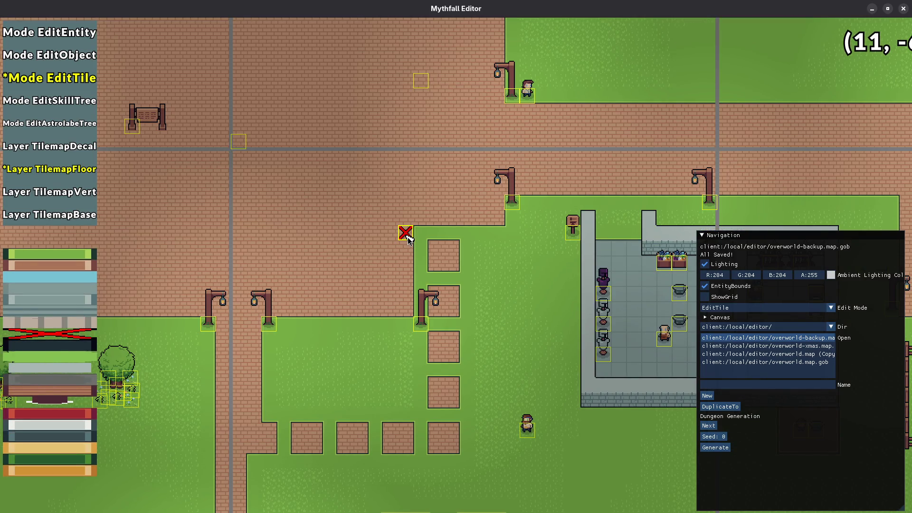
drag(406, 310, 407, 241)
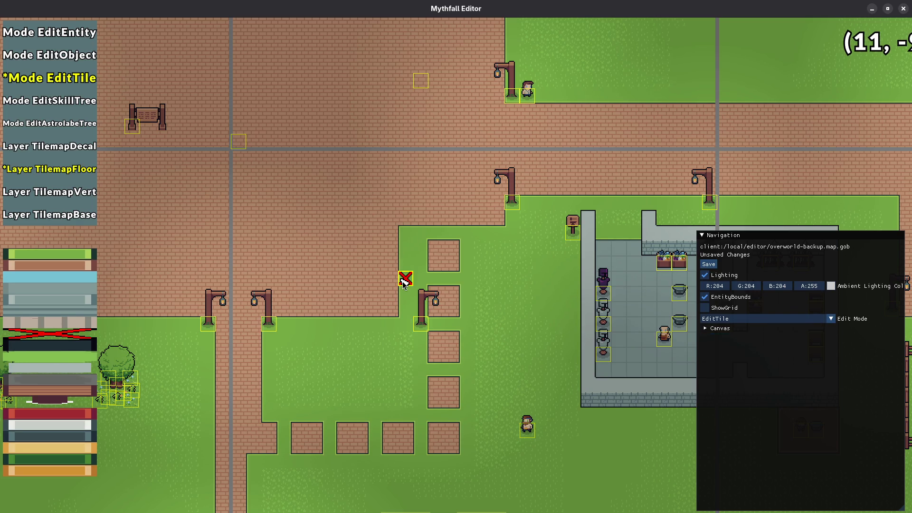
drag(394, 310, 392, 230)
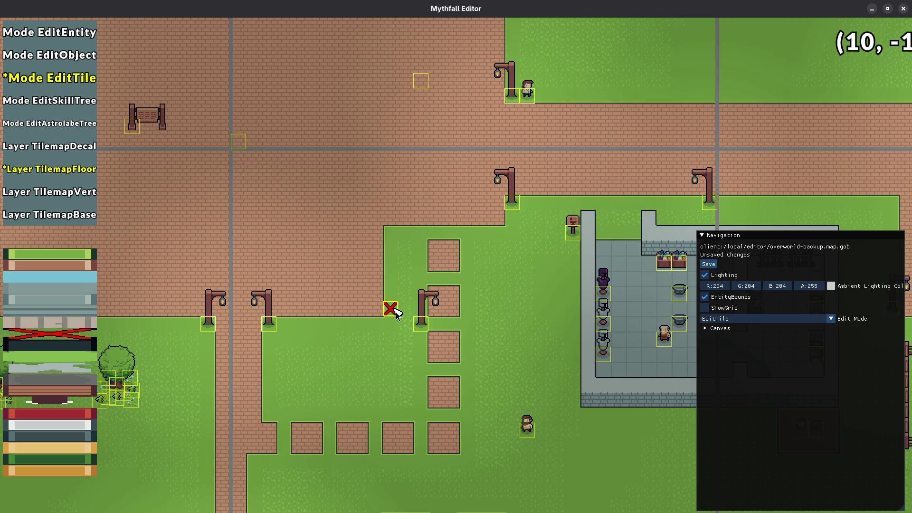
key(a)
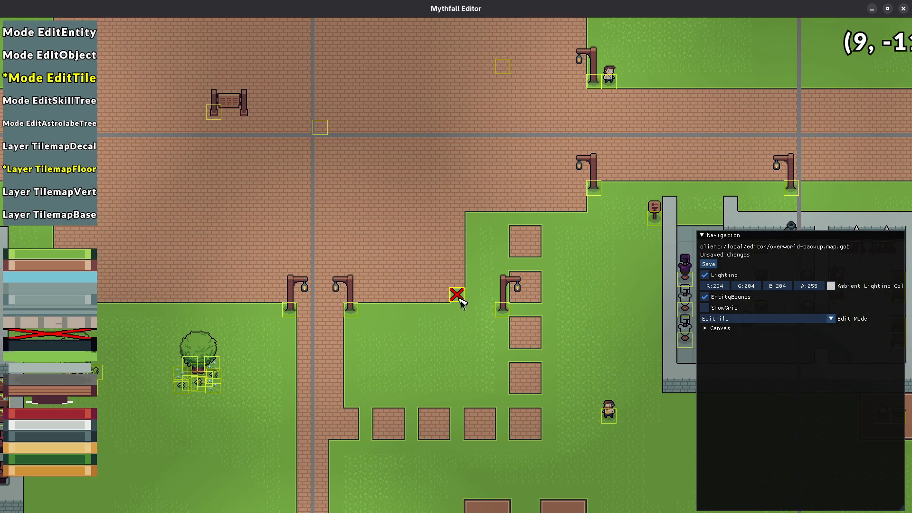
mouse_move(426, 298)
mouse_down()
mouse_move(456, 277)
mouse_move(460, 250)
mouse_up()
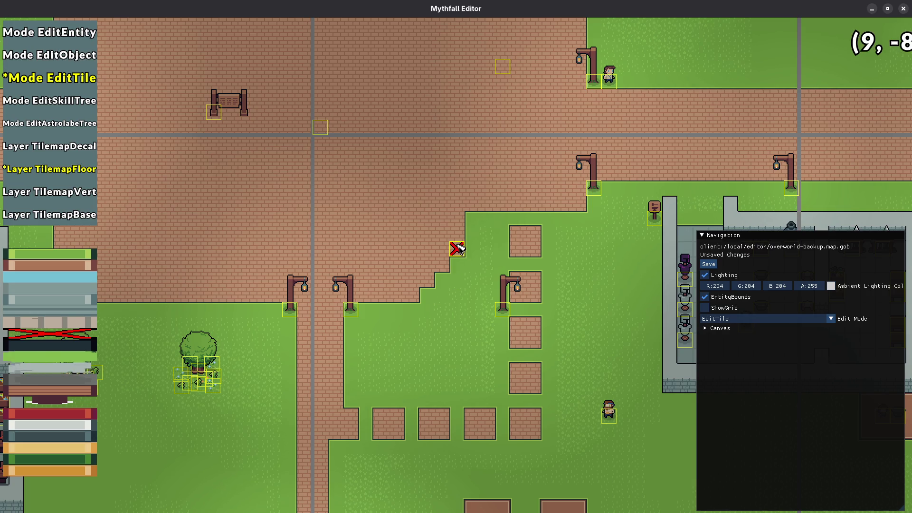
scroll(468, 315, down, 3)
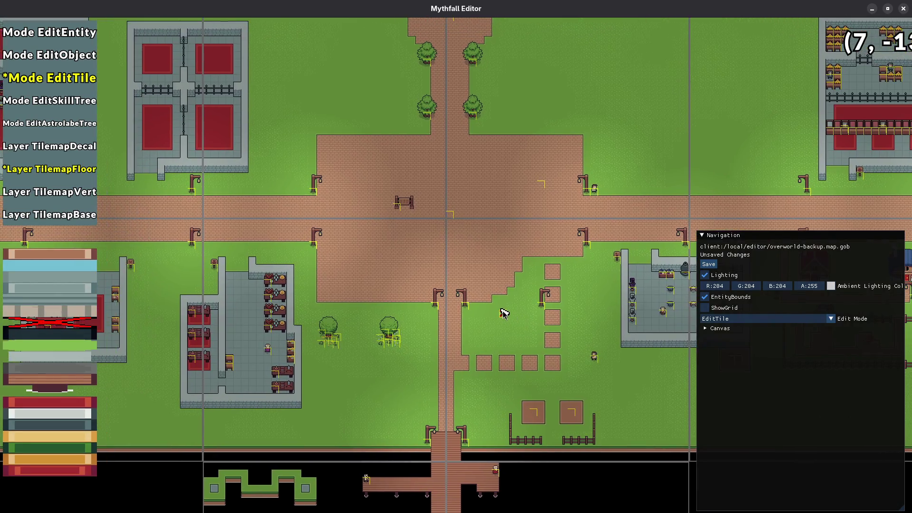
key(ctrl+s)
- Paint one stray brick tile as grass, then revert it
scroll(509, 294, up, 3)
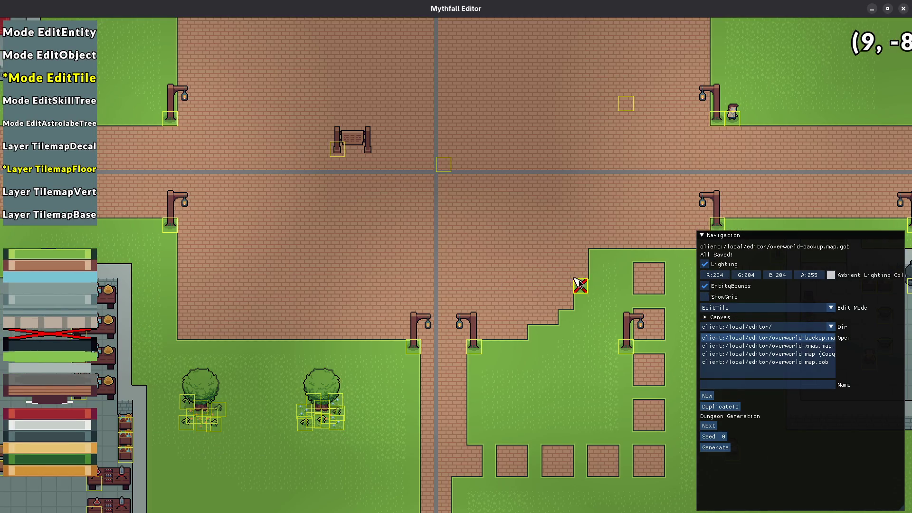
click(565, 317)
click(565, 316)
key(ctrl+s)
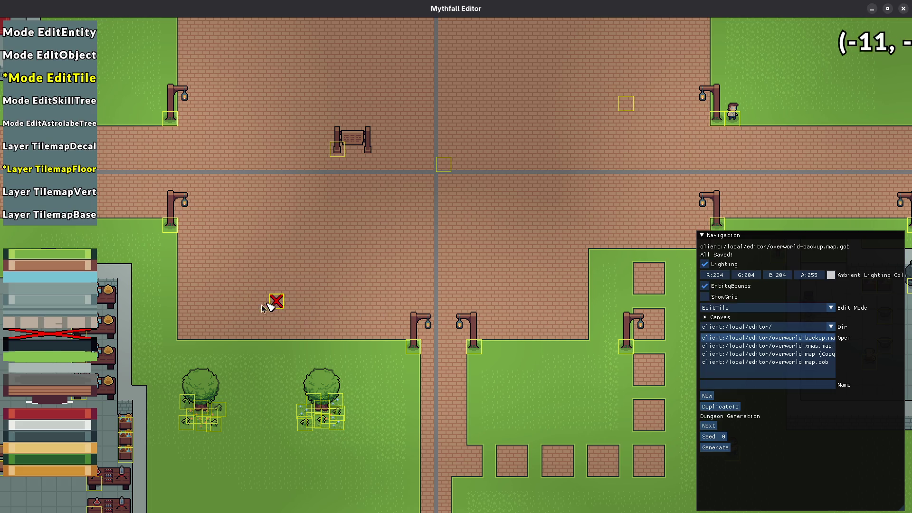
scroll(342, 375, down, 3)
scroll(377, 317, up, 3)
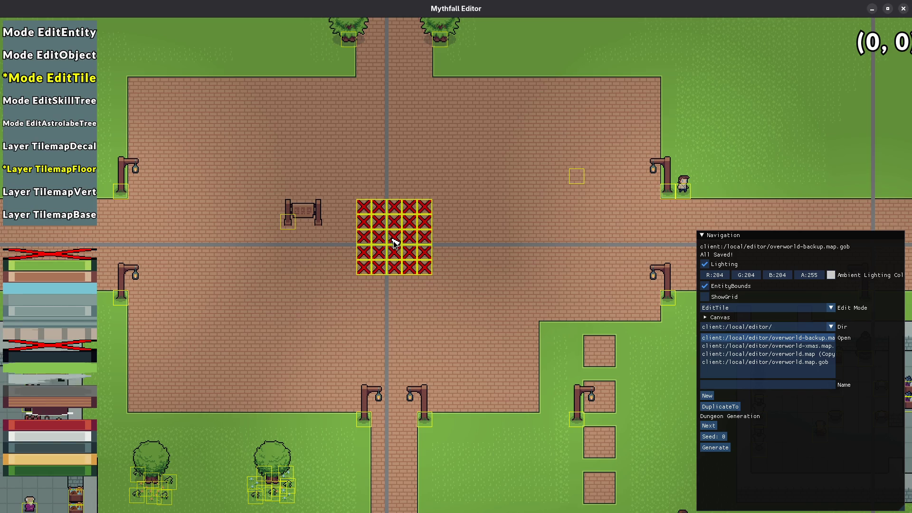
- Stamp a 7x7 grass block at the plaza centre, clip its two top corners to brick, and save
click(398, 243)
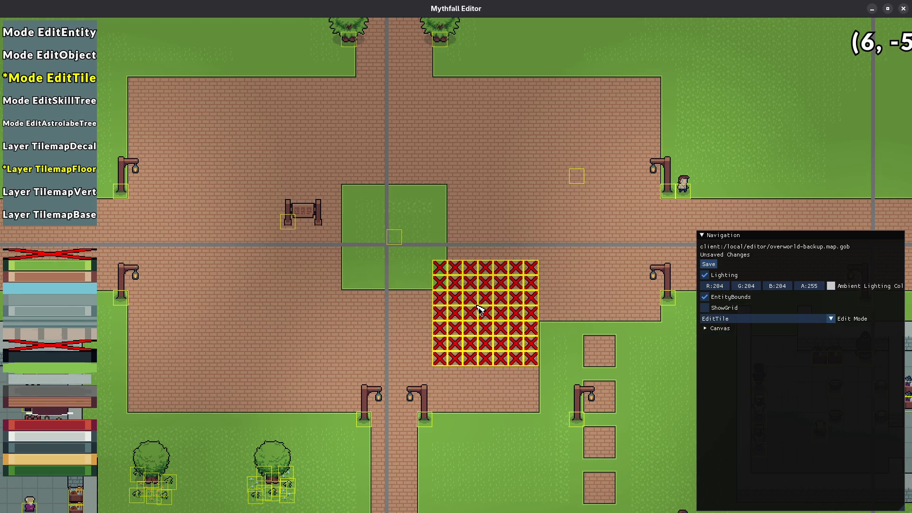
key(ctrl+s)
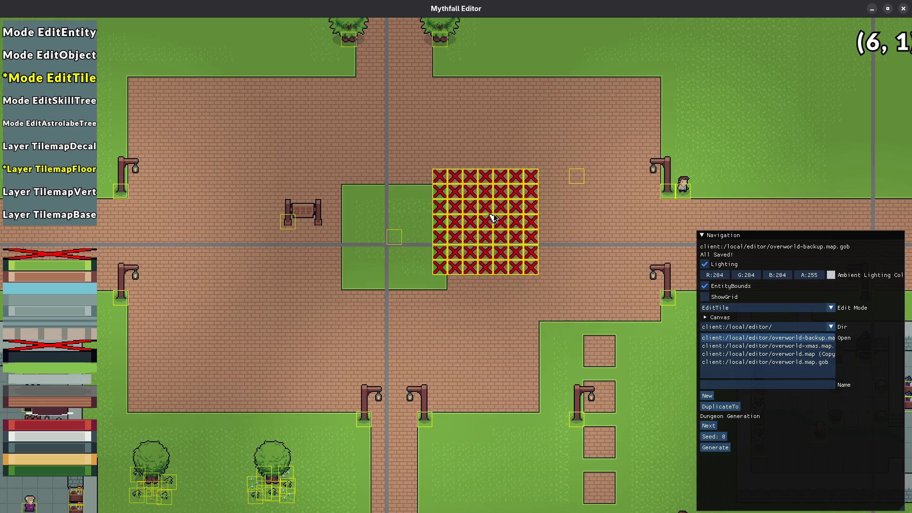
scroll(456, 195, down, 2)
scroll(455, 195, down, 1)
click(440, 191)
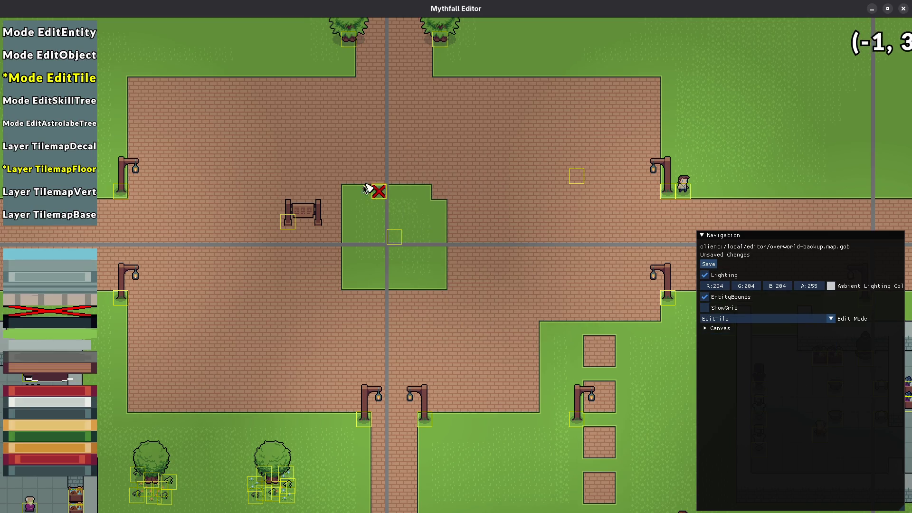
click(348, 190)
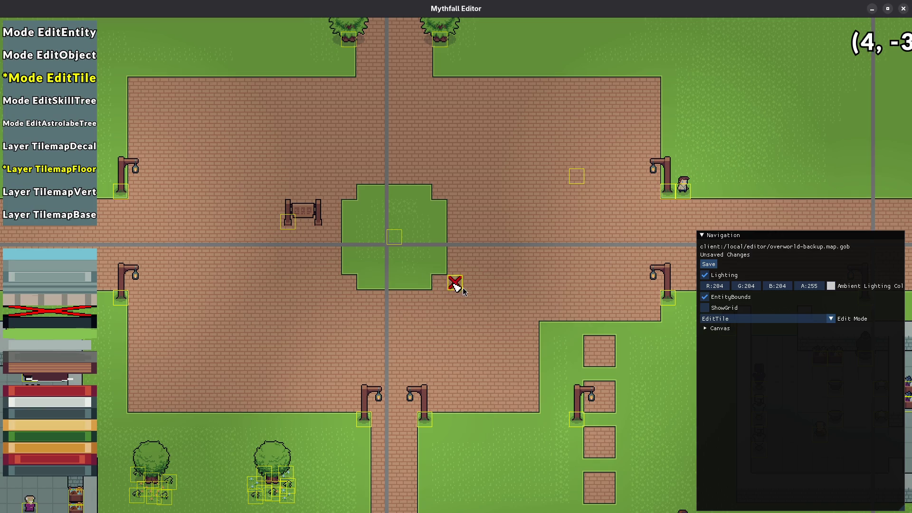
key(ctrl+s)
- Stamp a 7x7 grass block in the plaza's upper-left and clip its top-right corner to brick
drag(473, 298, 525, 347)
mouse_move(395, 311)
mouse_down()
mouse_move(407, 278)
mouse_move(437, 293)
mouse_up()
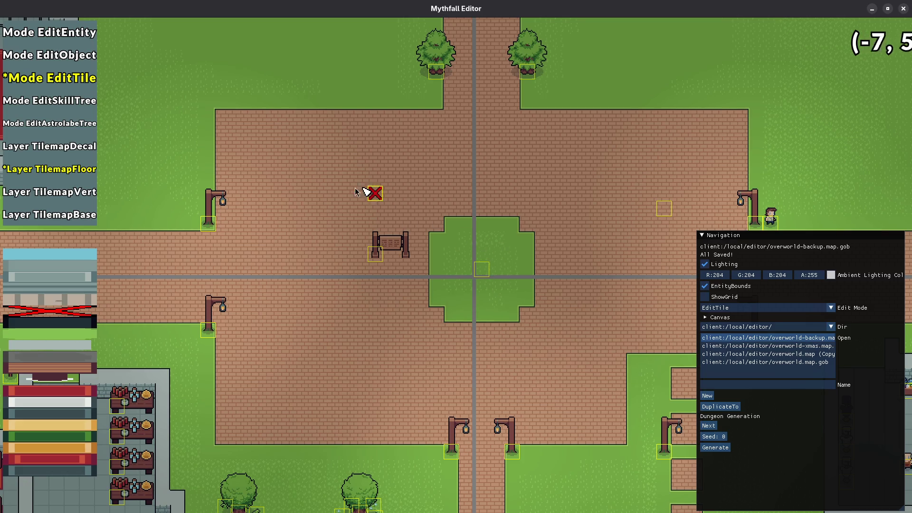
mouse_move(665, 302)
mouse_down()
mouse_move(450, 283)
mouse_move(489, 275)
mouse_up()
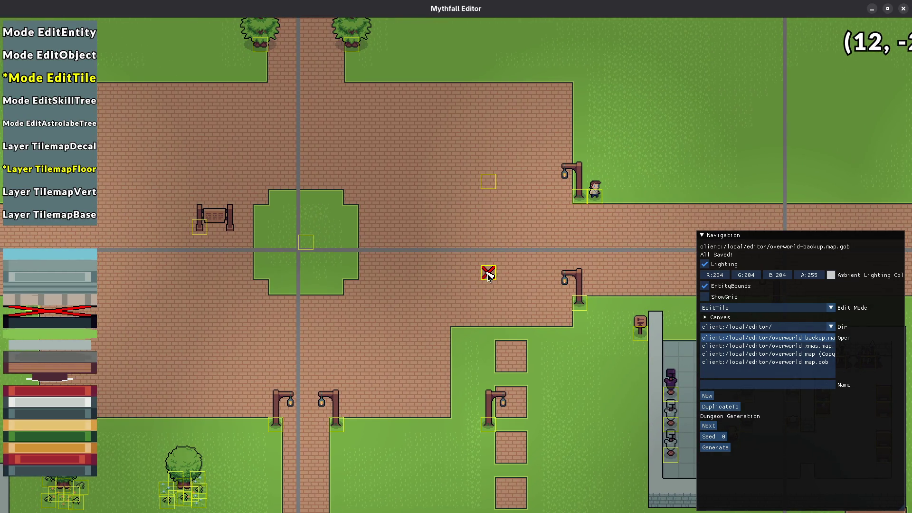
drag(336, 259, 465, 303)
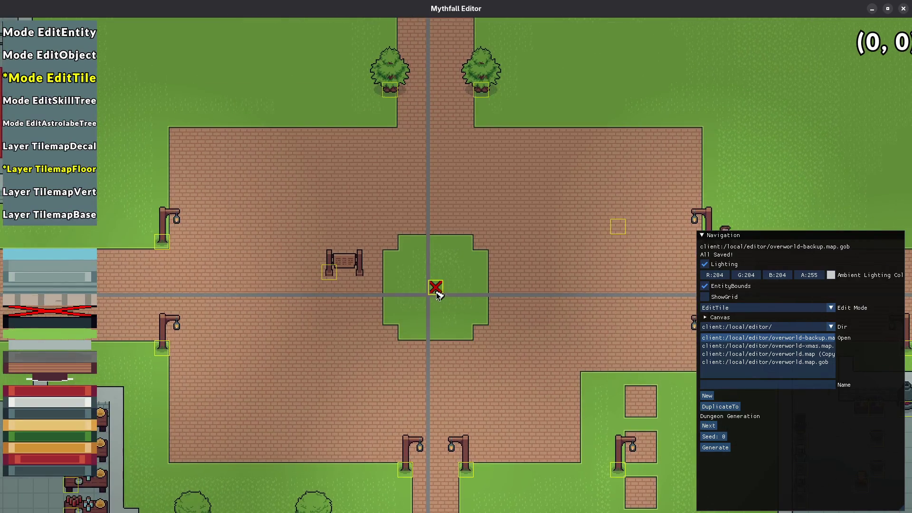
scroll(437, 293, up, 2)
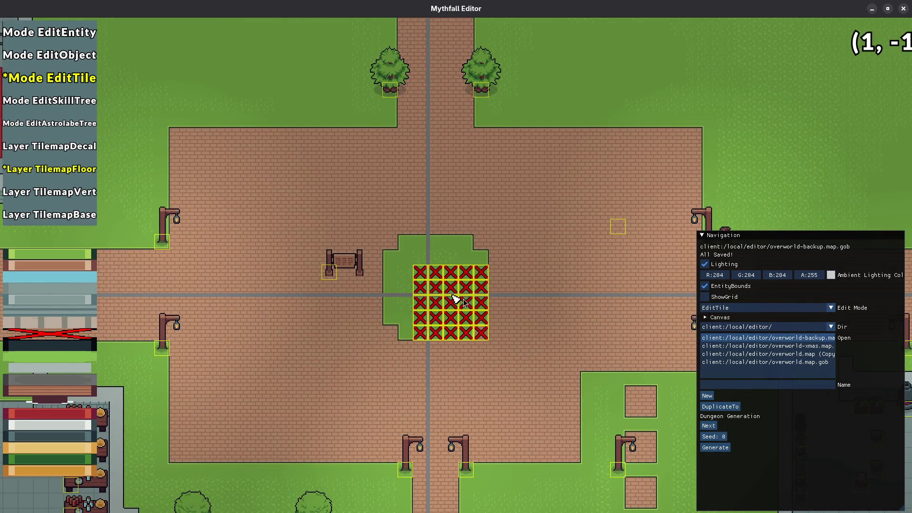
scroll(437, 292, up, 1)
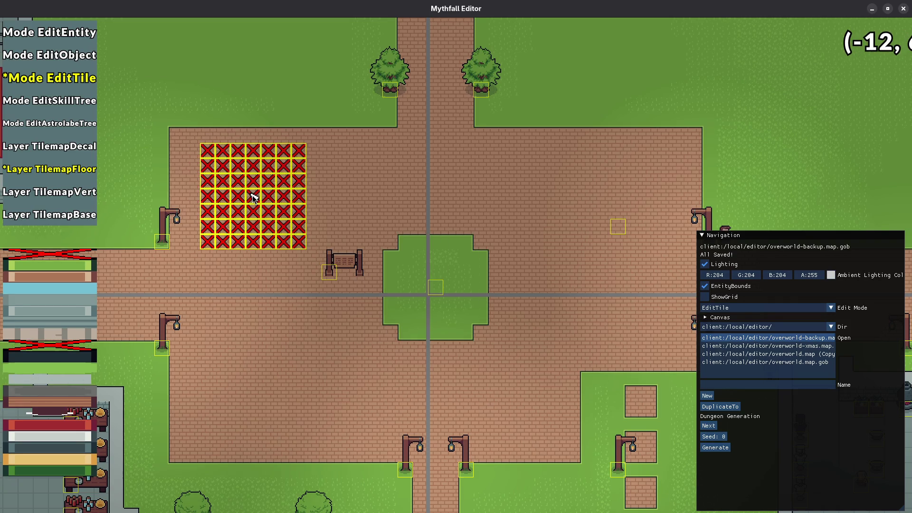
click(255, 197)
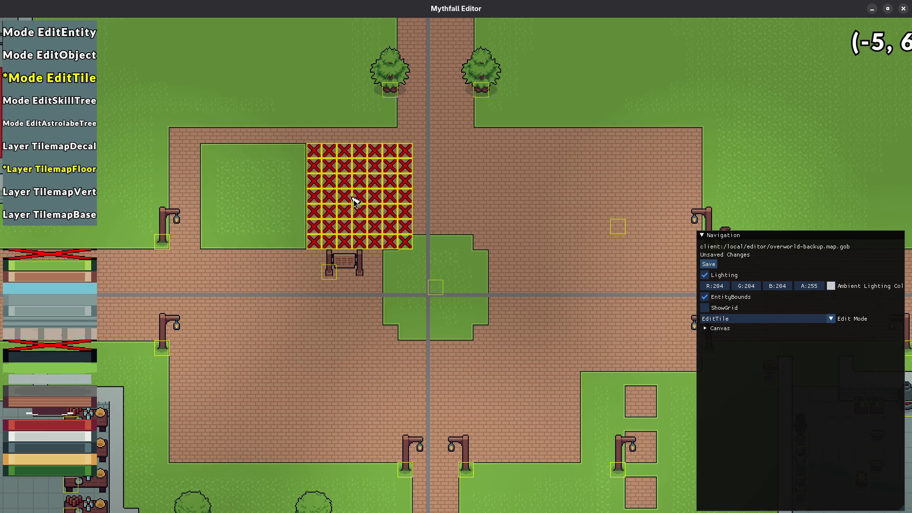
scroll(304, 156, down, 3)
click(299, 151)
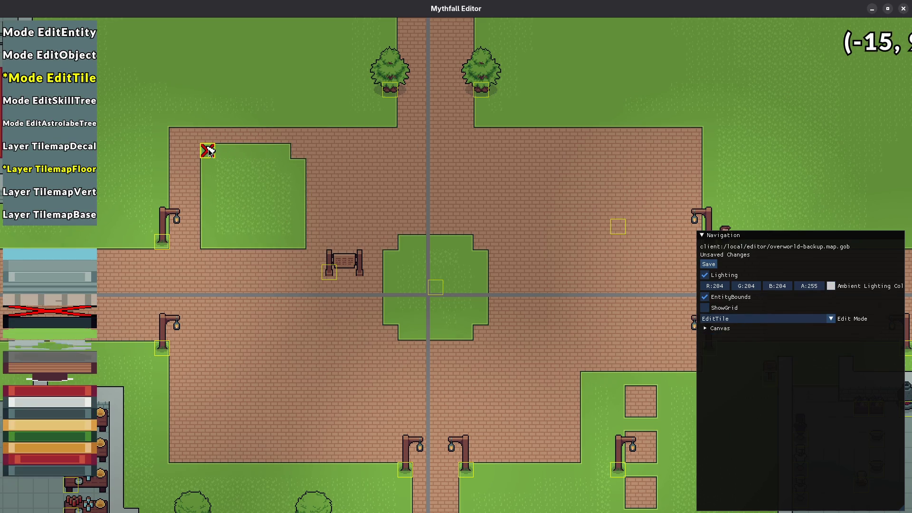
- Trim the upper-left lawn's bottom-right corner to brick and save
click(299, 242)
scroll(326, 295, down, 3)
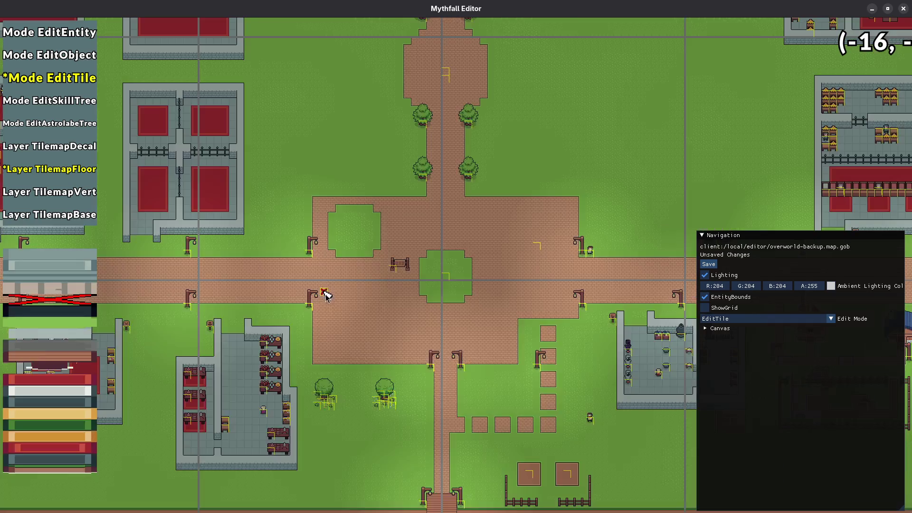
key(ctrl+s)
- Paint the central lawn back over with brick
scroll(389, 269, up, 3)
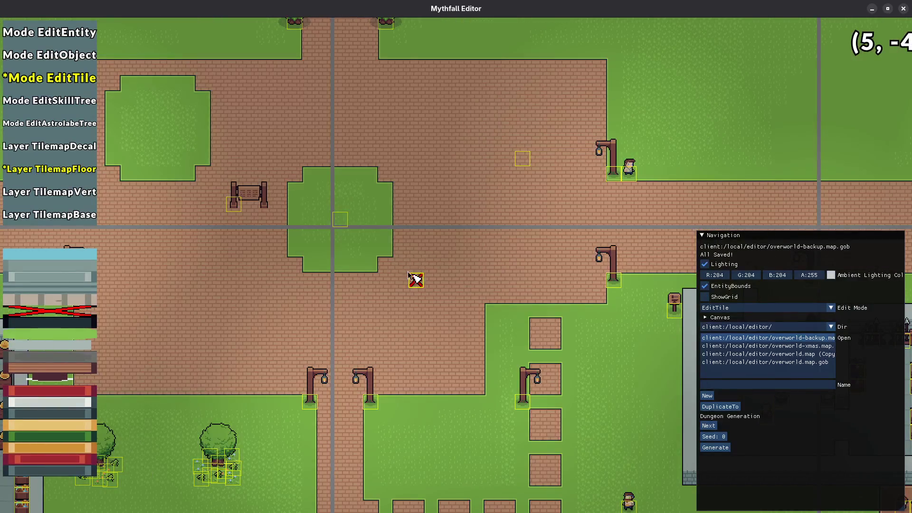
scroll(377, 267, up, 3)
click(340, 242)
key(ctrl+s)
scroll(361, 263, down, 2)
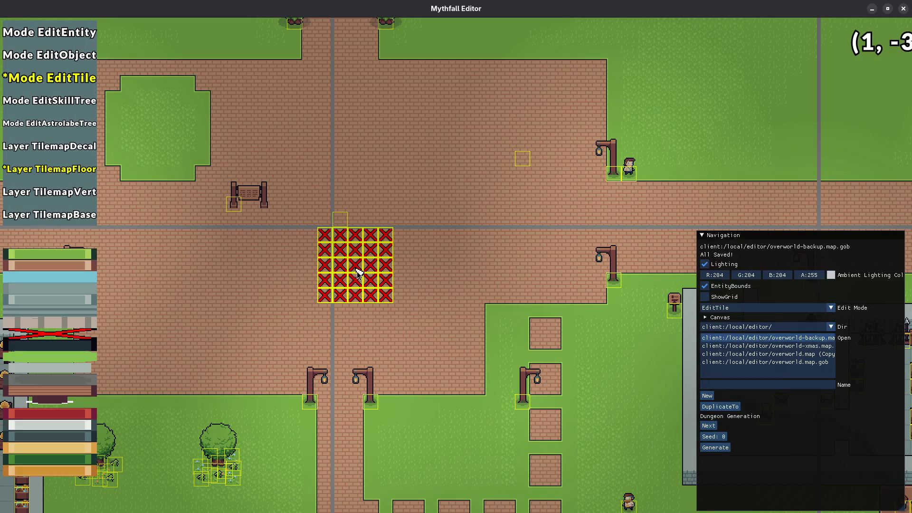
drag(294, 309, 467, 327)
- Stamp 7x7 lawns in the upper-right and lower-left quadrants and cut the lower-left lawn's four corners to brick
scroll(313, 161, up, 2)
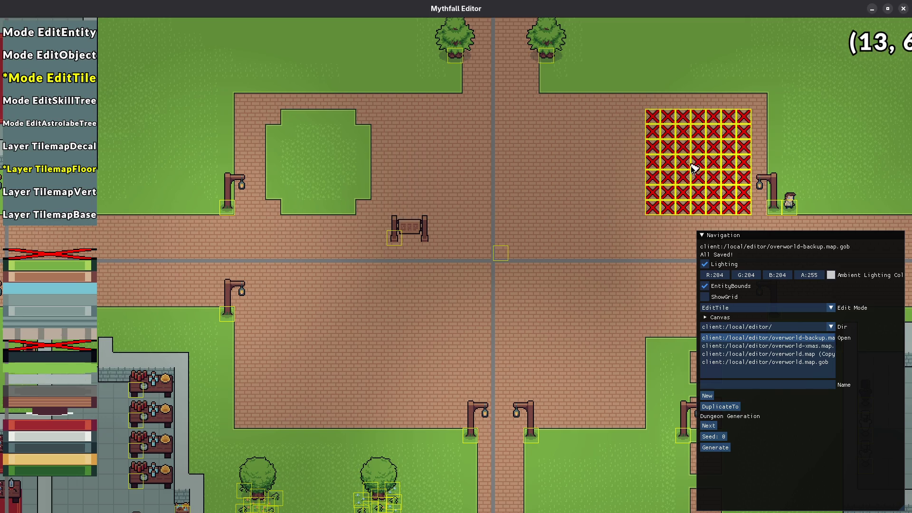
click(678, 168)
key(Left)
key(Down)
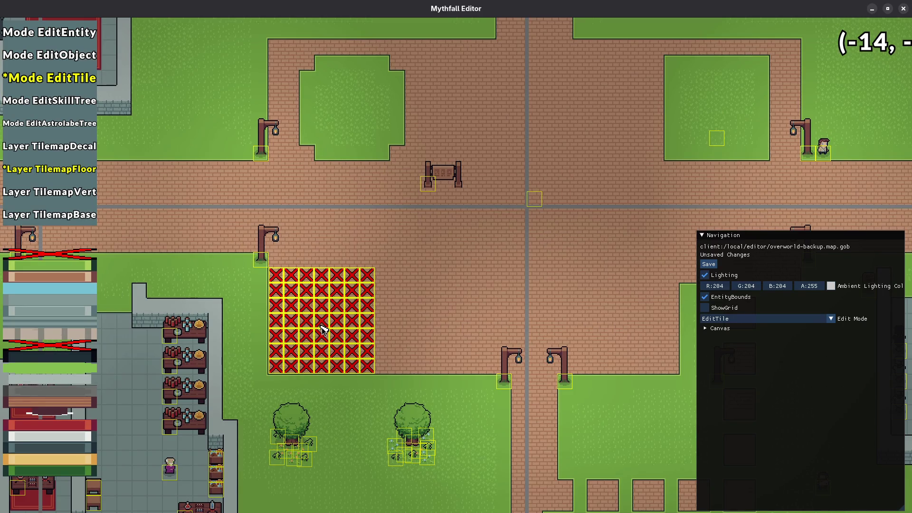
click(352, 316)
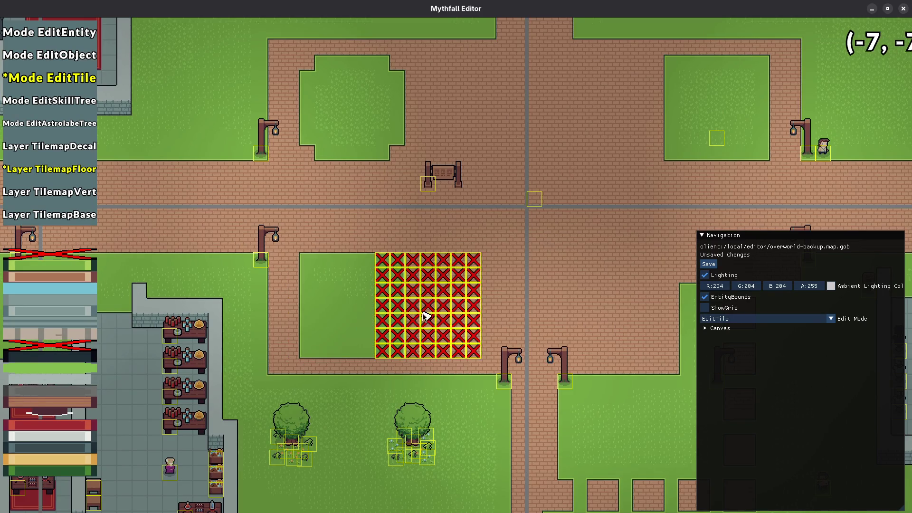
scroll(425, 315, down, 3)
click(397, 260)
click(397, 351)
click(307, 350)
click(307, 260)
- Notch the upper-right lawn's corners with brick and save
key(d)
key(w)
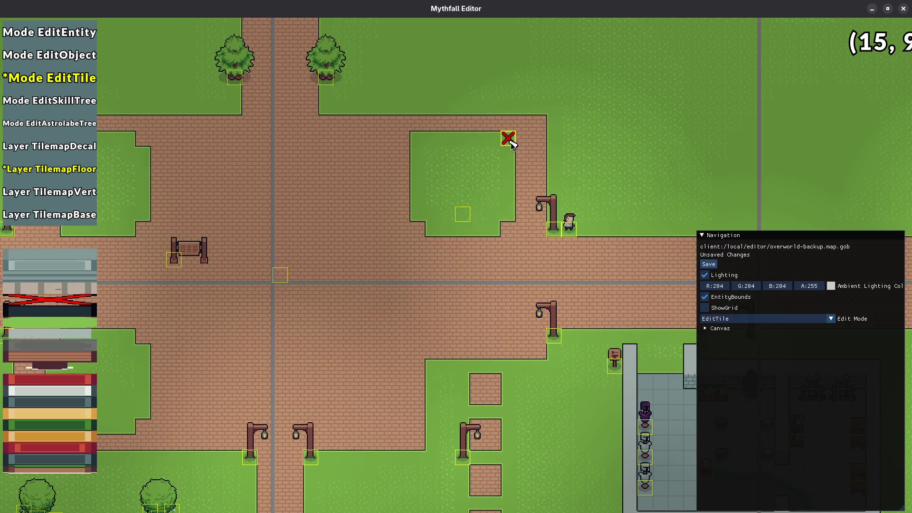
mouse_move(354, 401)
mouse_down()
mouse_move(302, 309)
mouse_move(445, 264)
mouse_up()
key(ctrl+s)
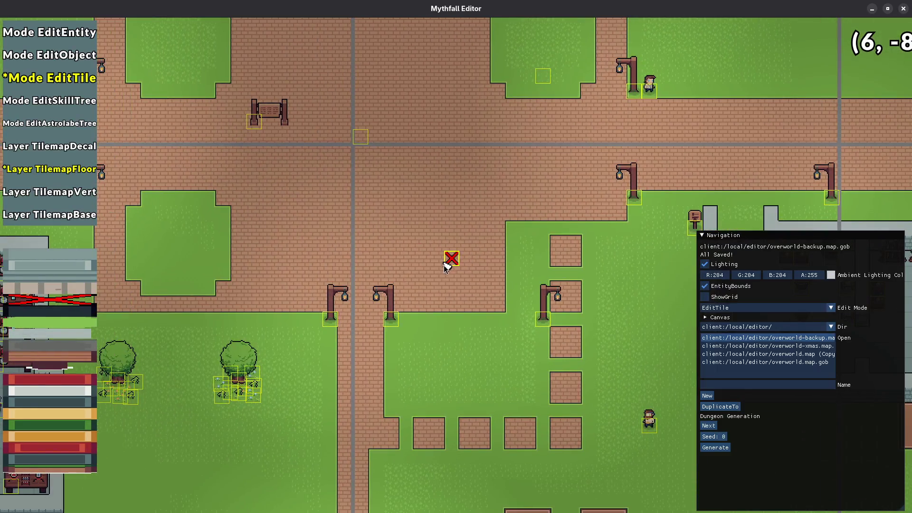
- In entity editing, copy a tree with its grass tufts onto the upper-left lawn
key(1)
drag(297, 390, 296, 388)
mouse_move(264, 344)
mouse_down()
mouse_move(304, 211)
mouse_move(333, 195)
mouse_move(330, 137)
mouse_up()
click(330, 138)
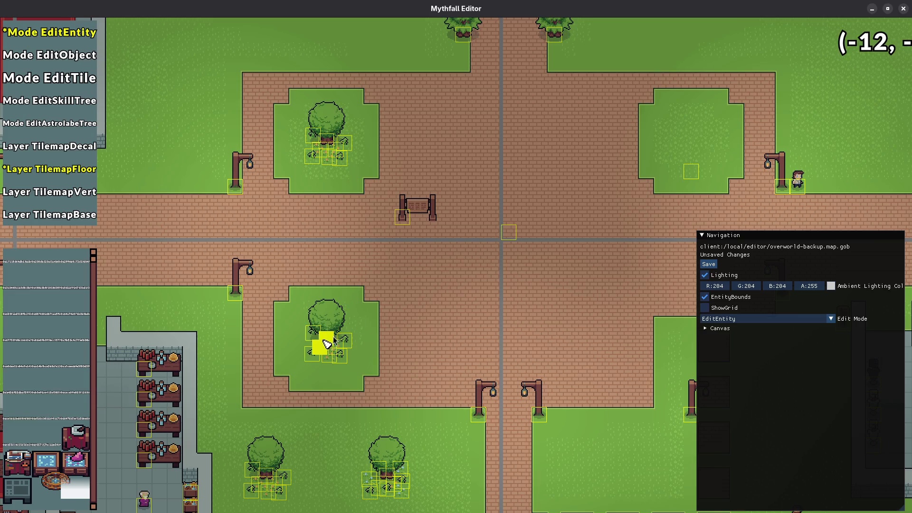
- Place copies of the tree group on the lower-left and upper-right lawns
click(325, 344)
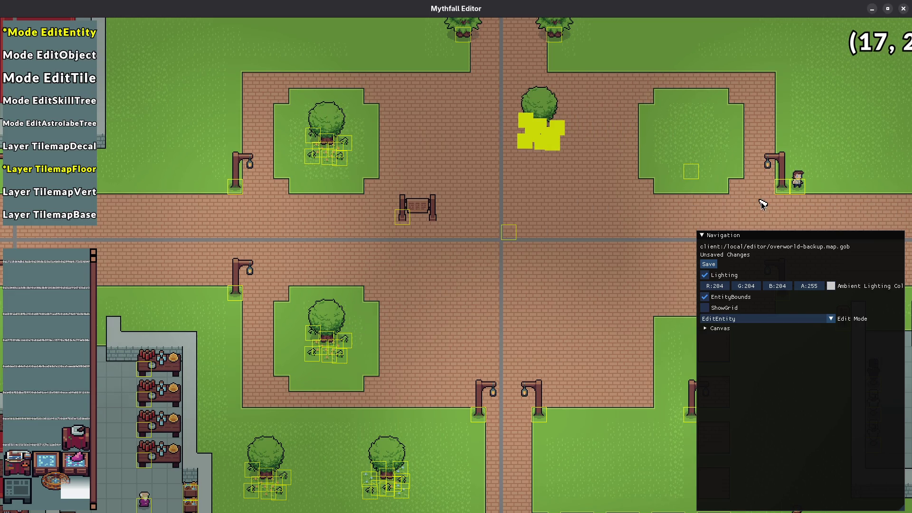
click(693, 144)
click(608, 217)
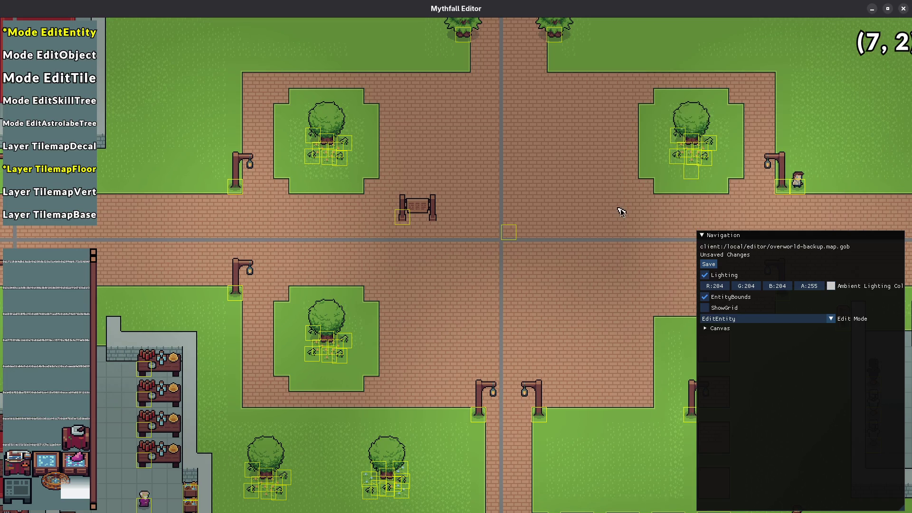
drag(618, 208, 433, 251)
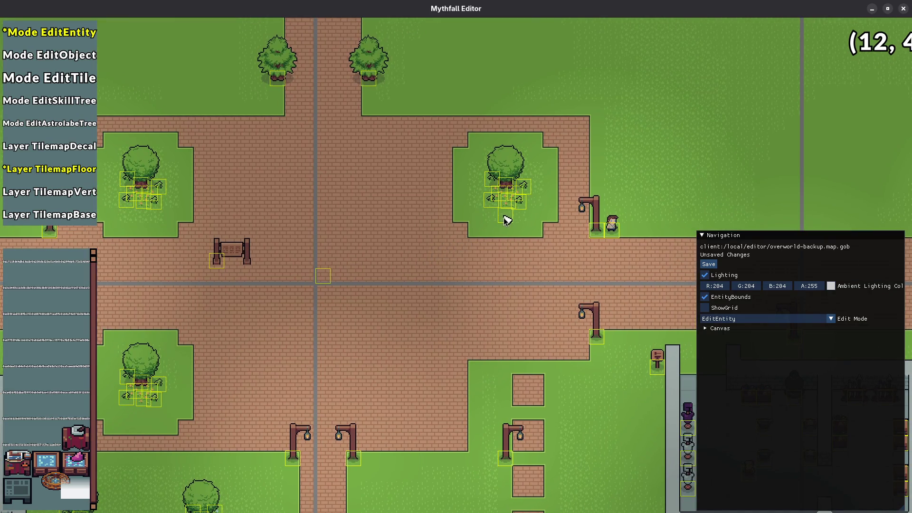
scroll(448, 281, down, 2)
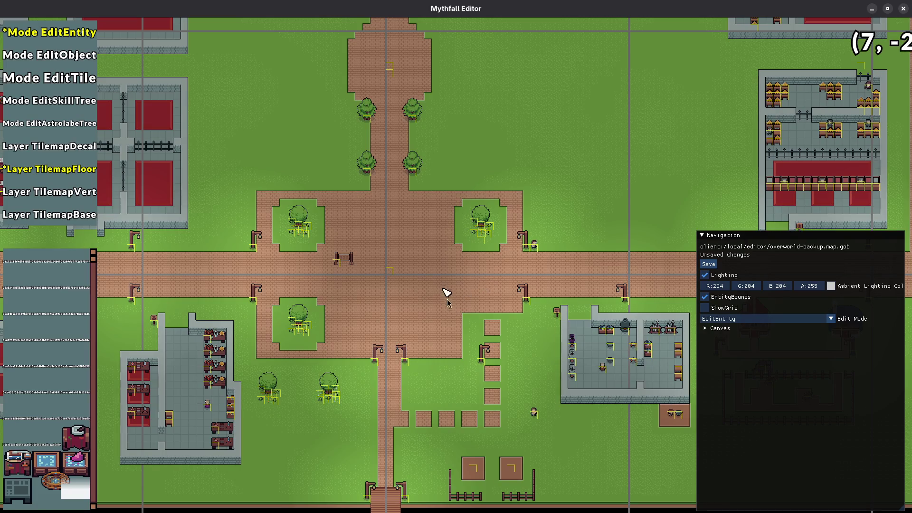
scroll(466, 344, up, 3)
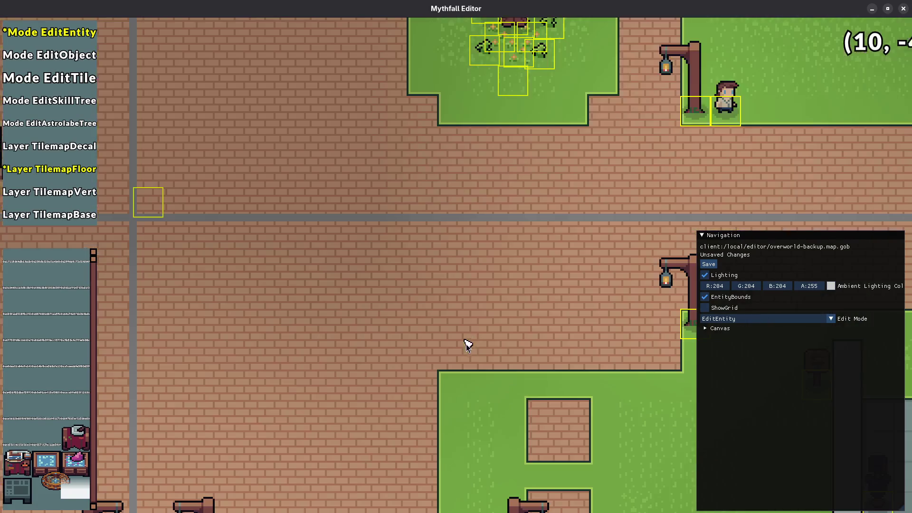
- Cover a leftover grass patch with brick using a strip and a 5x5 stamp, then save
key(3)
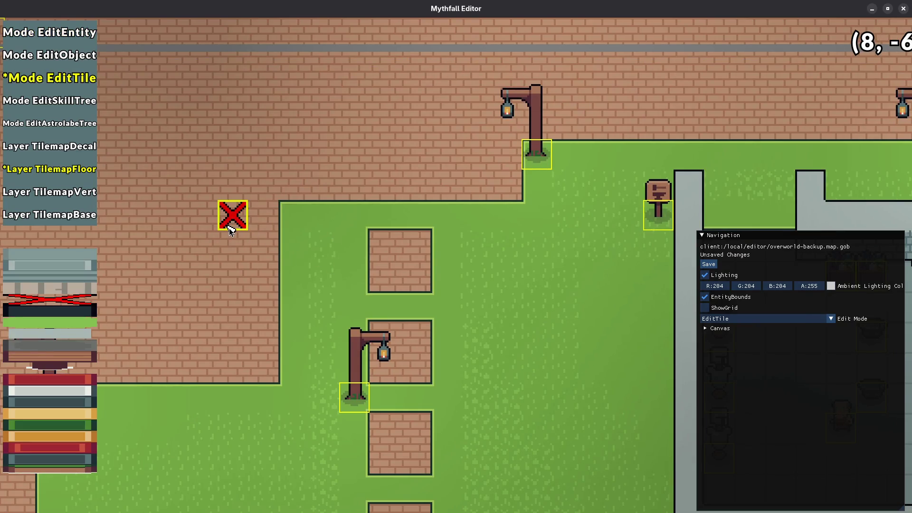
mouse_move(286, 367)
mouse_down()
mouse_move(478, 367)
mouse_move(496, 328)
mouse_move(506, 212)
mouse_up()
key(bracketright)
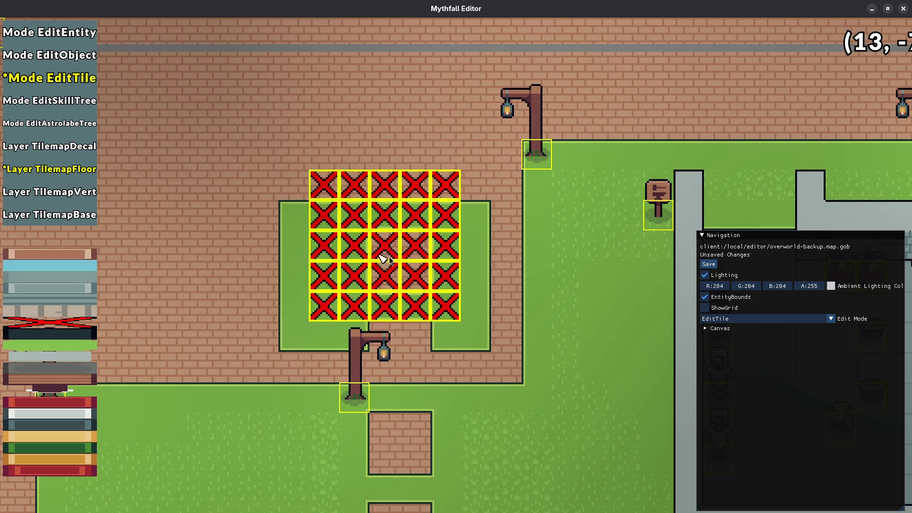
click(328, 265)
key(bracketleft)
scroll(321, 276, down, 5)
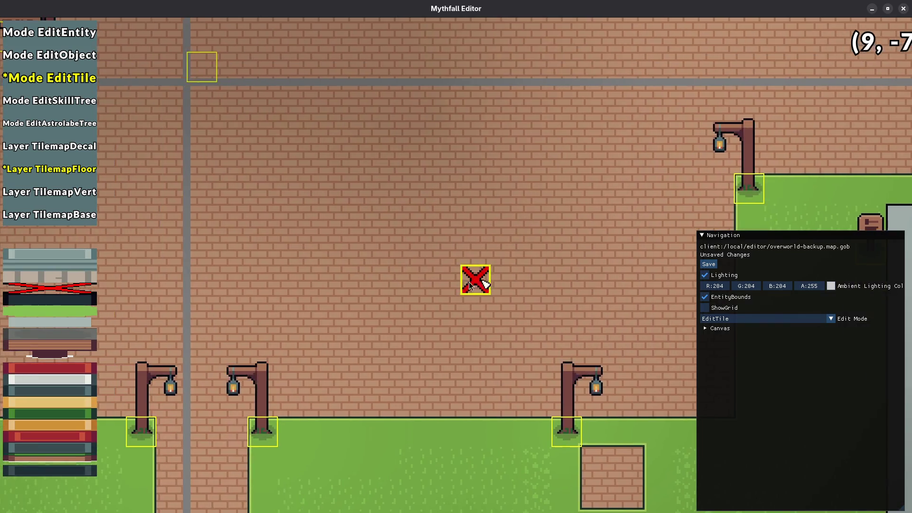
key(ctrl+s)
- Stamp a 7x7 grass lawn in the plaza's lower-right quadrant
scroll(321, 276, up, 5)
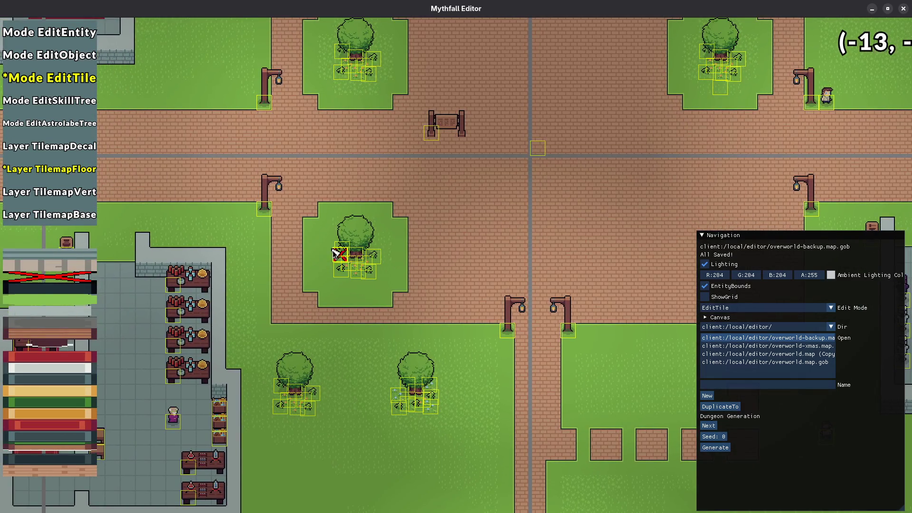
scroll(324, 252, up, 3)
key(bracketright)
key(bracketright)
key(bracketright)
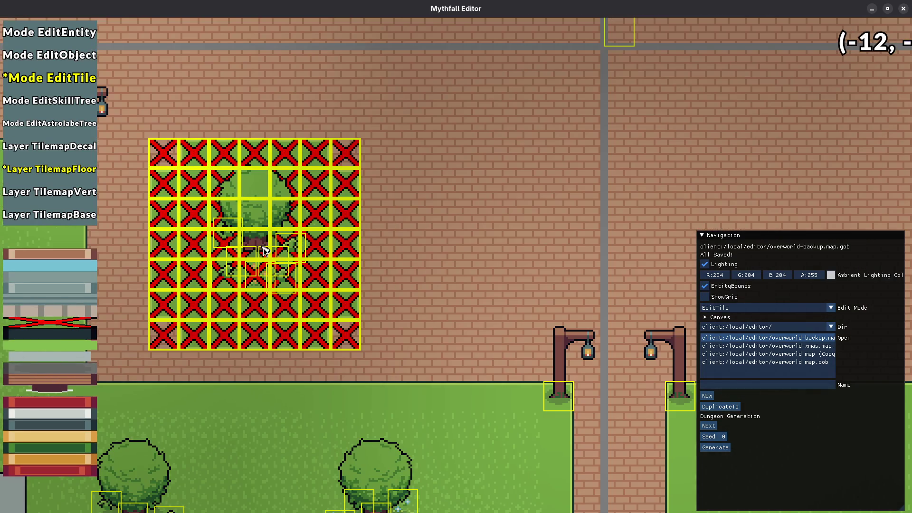
scroll(445, 246, up, 1)
key(d)
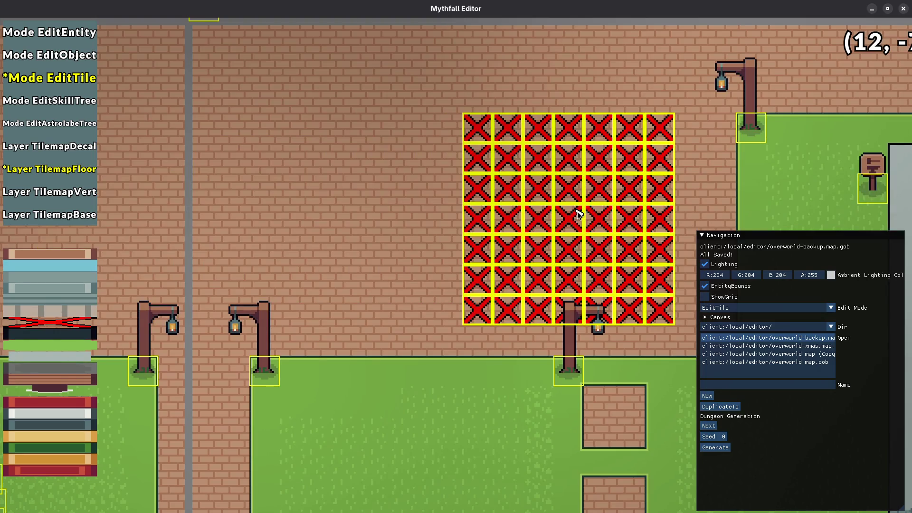
click(576, 212)
- Cut all four corners of the new lawn to brick with a 1x1 brush and save
key(bracketleft)
key(bracketleft)
key(bracketleft)
click(477, 128)
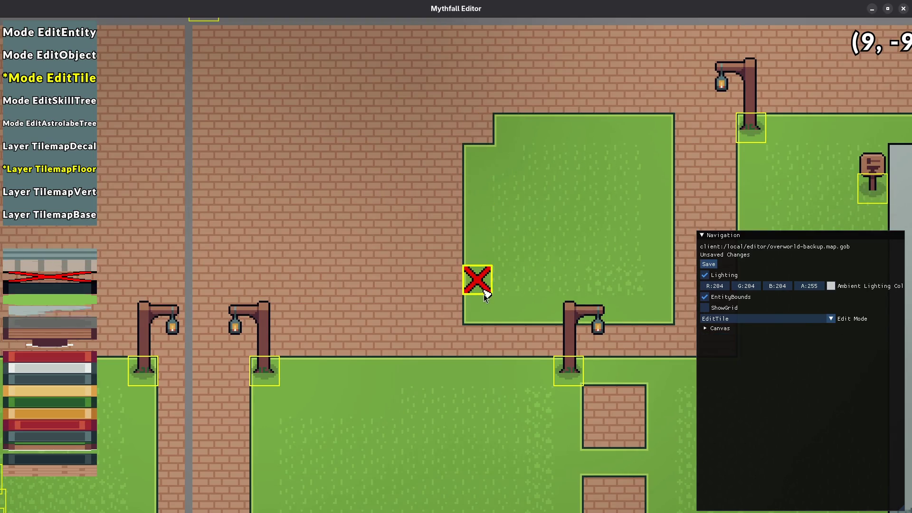
click(478, 309)
click(659, 309)
click(659, 129)
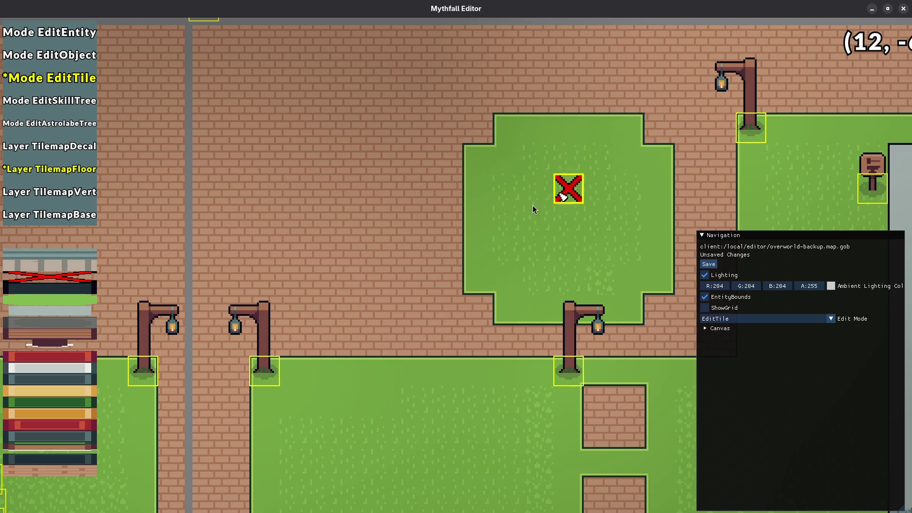
scroll(436, 233, down, 3)
key(a)
key(ctrl+s)
- Duplicate the lower-left lawn's tree group into the empty lower-right lawn and save
key(1)
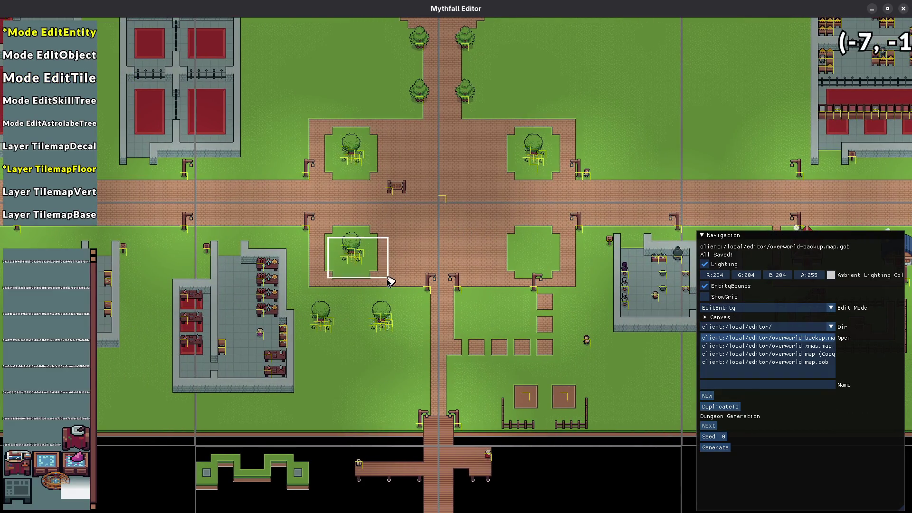
mouse_move(351, 255)
mouse_down()
mouse_move(553, 255)
mouse_move(533, 255)
mouse_up()
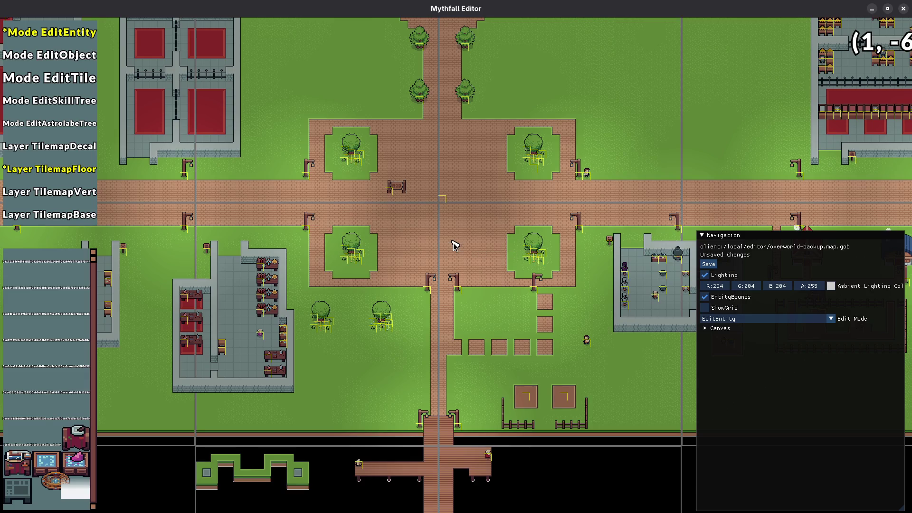
key(w)
key(ctrl+s)
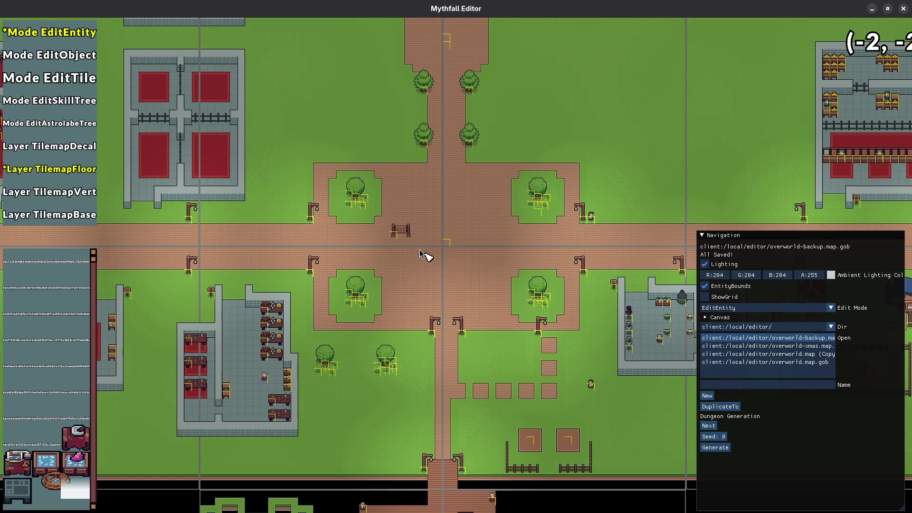
- Move the bench into the upper-left lawn beneath its tree
click(394, 239)
drag(394, 238, 349, 216)
key(Escape)
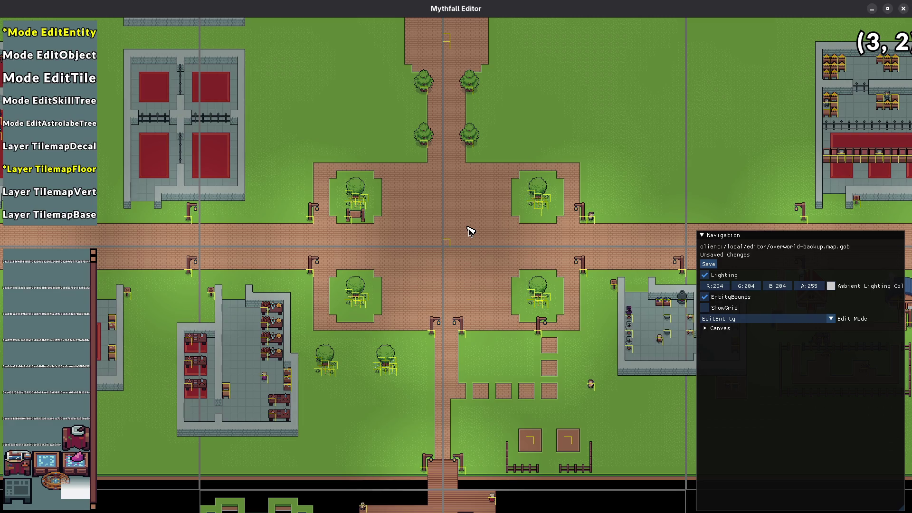
scroll(469, 231, up, 3)
drag(380, 228, 379, 322)
scroll(362, 335, down, 3)
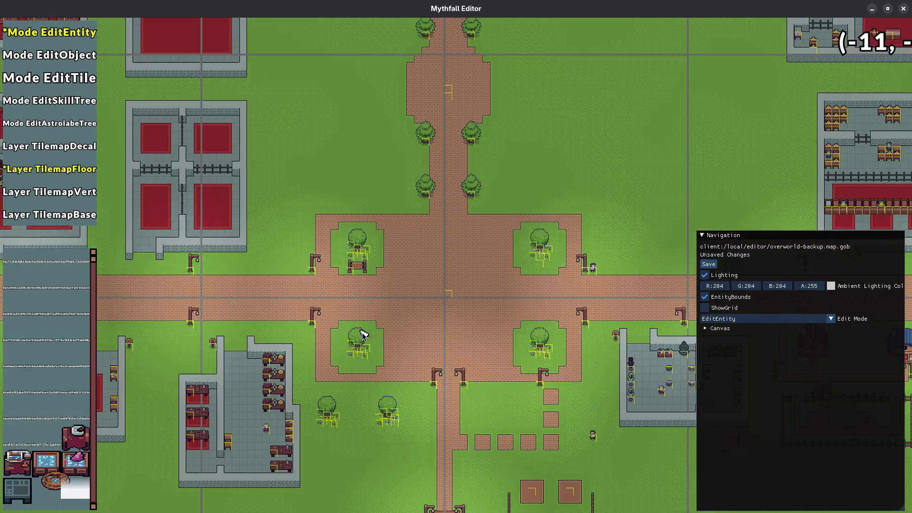
scroll(546, 254, up, 5)
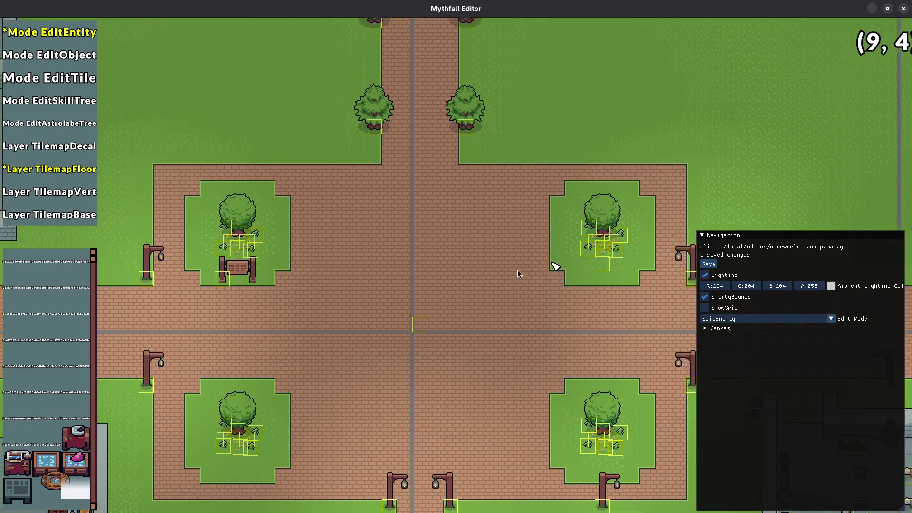
- Delete the trees and grass tufts from the upper-right and lower-right lawns, saving after each
click(341, 354)
drag(237, 215, 412, 322)
key(Delete)
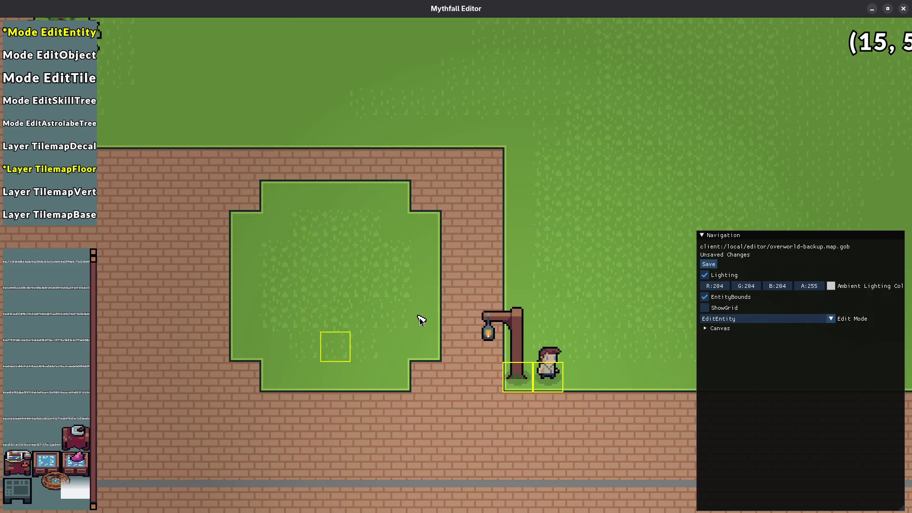
key(ctrl+s)
scroll(420, 317, down, 5)
scroll(418, 272, up, 5)
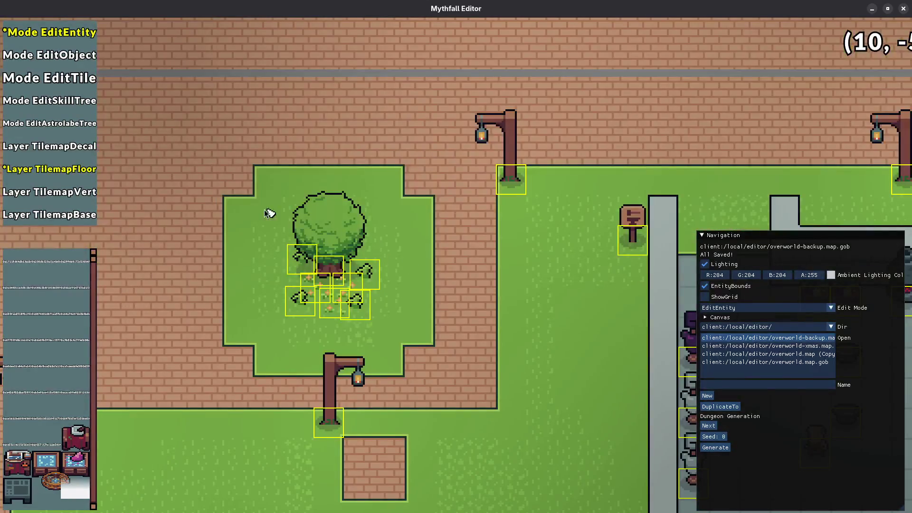
drag(267, 209, 432, 355)
key(Delete)
key(ctrl+s)
scroll(397, 285, down, 5)
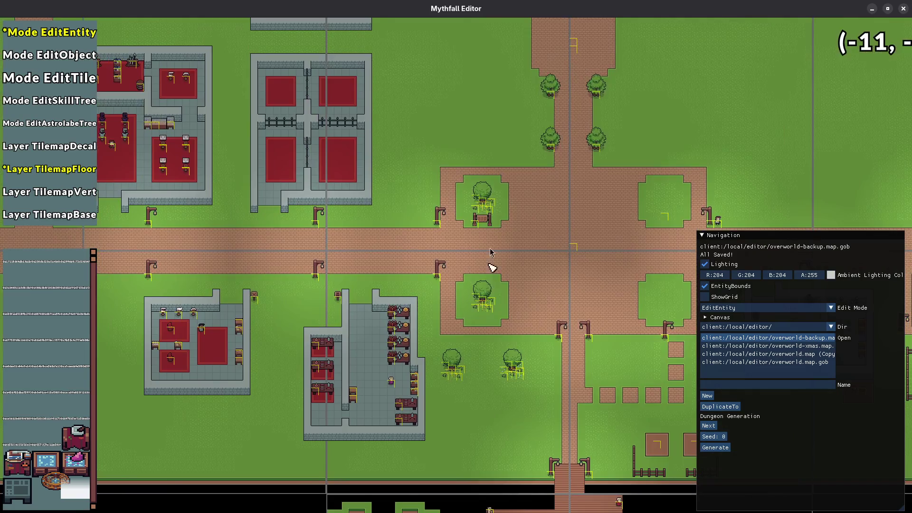
scroll(490, 252, up, 3)
- Delete the upper-left and lower-left lawns' tree groups, save, and move the sign further left
drag(472, 92, 570, 171)
key(Delete)
drag(443, 290, 550, 372)
key(Delete)
key(ctrl+s)
drag(501, 174, 309, 187)
- On the floor layer with a 9x9 brush, erase all four plaza grass patches back to brick
key(d)
key(d)
key(3)
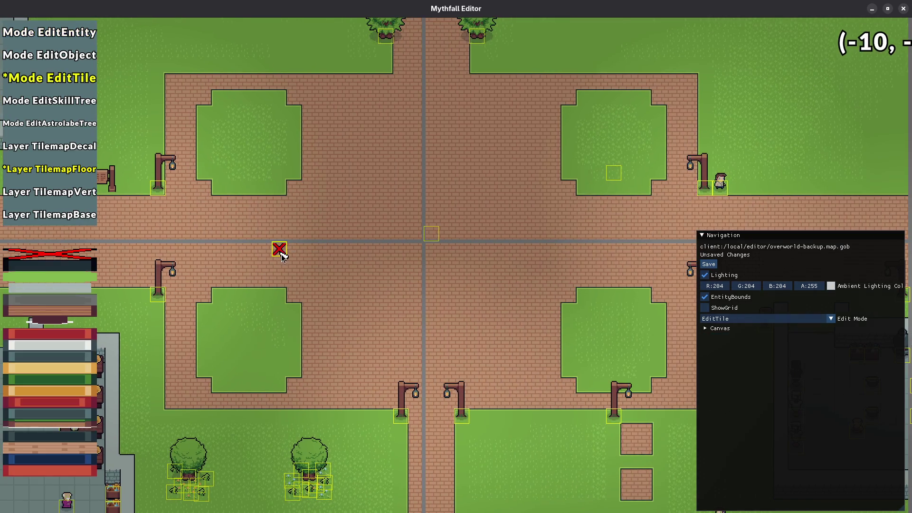
scroll(257, 152, up, 1)
click(248, 157)
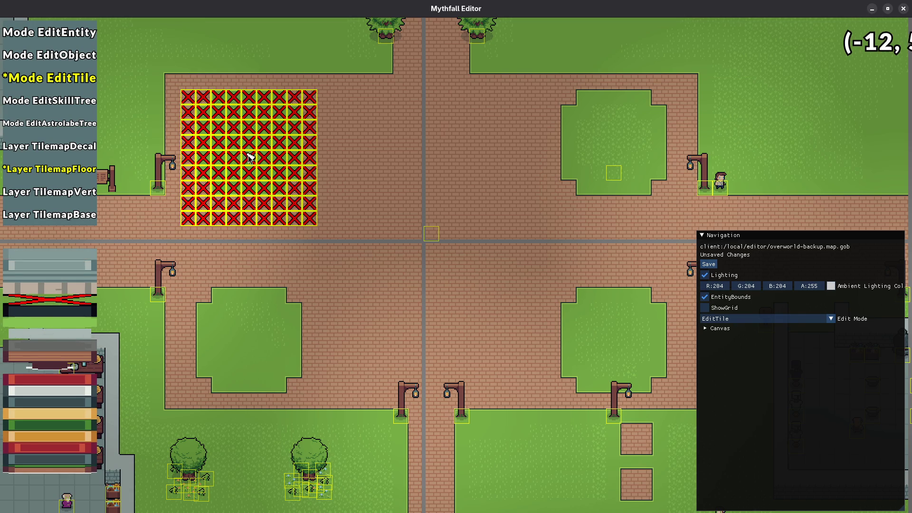
click(265, 325)
click(611, 336)
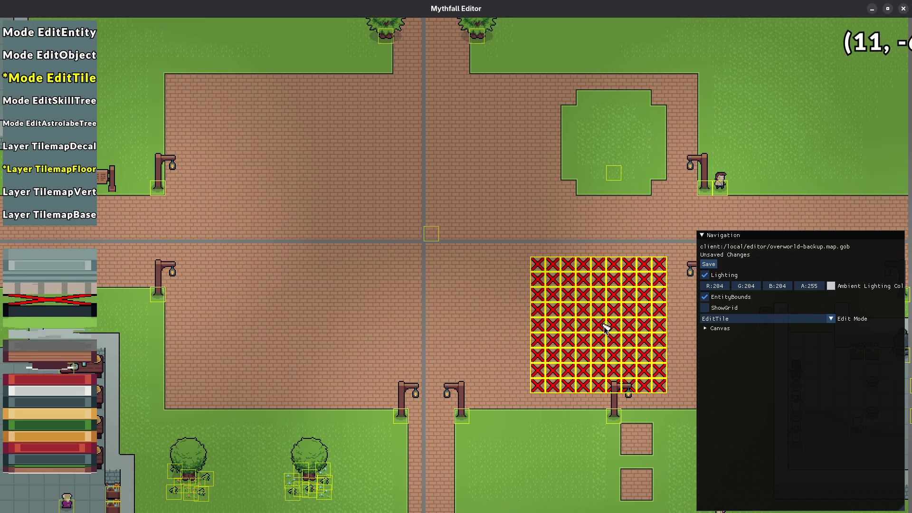
click(600, 157)
- Save the map and shrink the brush back to a single tile over the plaza
key(d)
key(ctrl+s)
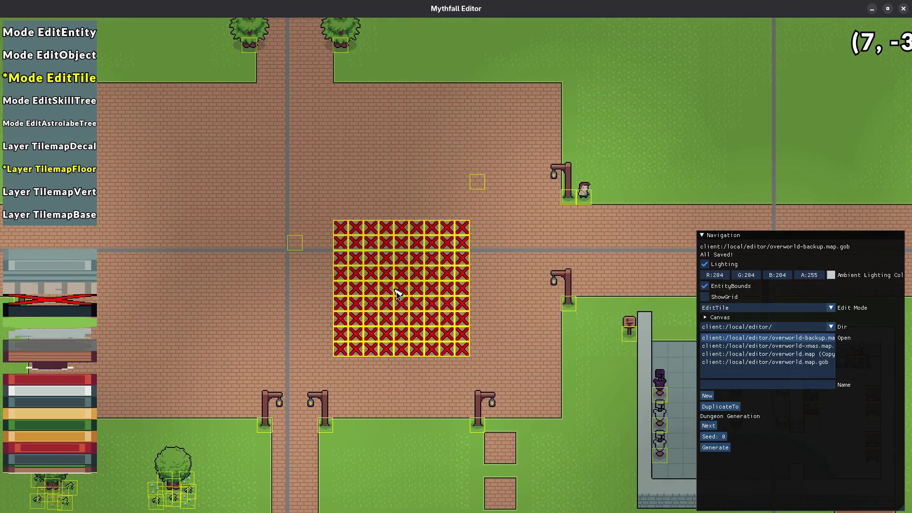
scroll(418, 303, down, 5)
scroll(426, 279, up, 4)
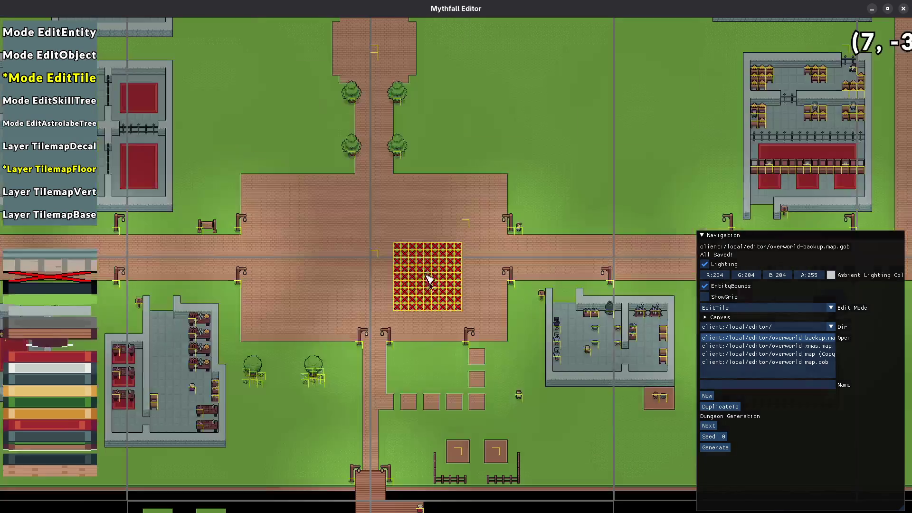
scroll(357, 264, down, 4)
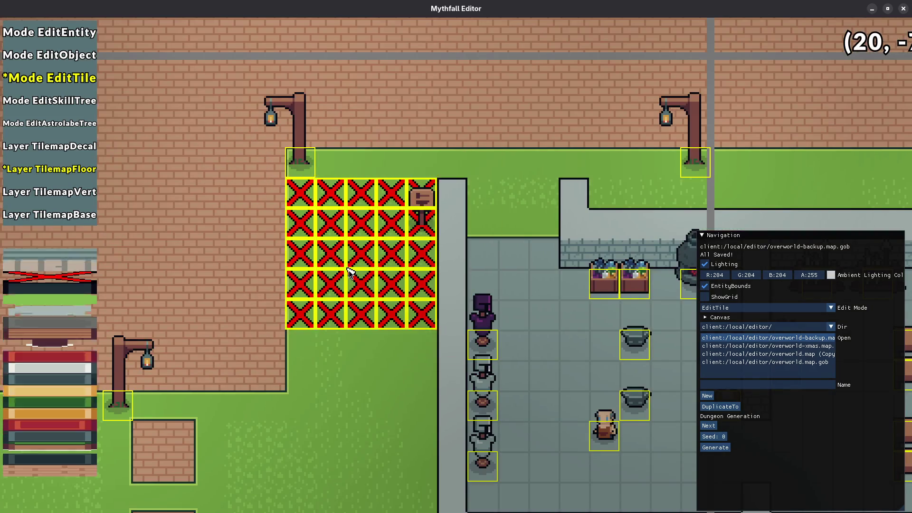
key(a)
scroll(424, 260, up, 3)
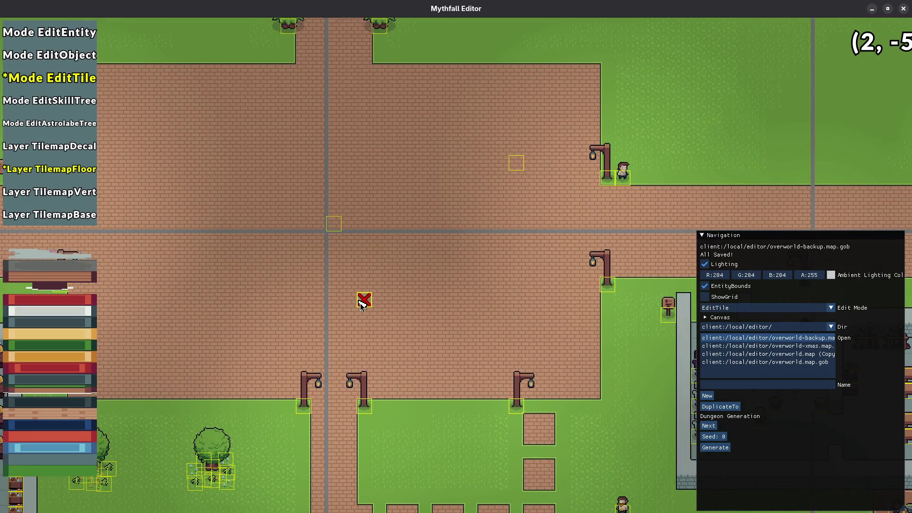
drag(436, 349, 425, 243)
scroll(418, 266, down, 2)
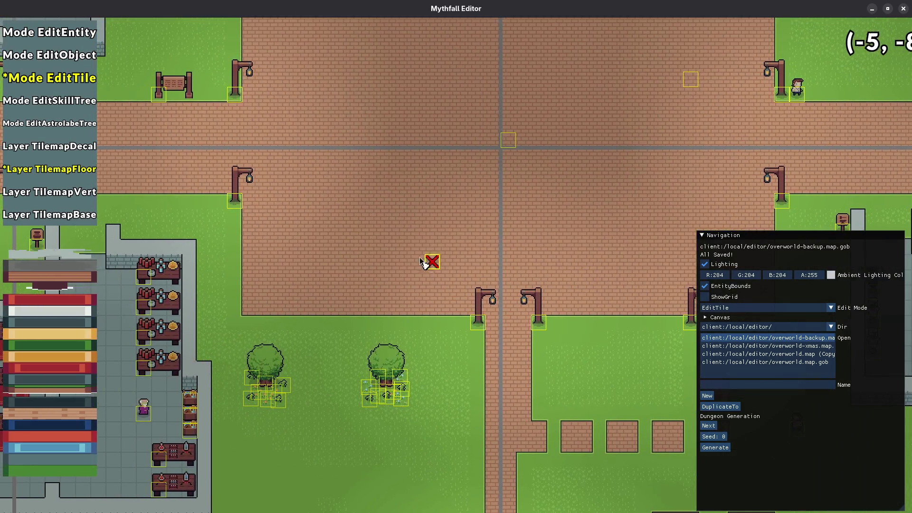
- Paint a column of grass tiles down the plaza's left and right edges
scroll(420, 257, up, 2)
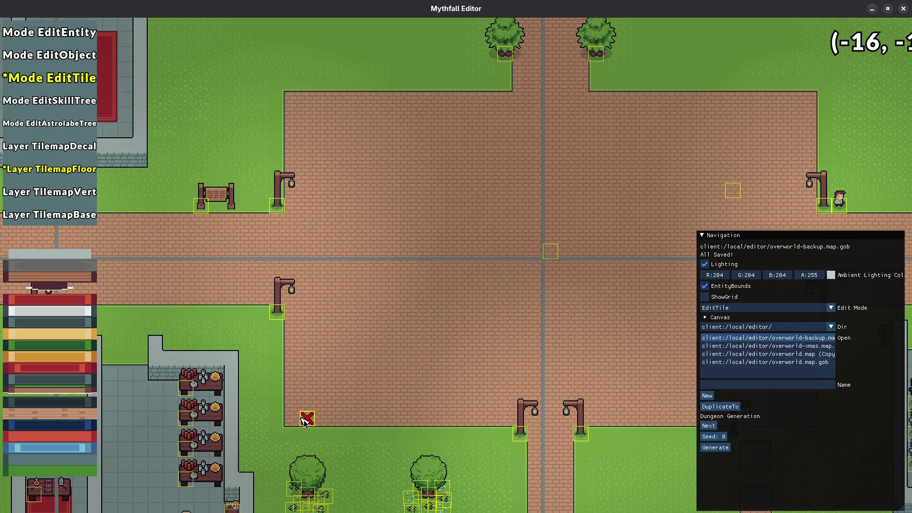
mouse_move(325, 419)
mouse_down()
mouse_move(321, 95)
mouse_move(326, 426)
mouse_up()
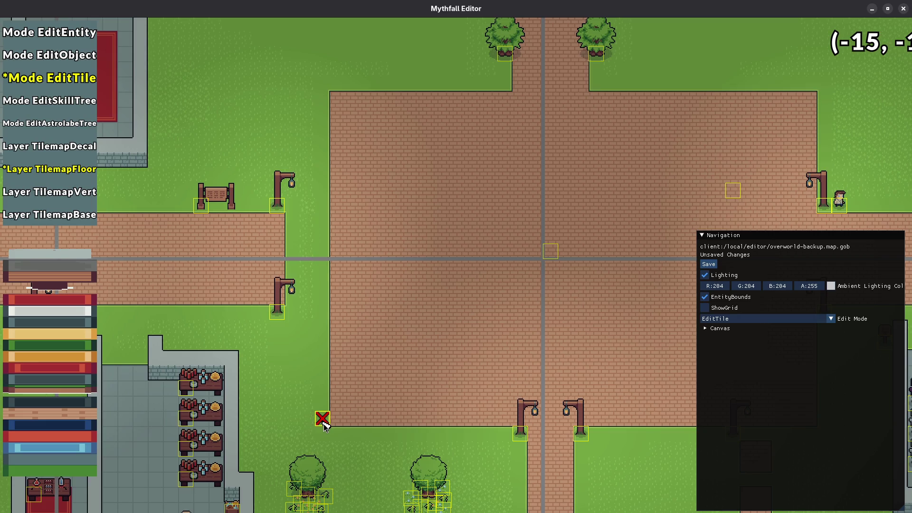
key(d)
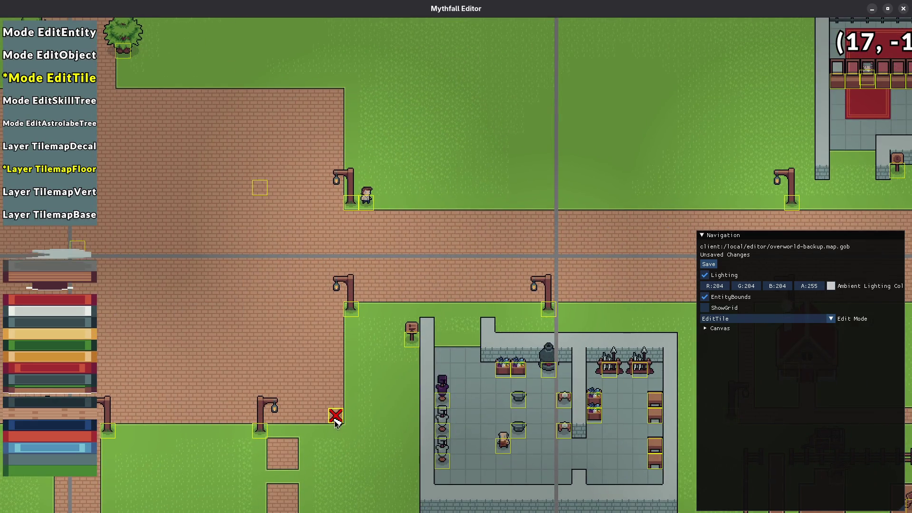
drag(312, 403, 340, 96)
- Look over the narrowed plaza edges and save the map
scroll(261, 265, down, 3)
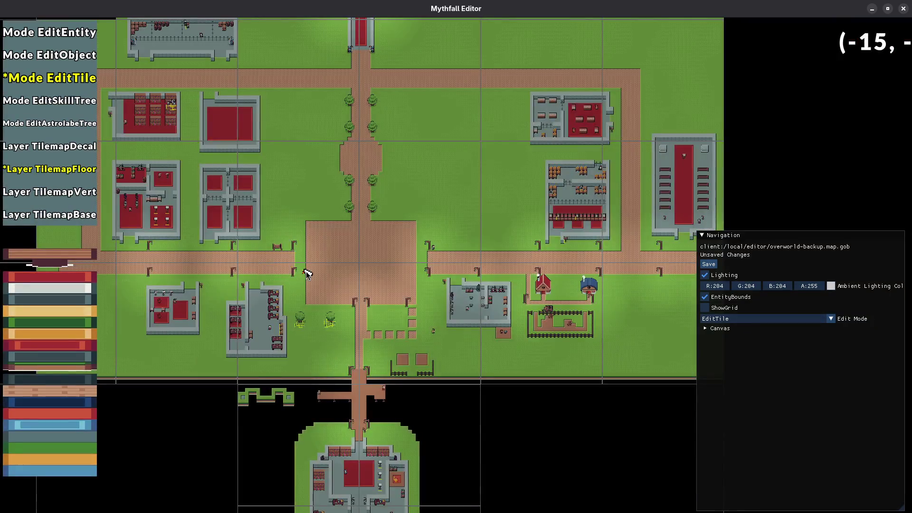
scroll(290, 288, up, 1)
key(a)
scroll(294, 256, up, 1)
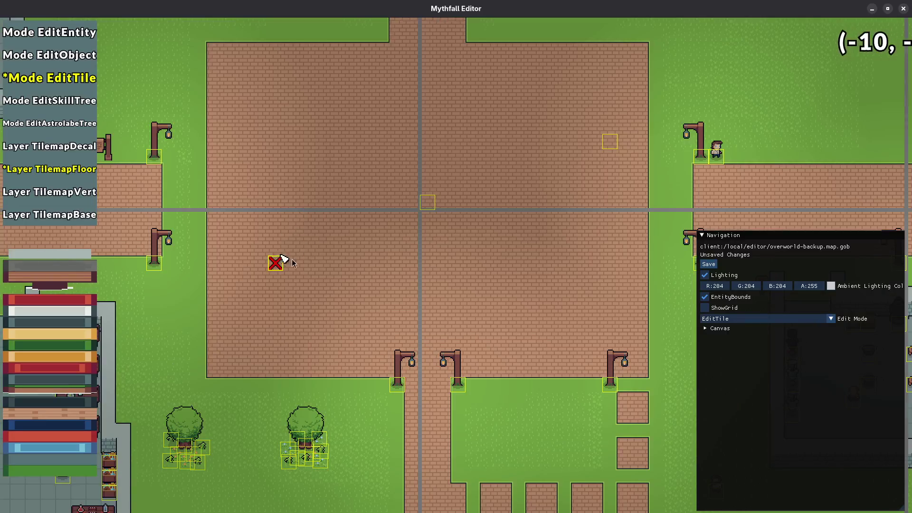
key(a)
key(w)
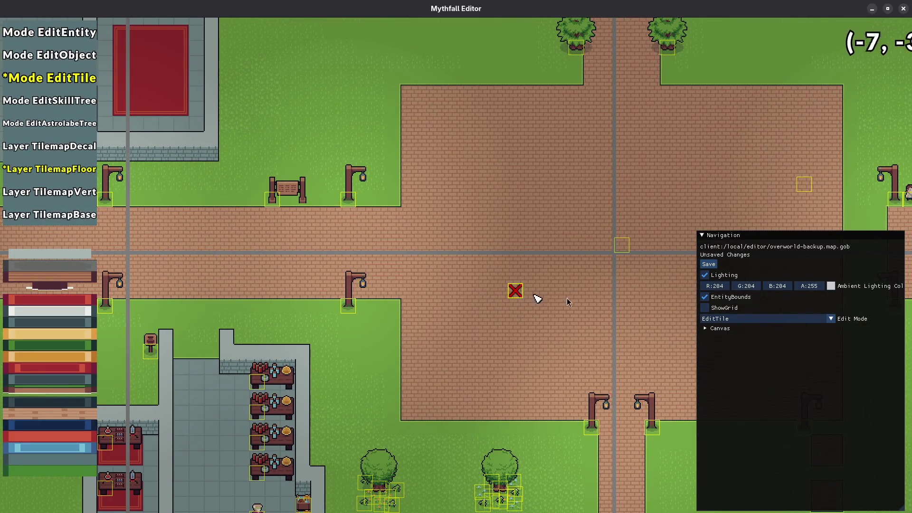
key(d)
key(s)
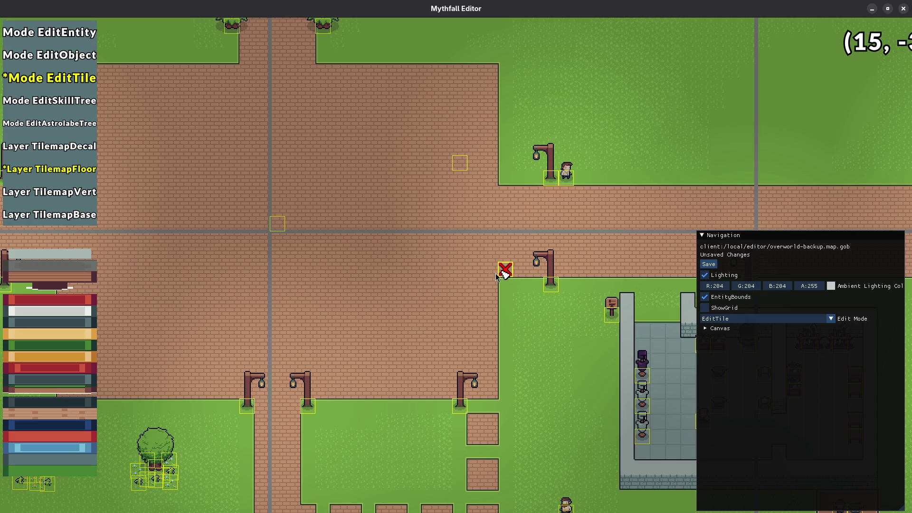
scroll(421, 280, down, 1)
key(ctrl+s)
scroll(423, 280, down, 1)
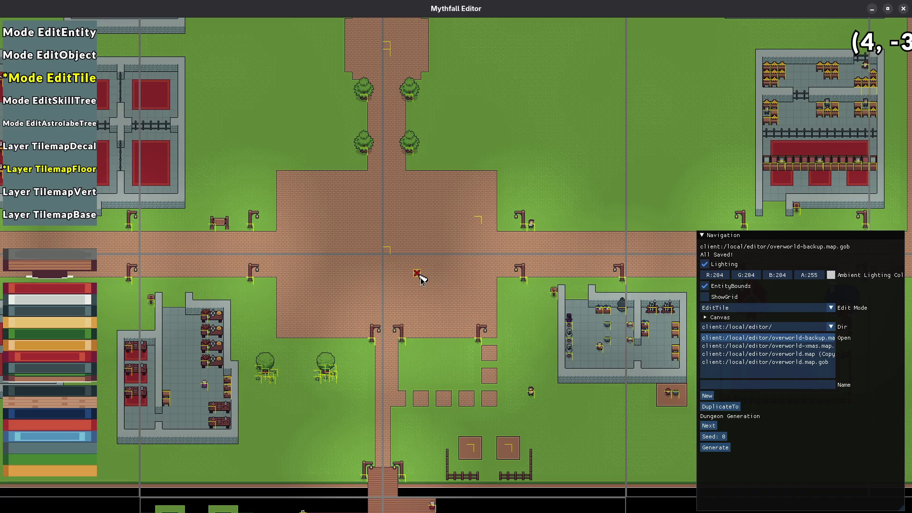
- Move the right-side lamp posts left onto the plaza's new edge, save, and resume tile editing
key(1)
mouse_move(546, 211)
mouse_down()
mouse_move(494, 296)
mouse_move(524, 284)
mouse_move(500, 281)
mouse_up()
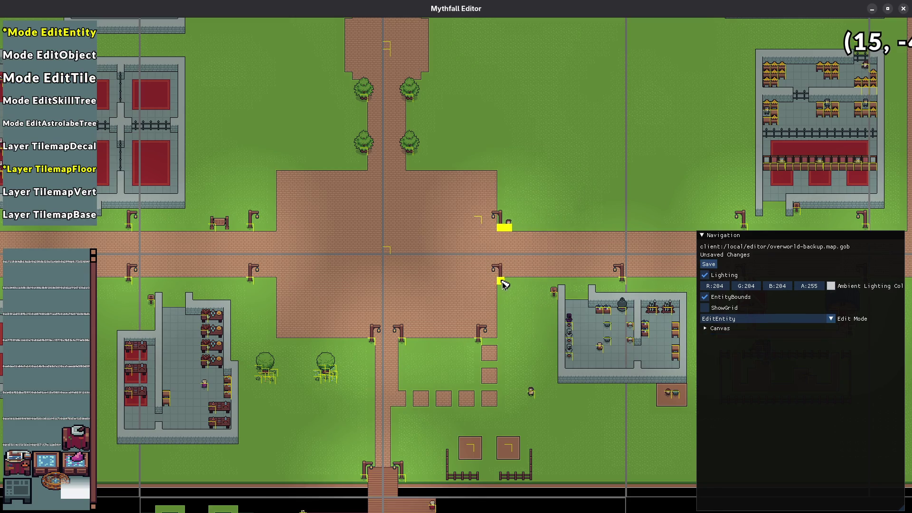
mouse_move(238, 213)
mouse_down()
mouse_move(268, 292)
mouse_move(258, 281)
mouse_move(273, 280)
mouse_up()
click(342, 273)
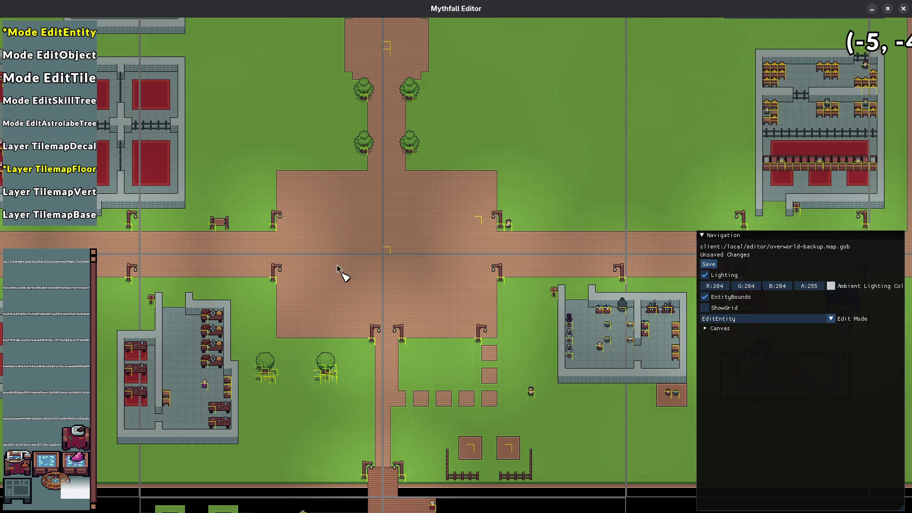
key(ctrl+s)
key(3)
scroll(274, 171, up, 2)
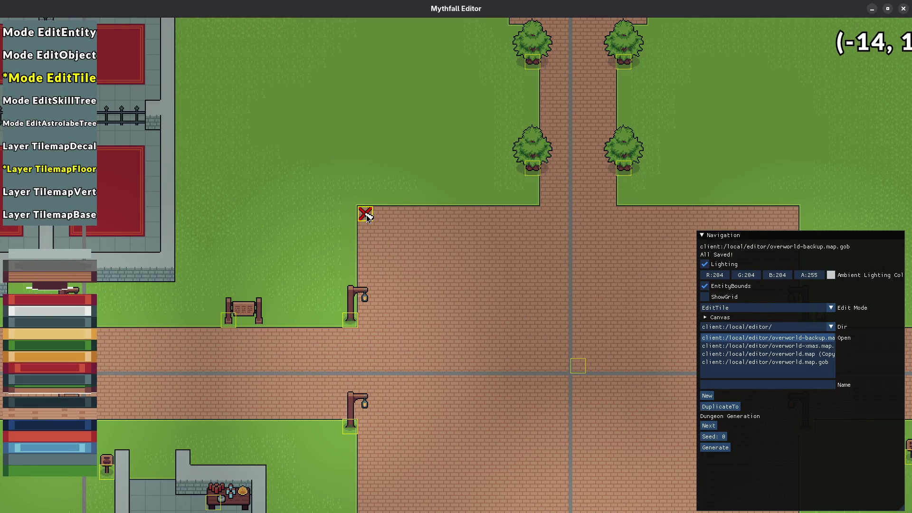
- Cut the plaza's upper-left corner into a stepped, rounded grass edge
click(364, 216)
click(380, 216)
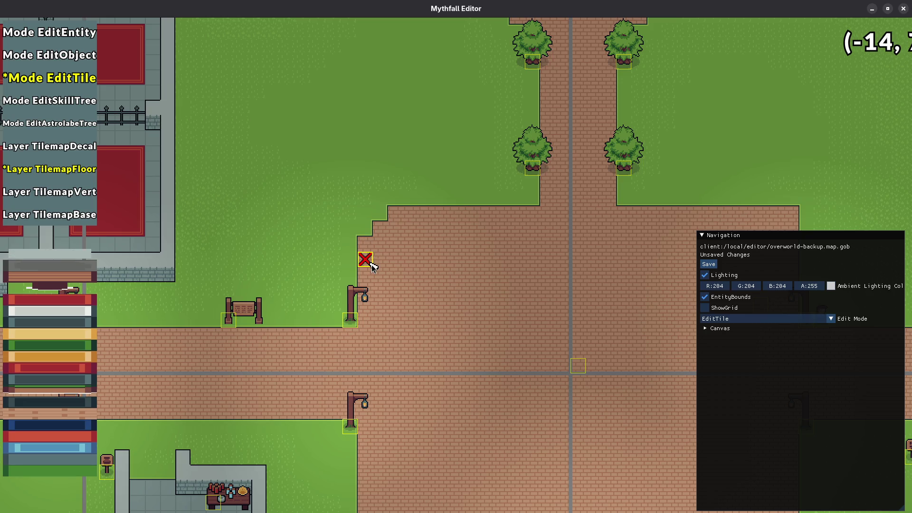
click(366, 243)
click(394, 212)
click(380, 228)
click(364, 258)
click(409, 213)
- Step the top-right corner with grass tiles and save the map
scroll(525, 299, down, 2)
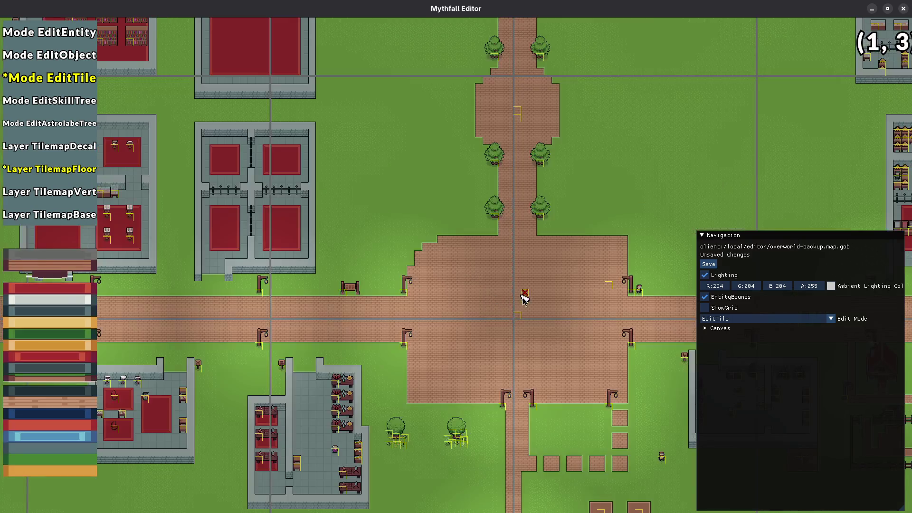
drag(525, 299, 364, 269)
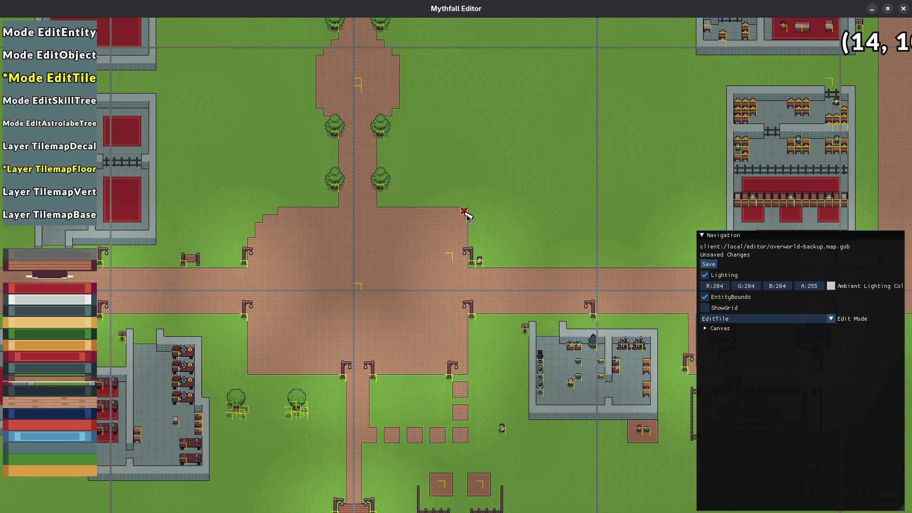
drag(458, 213, 469, 233)
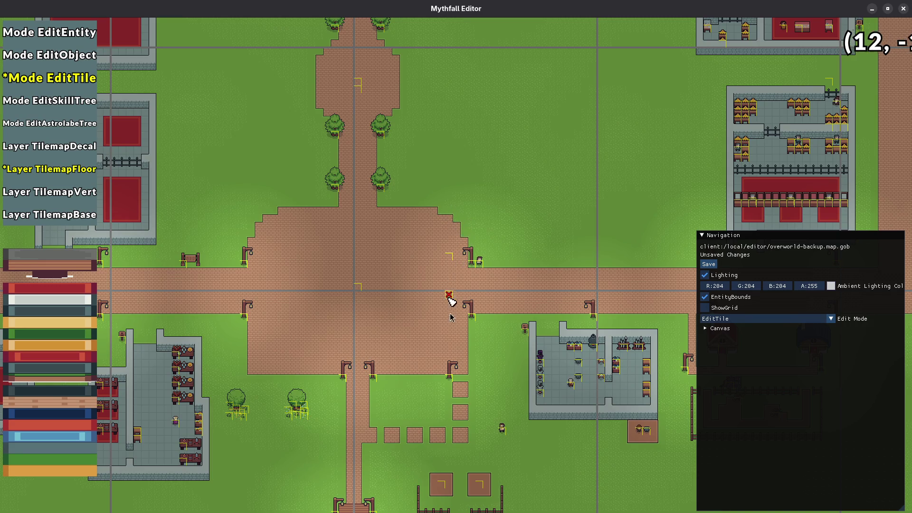
key(ctrl+s)
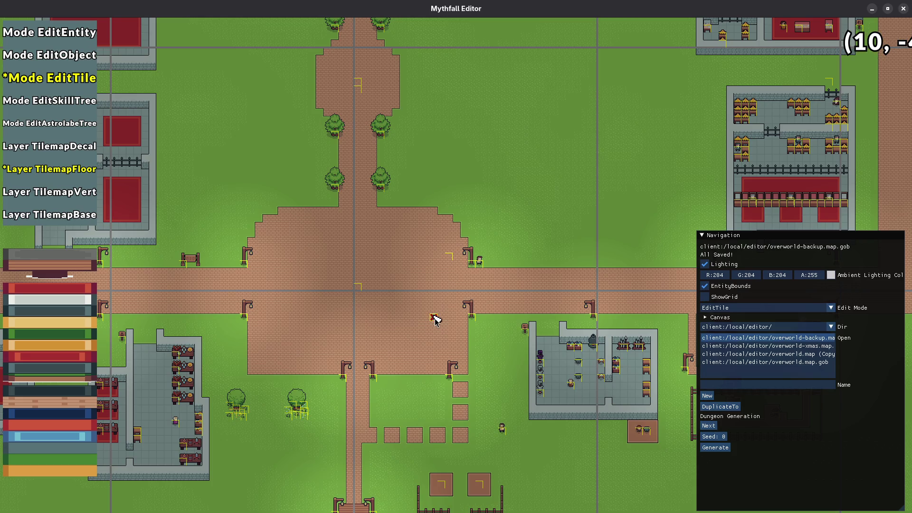
- Step the bottom-left corner with grass tiles
key(s)
key(a)
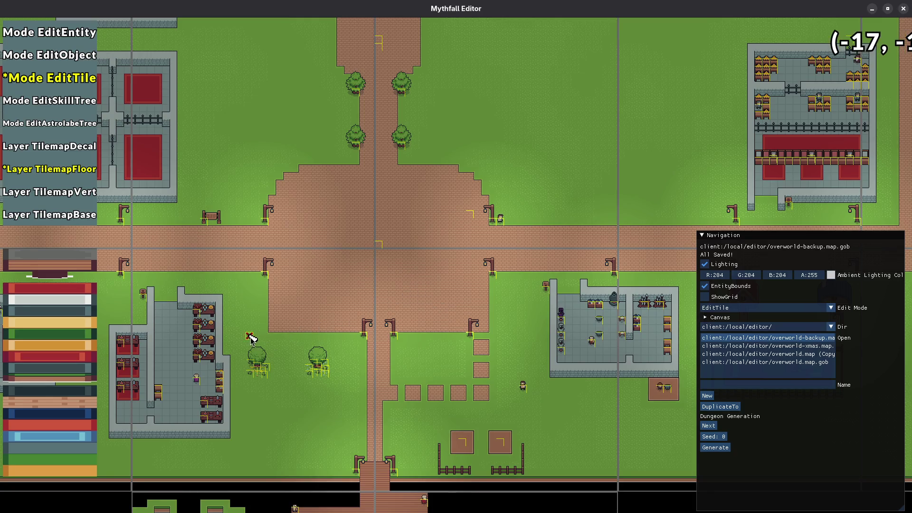
scroll(267, 329, up, 5)
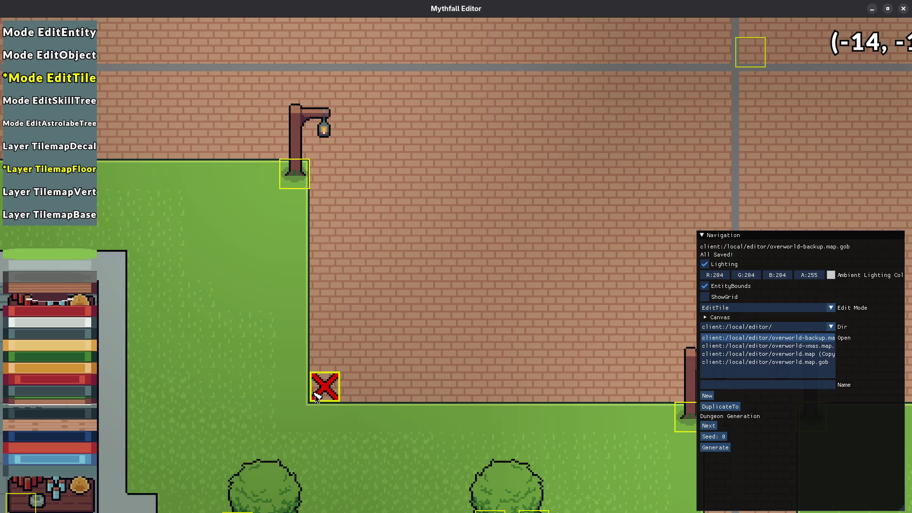
click(324, 384)
mouse_move(323, 366)
mouse_down()
mouse_move(353, 394)
mouse_move(385, 394)
mouse_move(323, 332)
mouse_move(323, 298)
mouse_up()
- Step the bottom-right corner with grass, shift a lamp post inward, and save
scroll(323, 298, down, 5)
drag(483, 340, 220, 309)
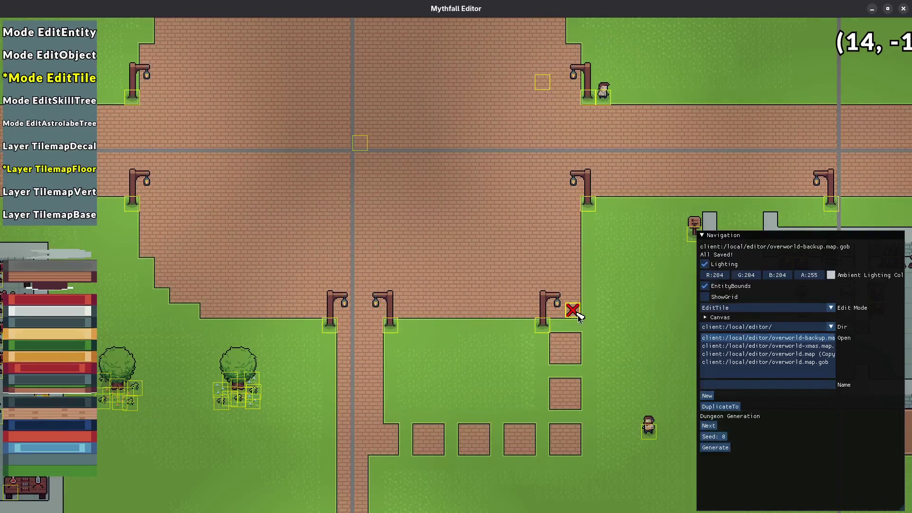
mouse_move(560, 313)
mouse_down()
mouse_move(572, 279)
mouse_move(542, 312)
mouse_move(546, 333)
mouse_move(499, 327)
mouse_move(510, 328)
mouse_up()
key(1)
click(515, 375)
key(ctrl+s)
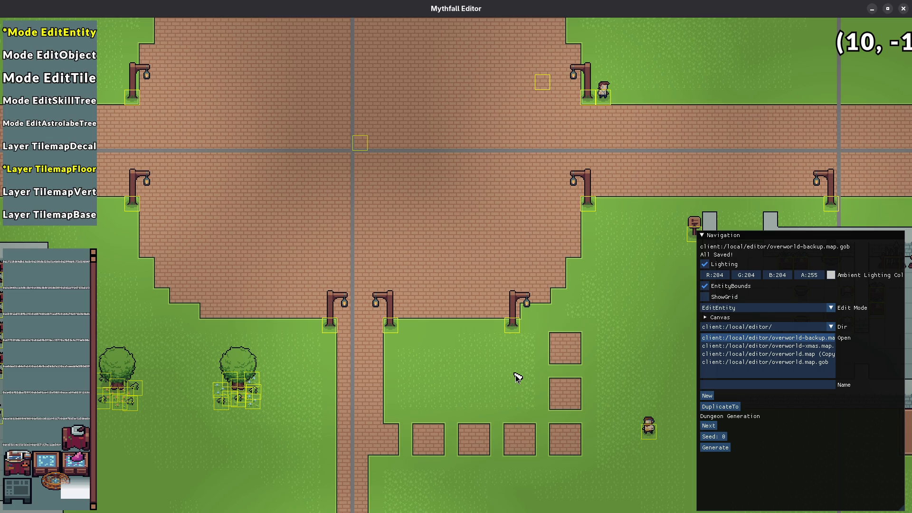
- Paint one grass tile at the plaza's centre on the floor layer and save
drag(405, 241, 452, 365)
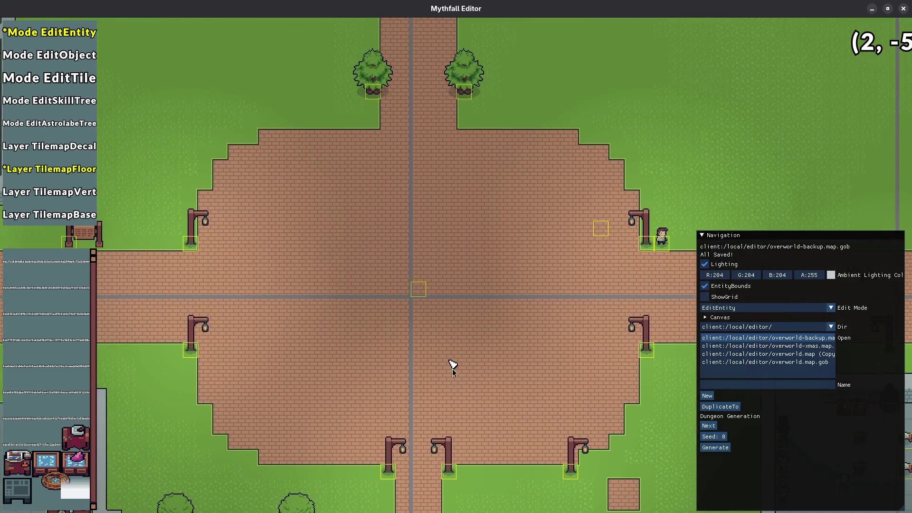
scroll(452, 365, down, 2)
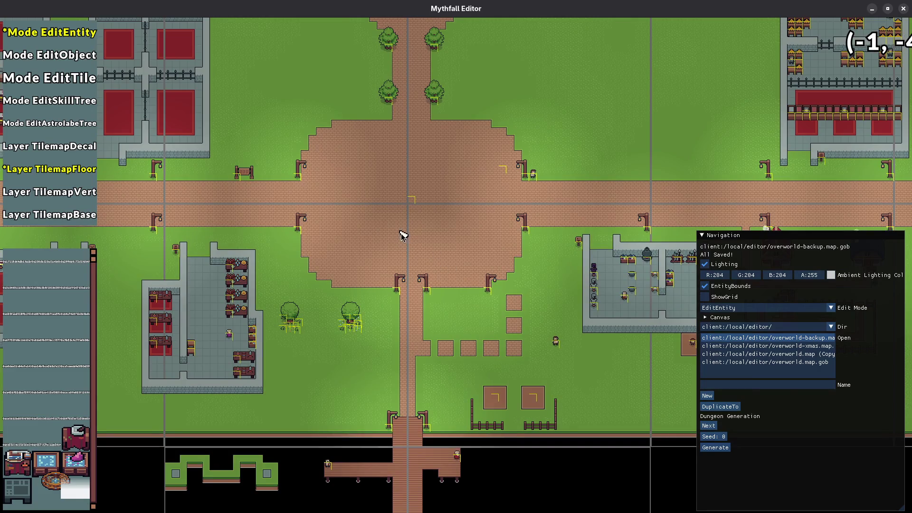
key(3)
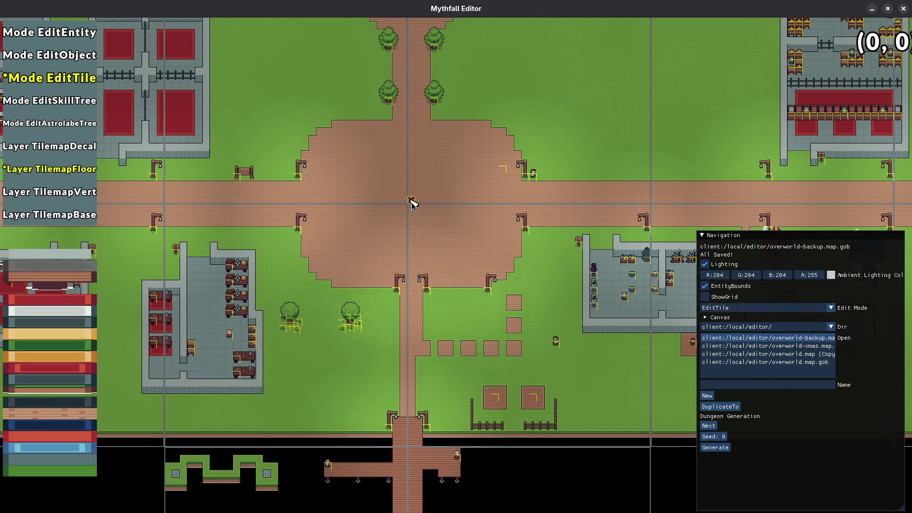
click(411, 203)
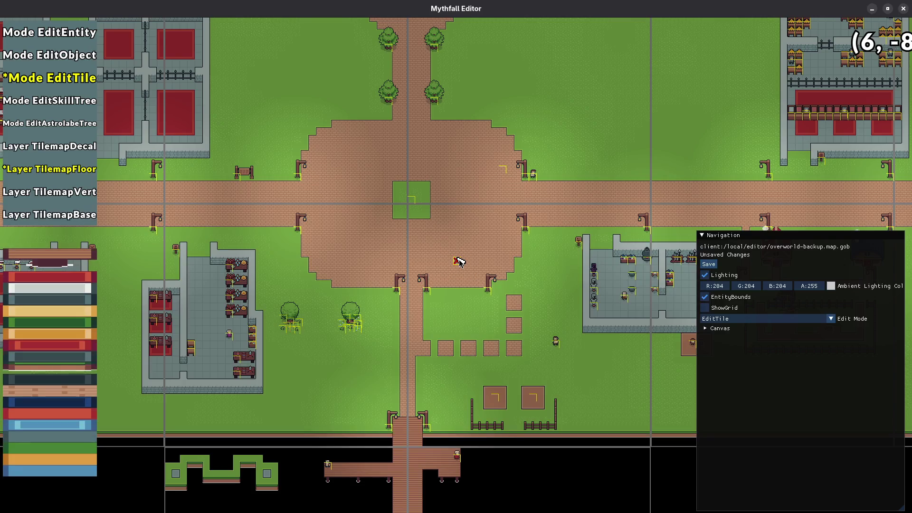
key(ctrl+s)
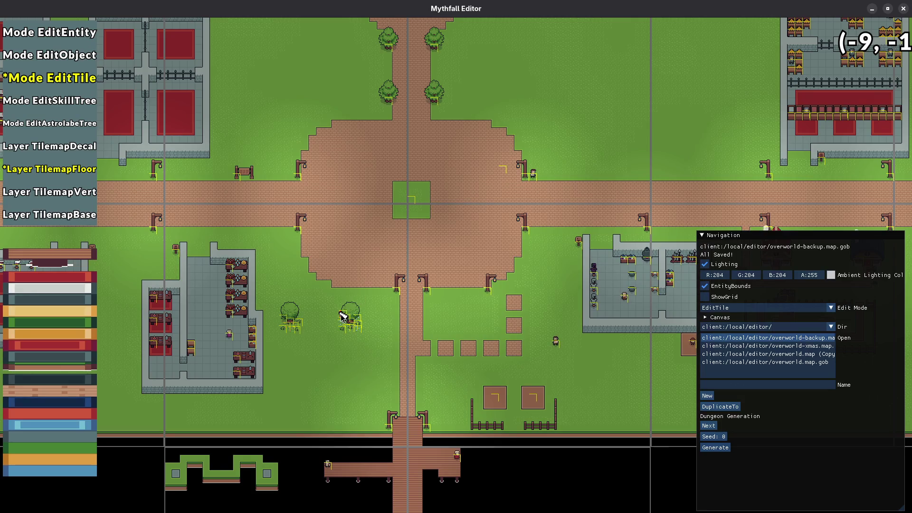
- Copy the tree below the plaza to the east side of the south road and save
key(1)
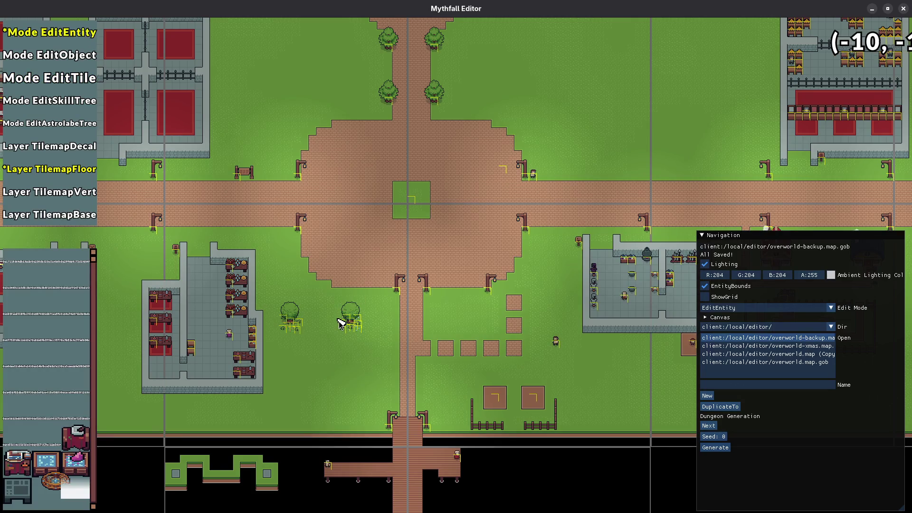
mouse_move(332, 299)
mouse_down()
mouse_move(365, 342)
mouse_move(385, 326)
mouse_move(465, 320)
mouse_up()
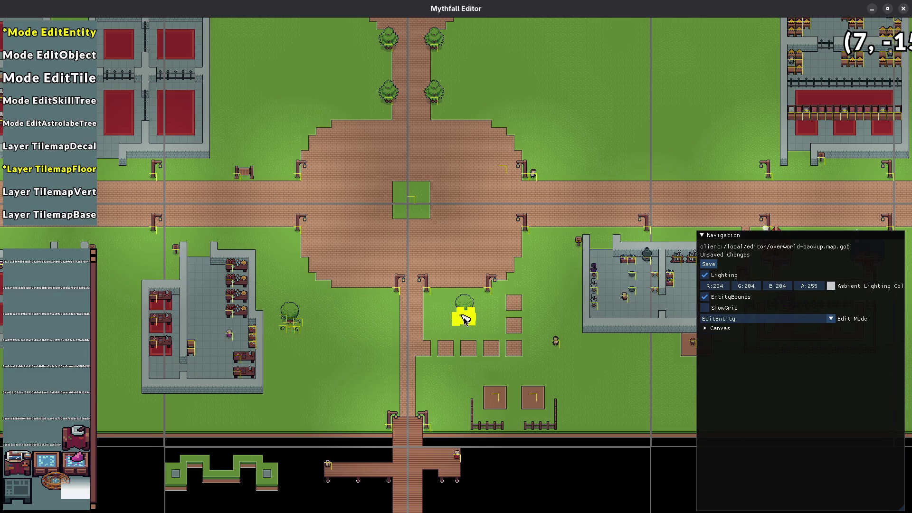
click(379, 320)
mouse_move(444, 300)
mouse_down()
mouse_move(482, 322)
mouse_move(351, 324)
mouse_up()
key(ctrl+s)
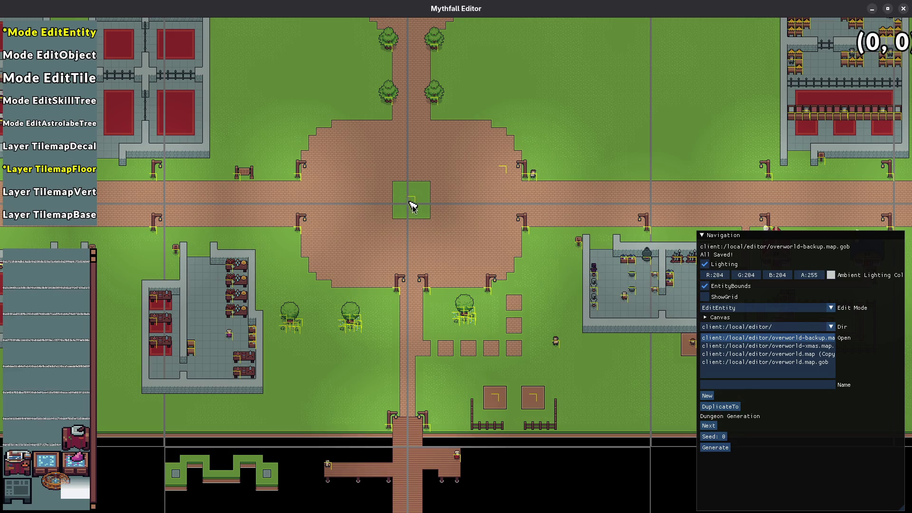
scroll(414, 195, down, 2)
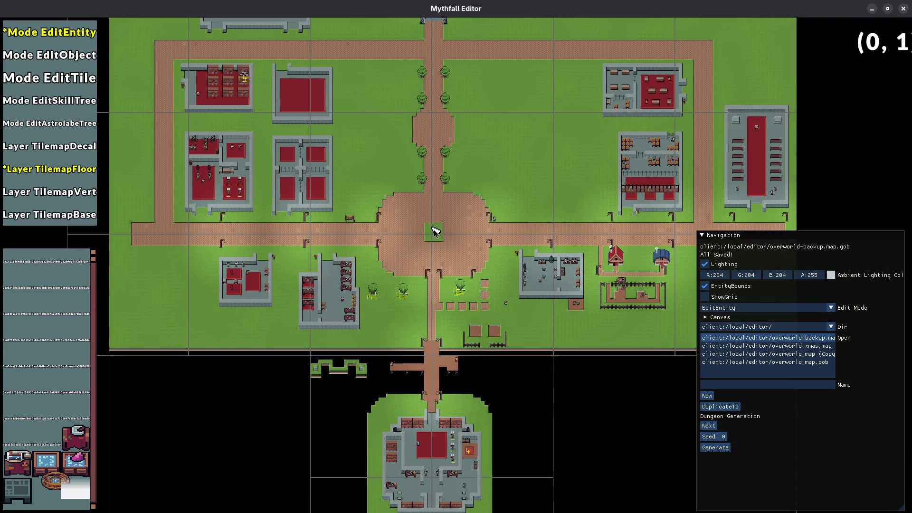
scroll(415, 202, up, 2)
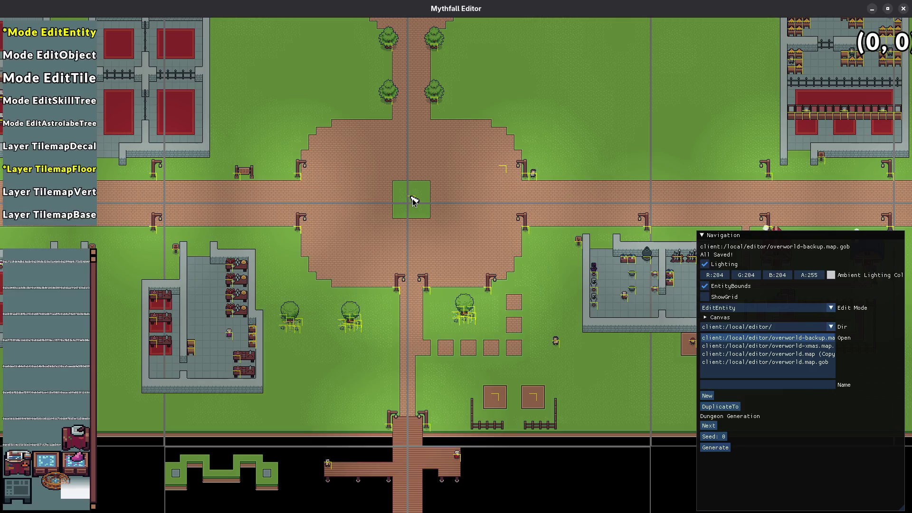
scroll(413, 198, down, 5)
scroll(424, 305, up, 2)
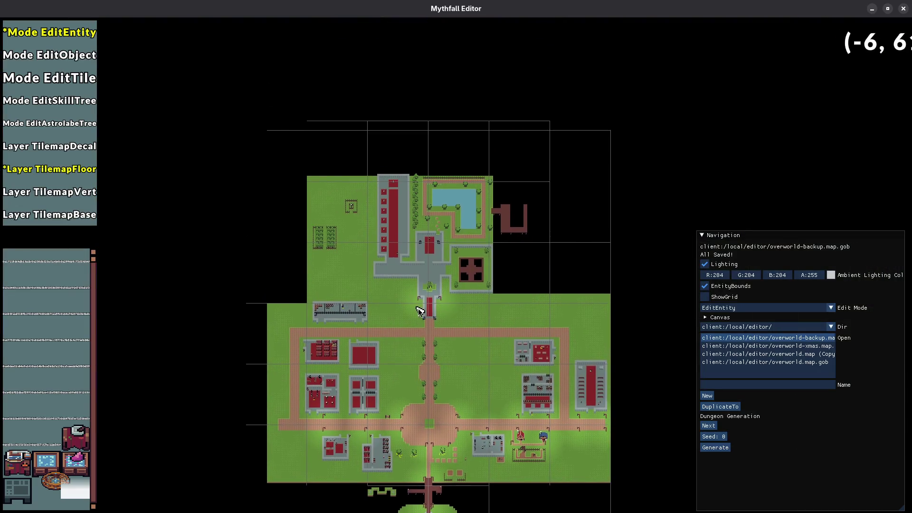
scroll(466, 199, up, 5)
- Paint water with a 3x3 brush over the plaza's central square
key(3)
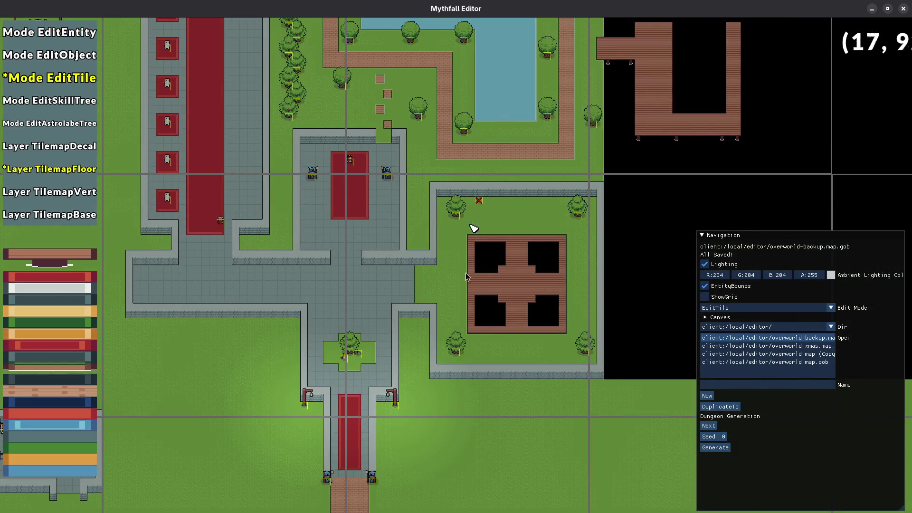
key(s)
key(s)
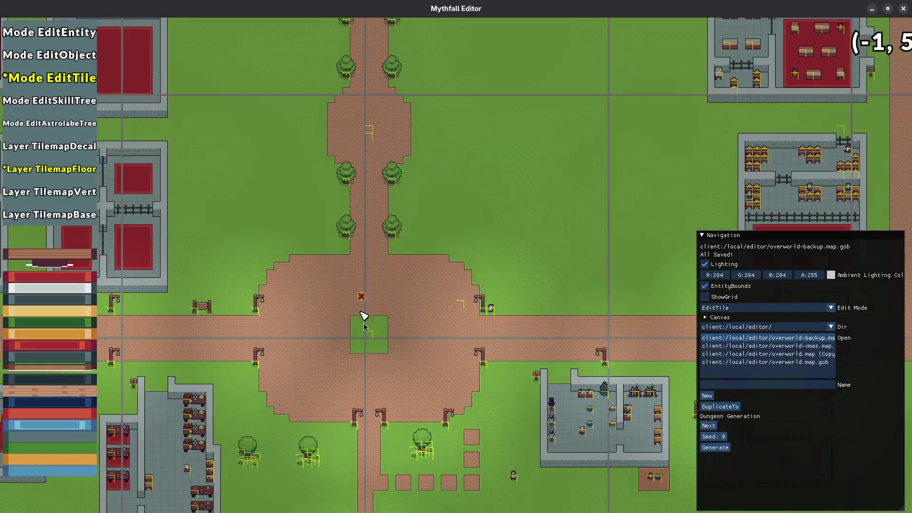
scroll(362, 315, up, 3)
scroll(358, 342, down, 1)
mouse_move(364, 219)
mouse_down()
mouse_move(357, 199)
mouse_move(323, 224)
mouse_move(353, 254)
mouse_up()
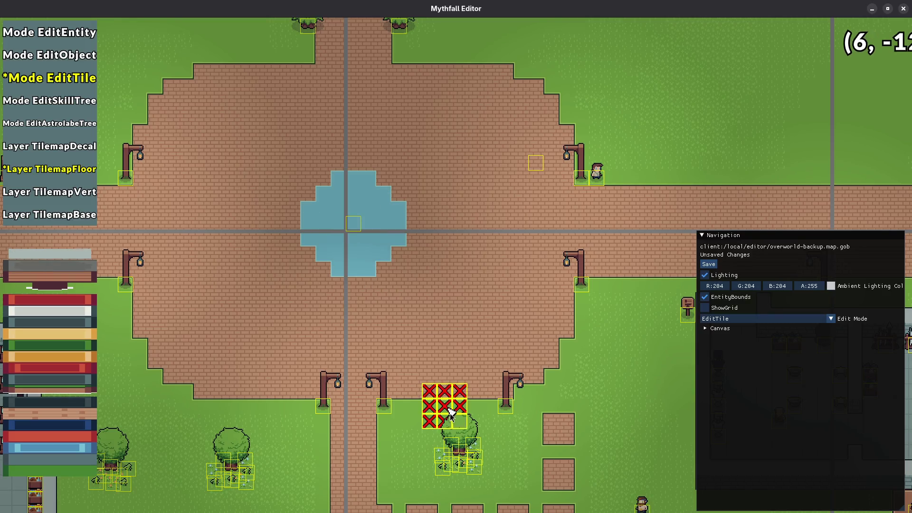
- Trim the pool's lower edge to grass, save, and fill its right-side steps with water
scroll(382, 281, down, 1)
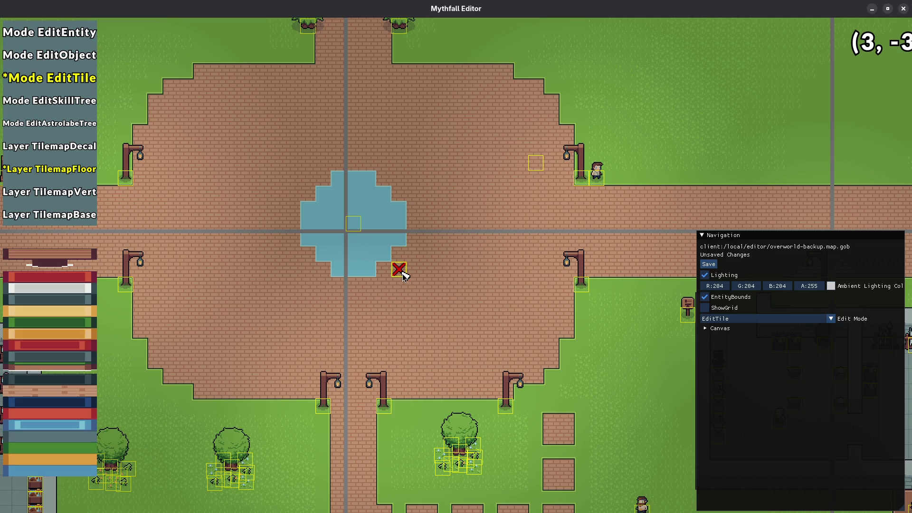
mouse_move(390, 266)
mouse_down()
mouse_move(382, 281)
mouse_move(399, 267)
mouse_move(382, 281)
mouse_move(321, 283)
mouse_move(306, 266)
mouse_move(291, 195)
mouse_move(339, 167)
mouse_move(383, 161)
mouse_move(383, 179)
mouse_move(413, 195)
mouse_move(413, 252)
mouse_move(436, 284)
mouse_up()
scroll(436, 284, down, 2)
key(ctrl+s)
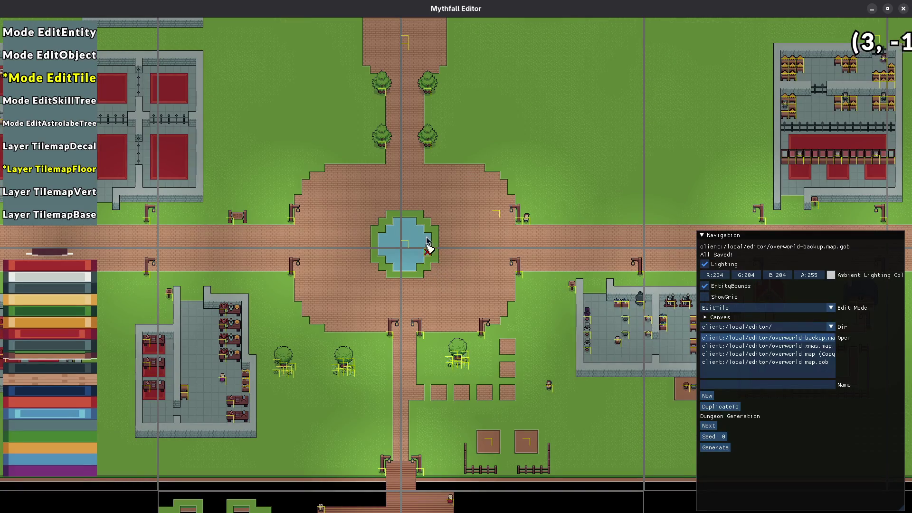
scroll(422, 231, up, 2)
key(a)
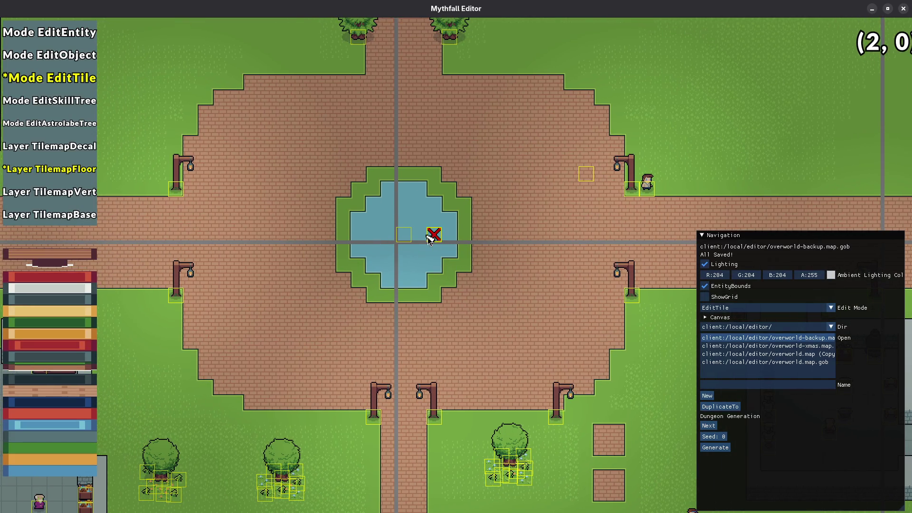
mouse_move(412, 222)
mouse_down()
mouse_move(432, 218)
mouse_move(434, 190)
mouse_move(448, 204)
mouse_move(450, 280)
mouse_up()
- Paint a grass patch over the pool, covering its corners and widening it left and up
scroll(400, 236, up, 3)
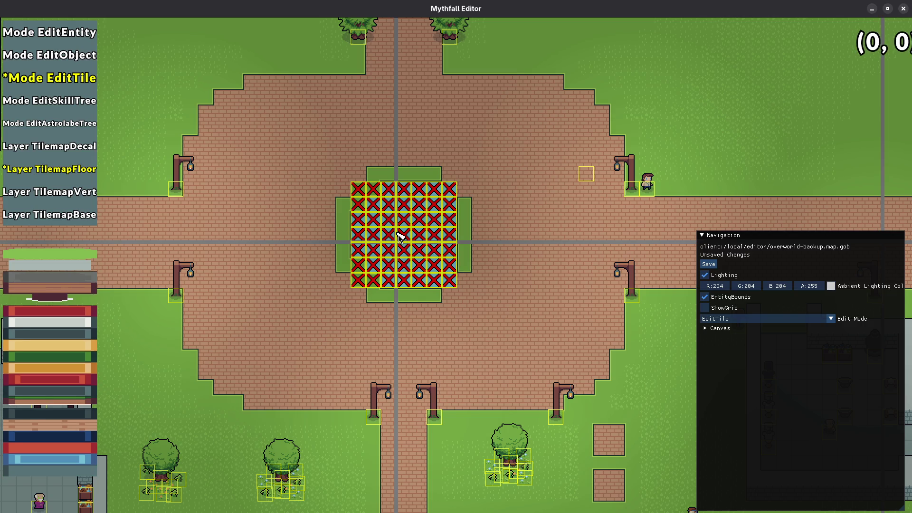
scroll(401, 235, down, 2)
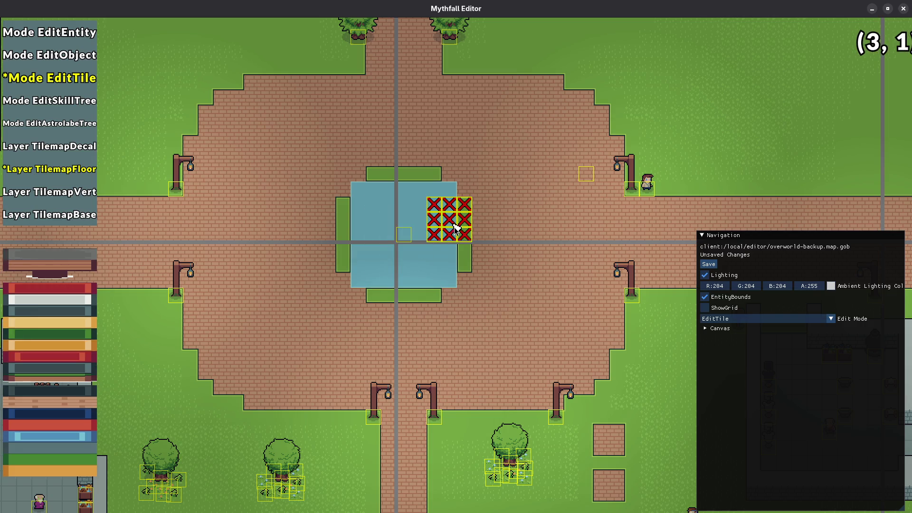
scroll(455, 217, down, 1)
mouse_move(465, 194)
mouse_down()
mouse_move(447, 172)
mouse_move(358, 172)
mouse_move(348, 262)
mouse_move(352, 285)
mouse_move(456, 306)
mouse_up()
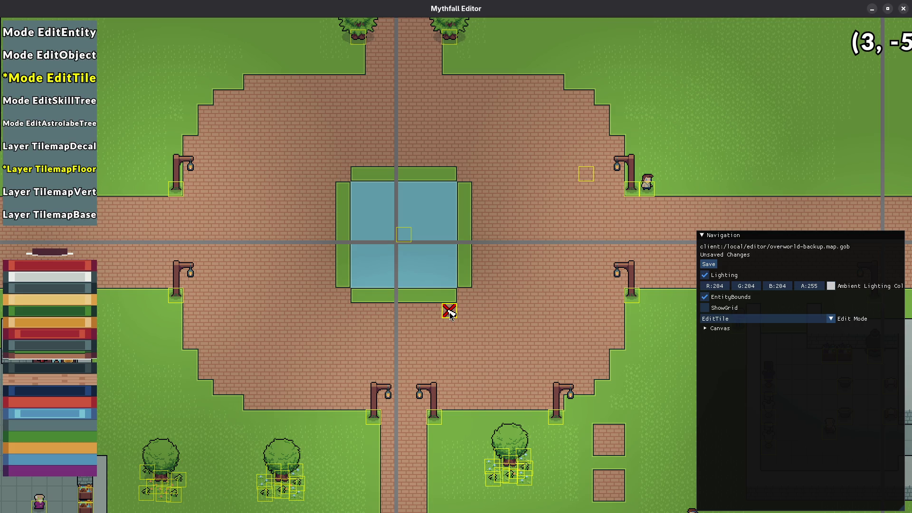
scroll(406, 233, up, 5)
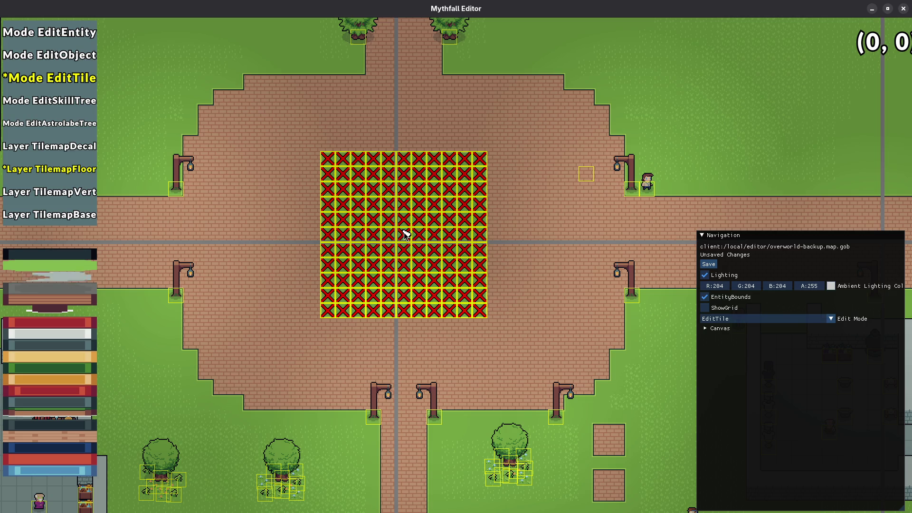
scroll(406, 234, down, 1)
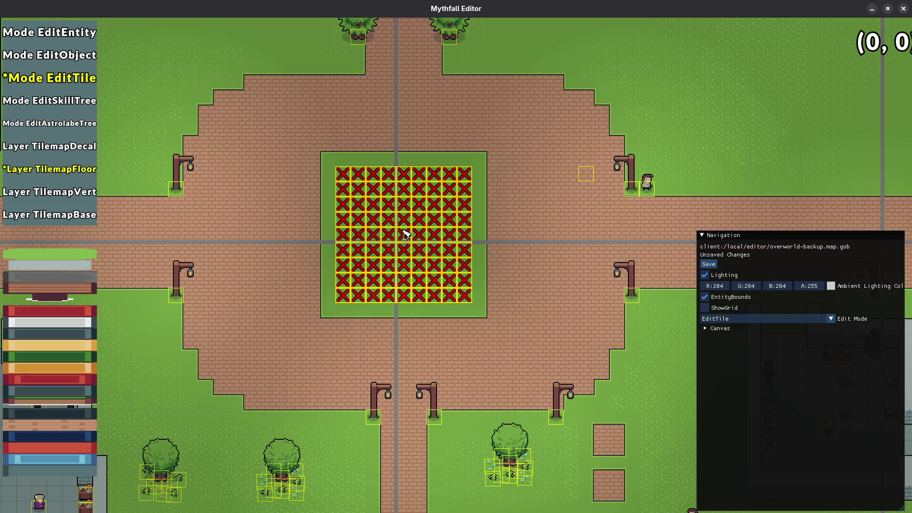
click(433, 233)
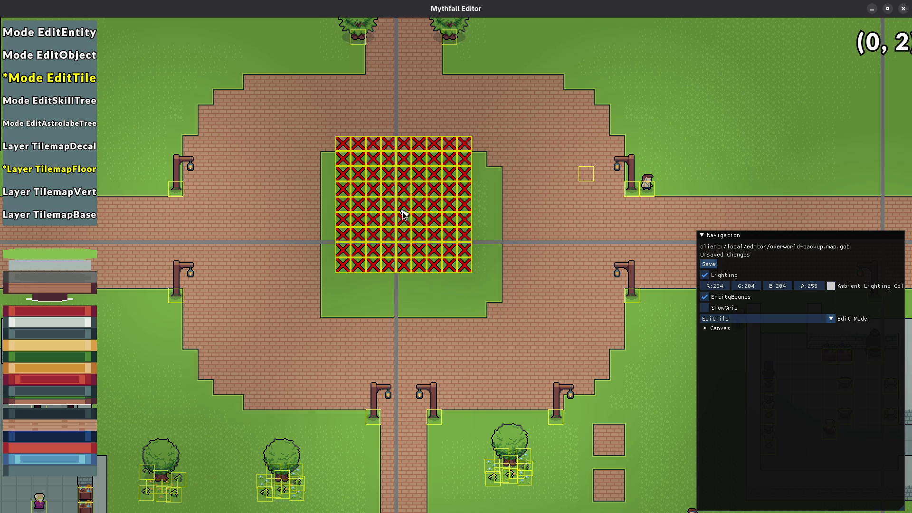
click(402, 210)
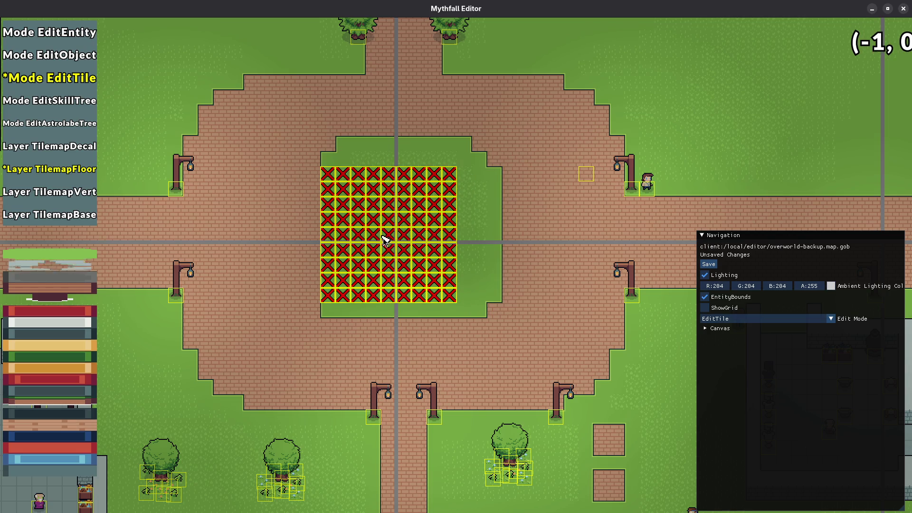
click(379, 240)
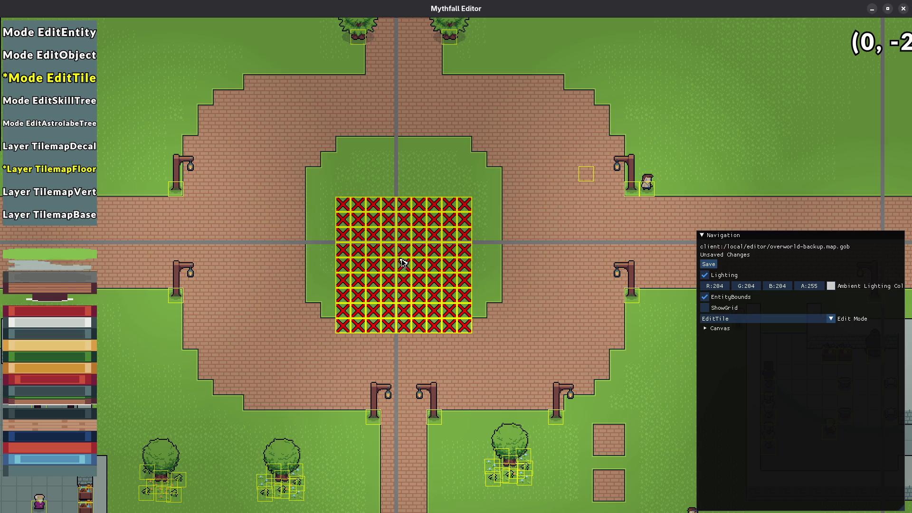
- Stamp a 9x9 block of red floor tiles at the plaza centre and save
scroll(400, 240, down, 5)
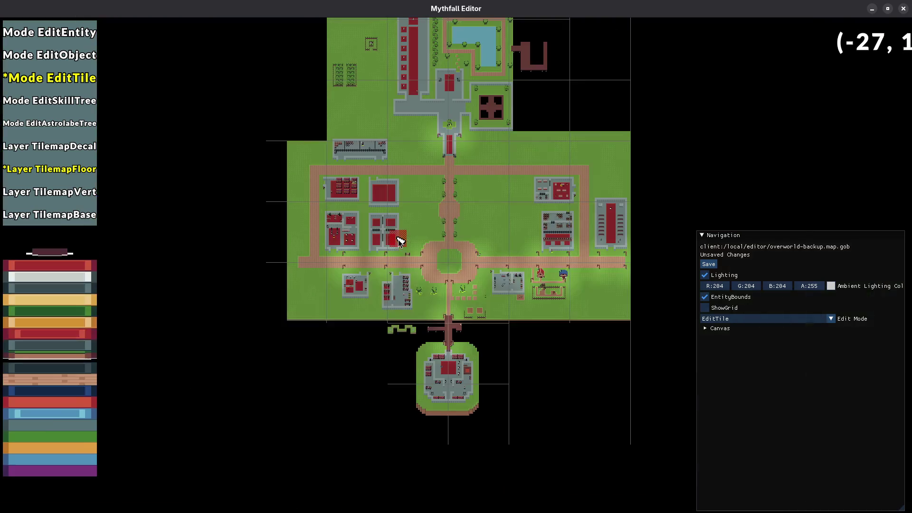
drag(448, 214, 423, 364)
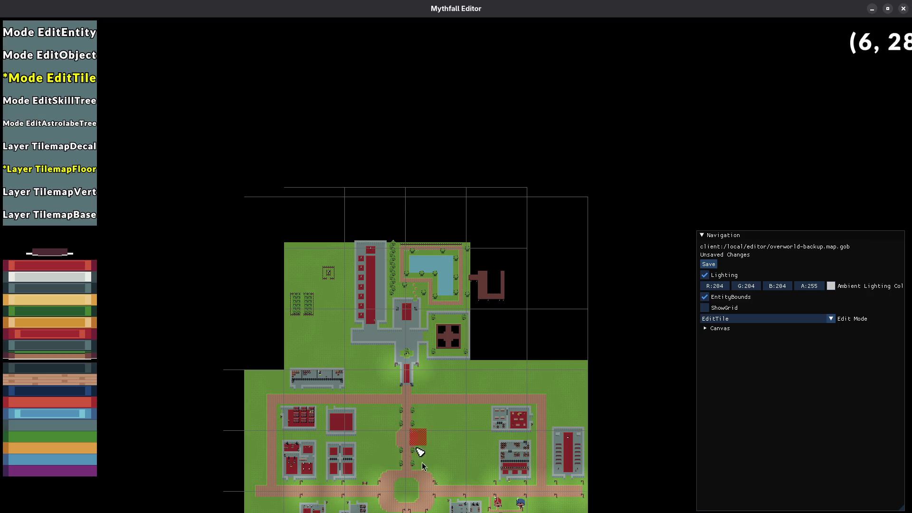
drag(426, 331, 327, 100)
scroll(376, 238, up, 5)
scroll(318, 308, down, 4)
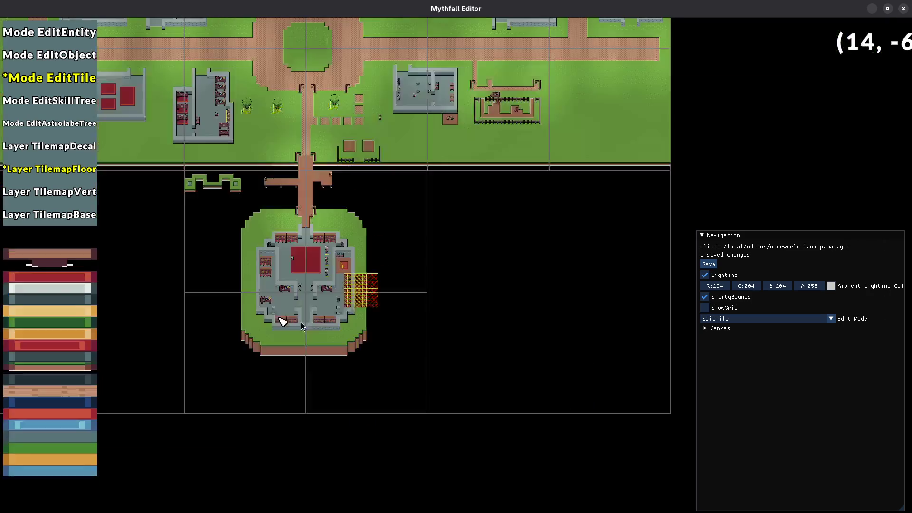
scroll(316, 241, up, 5)
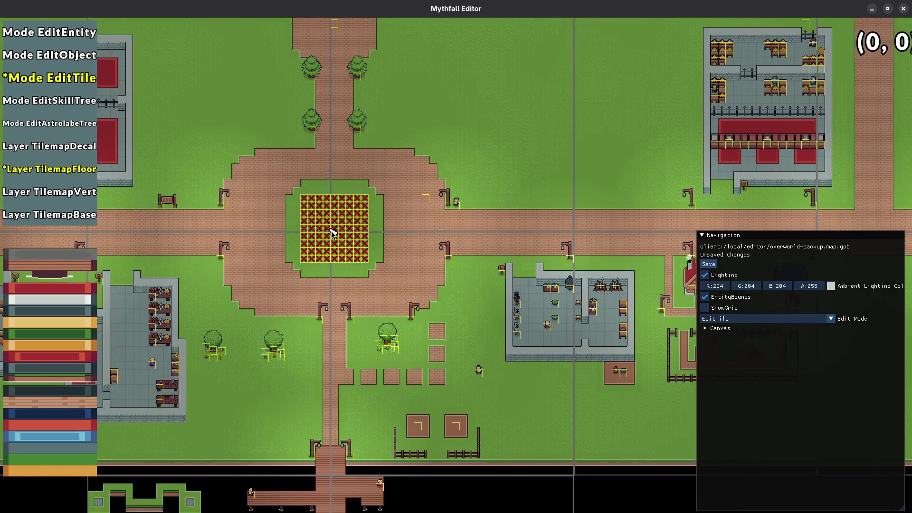
click(334, 229)
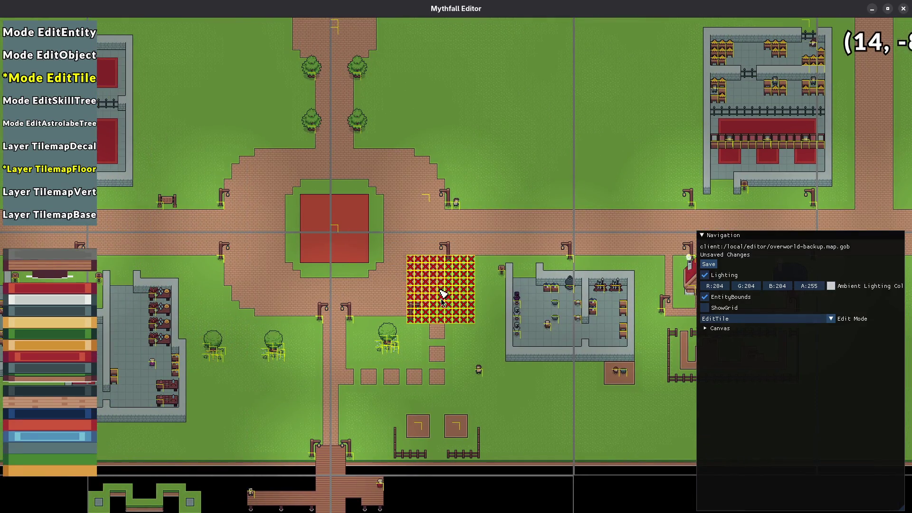
scroll(309, 299, up, 5)
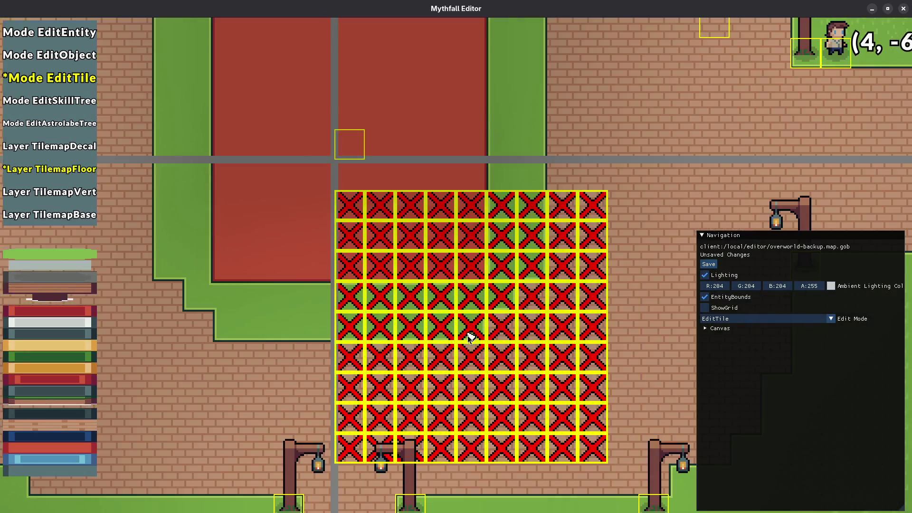
key(ctrl+s)
scroll(433, 356, down, 5)
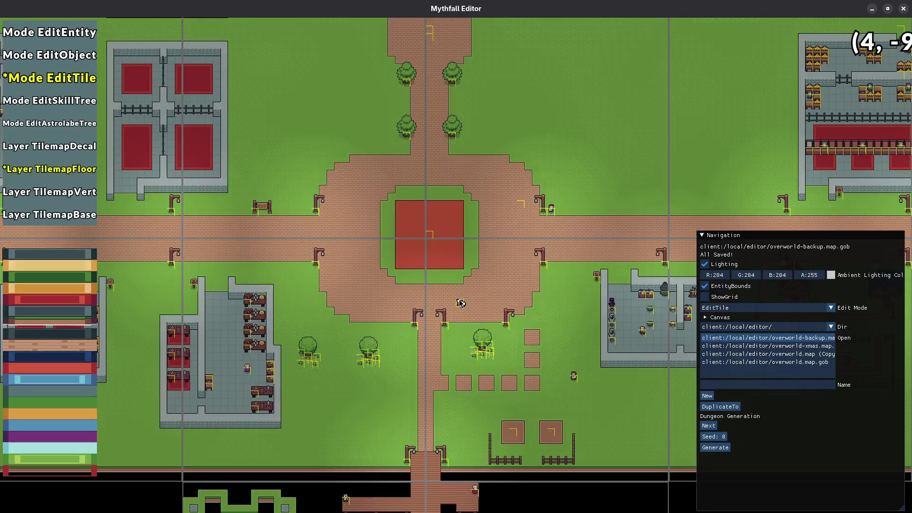
scroll(470, 295, up, 5)
- Close the editor, rebuild the game with make, and enter the game world
key(alt+F4)
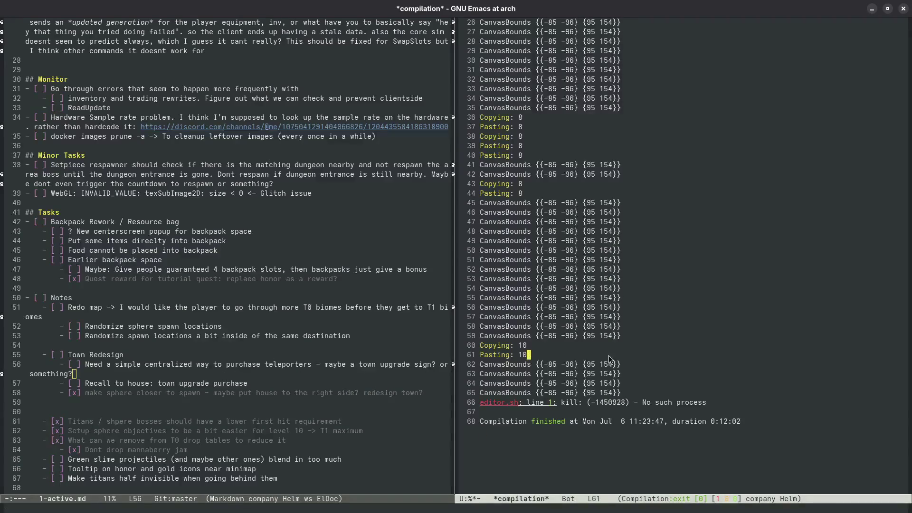
key(ctrl+c)
key(c)
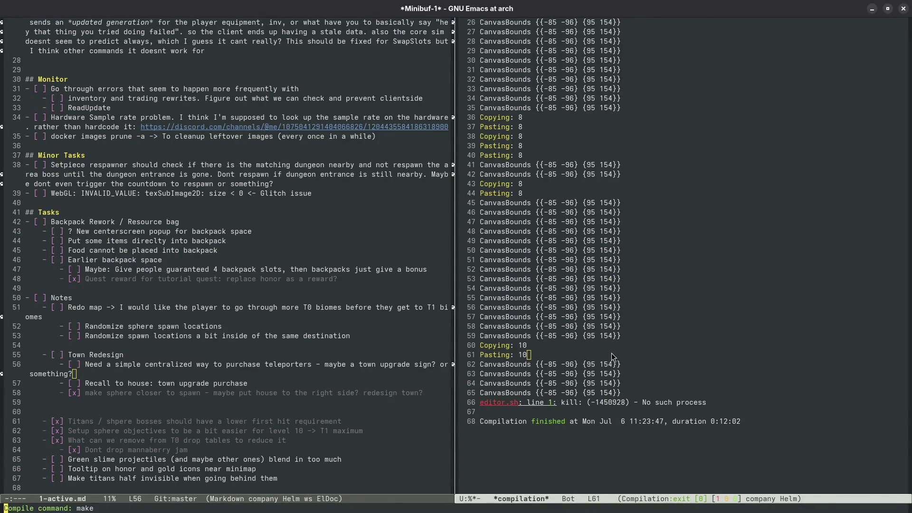
key(Return)
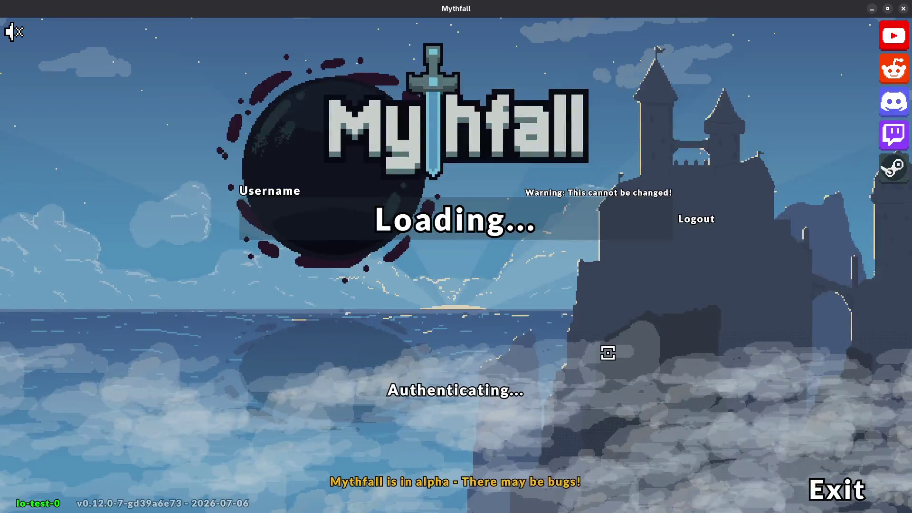
click(493, 394)
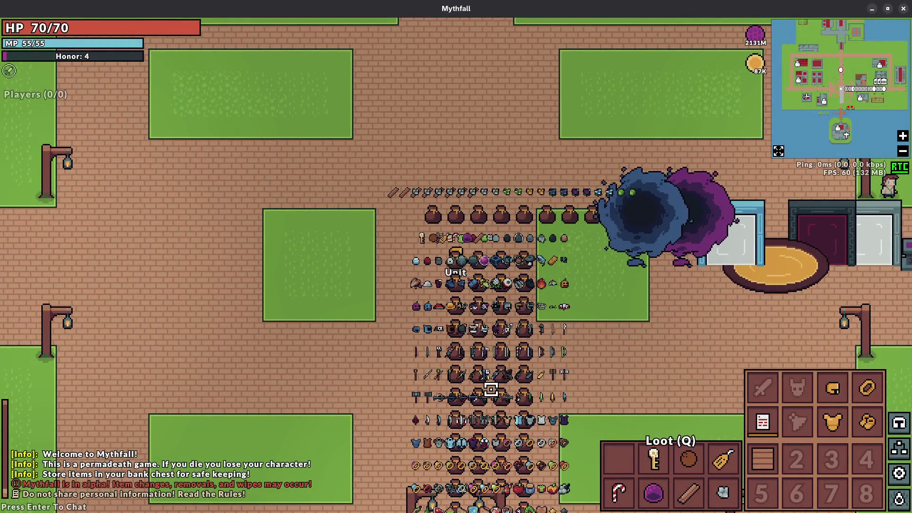
- Walk north across the plaza, quit the game, and rerun the make compile
key(w)
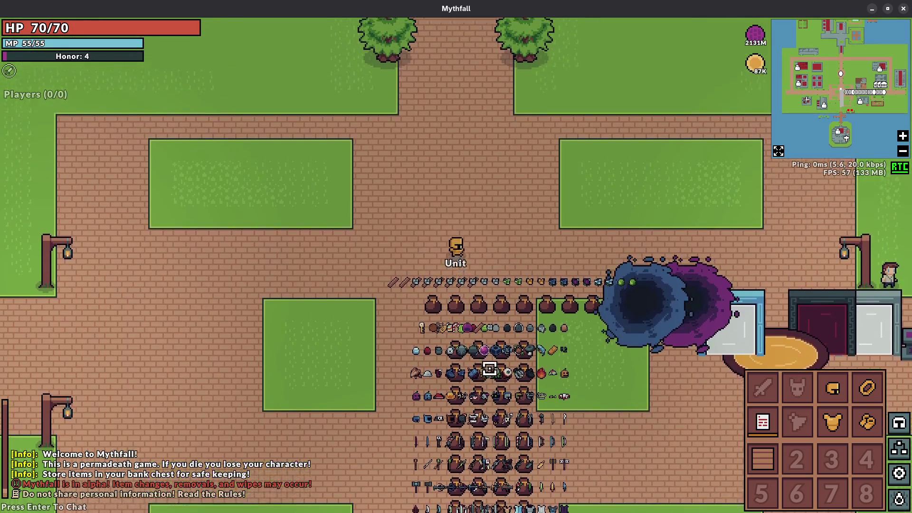
key(Escape)
key(alt+F4)
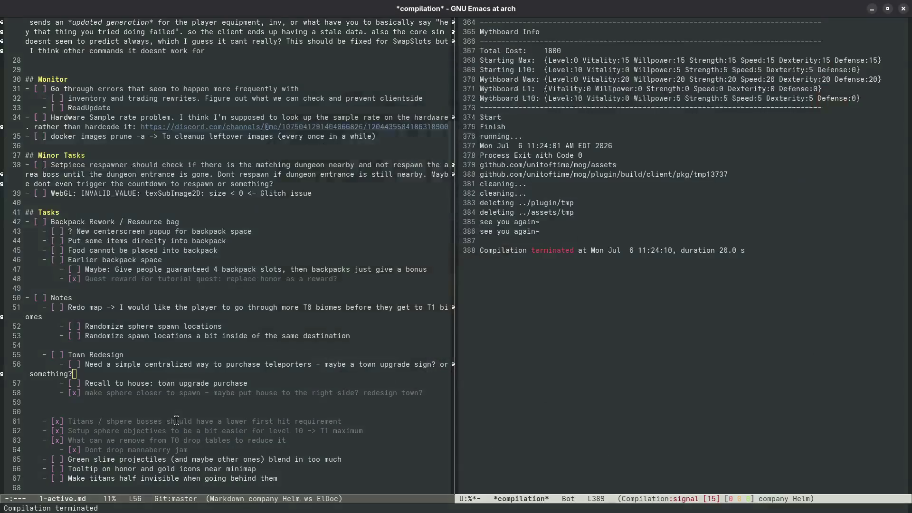
key(F5)
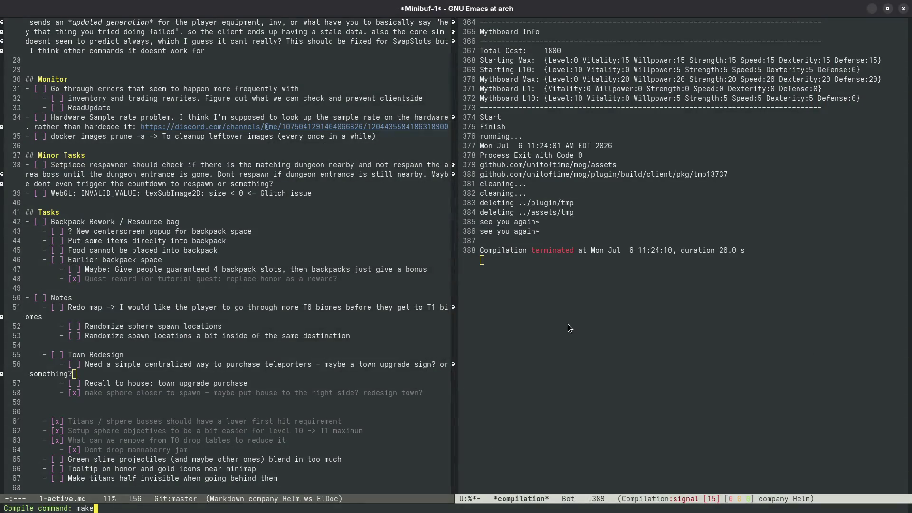
key(Return)
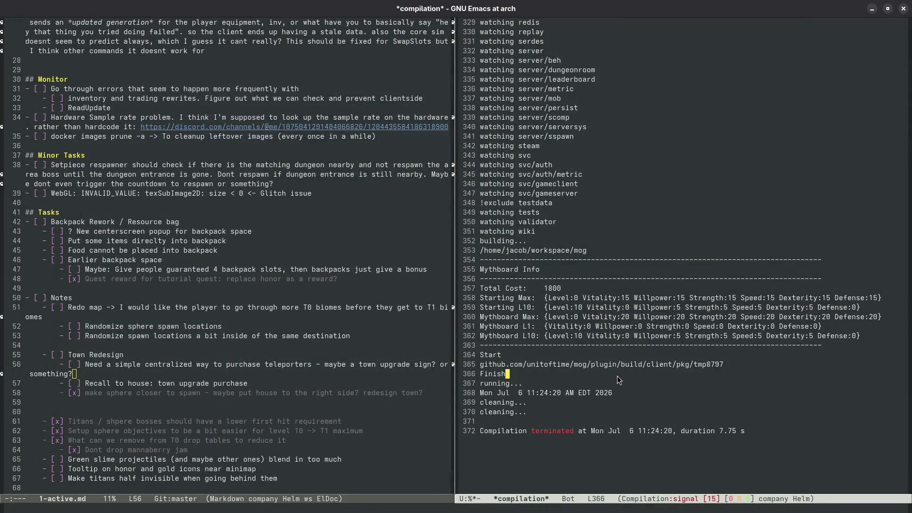
- Search the buffer list for 'bover', cancel, and bring the file manager forward
key(ctrl+x)
key(o)
key(ctrl+x)
text(b)
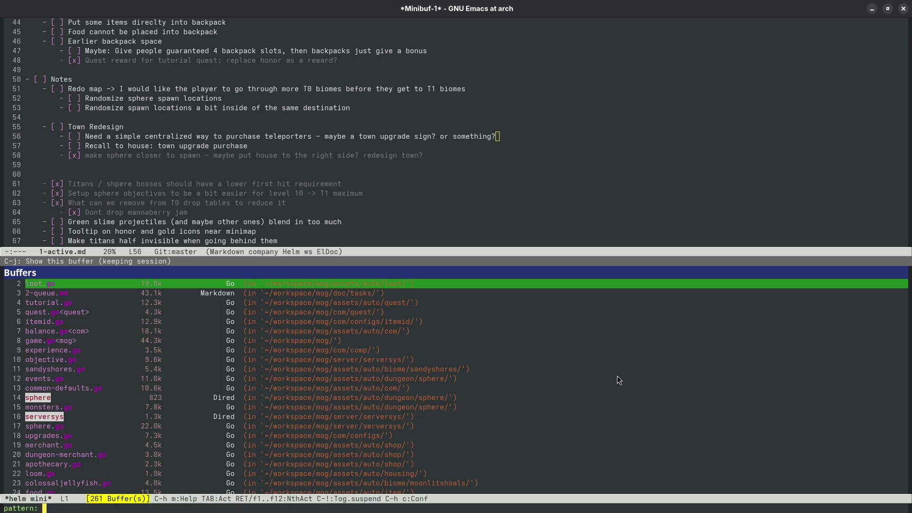
text(over)
key(ctrl+g)
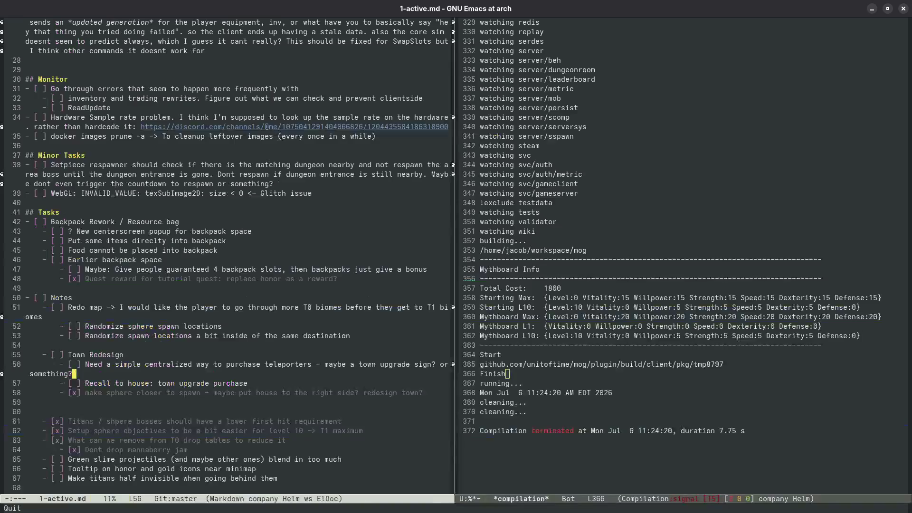
key(super)
click(218, 245)
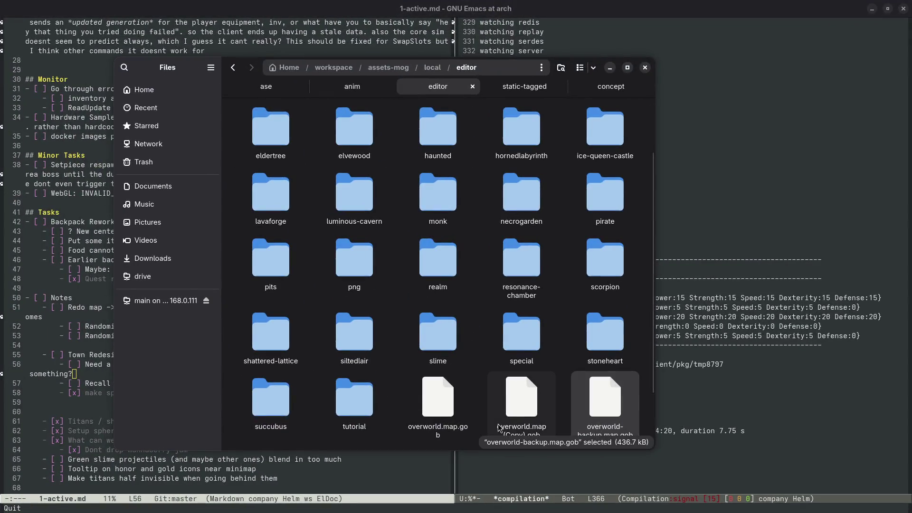
- Duplicate overworld-backup.map.gob as a (Copy) file, then rebuild and relaunch the editor with make editor
key(ctrl+c)
key(ctrl+v)
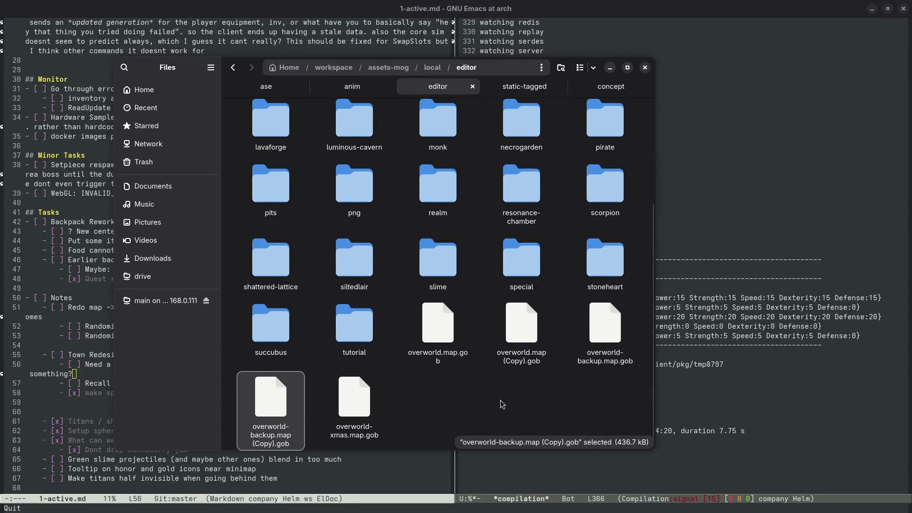
click(438, 350)
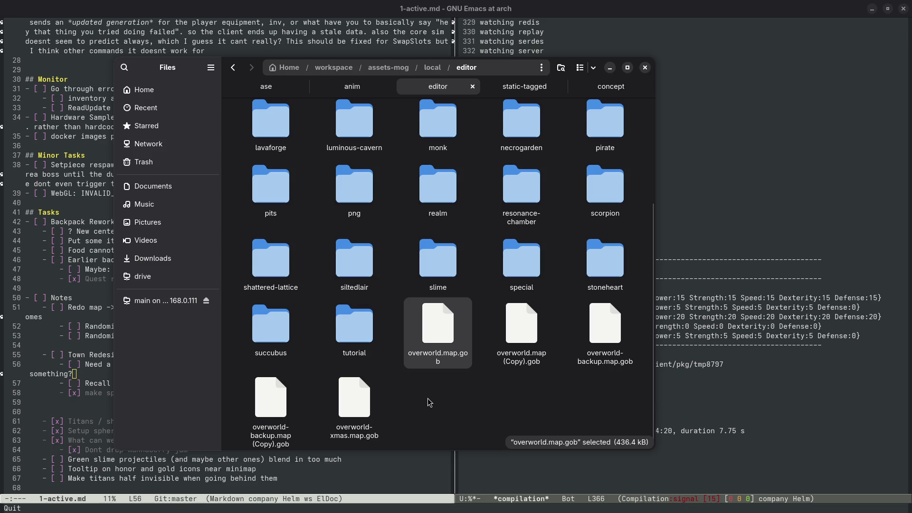
click(803, 346)
key(g)
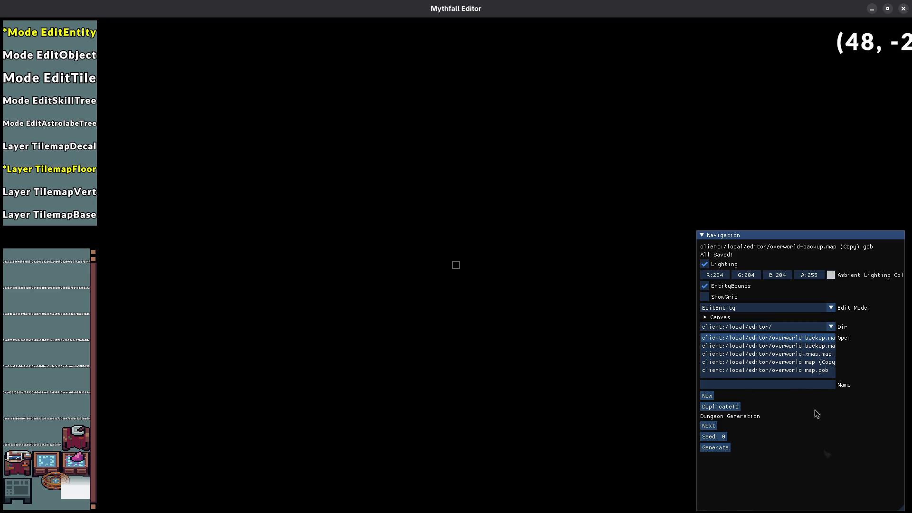
- Widen the map list, load overworld-backup.map.gob and then overworld.map.gob, and close the editor
drag(776, 236, 725, 228)
drag(853, 502, 899, 504)
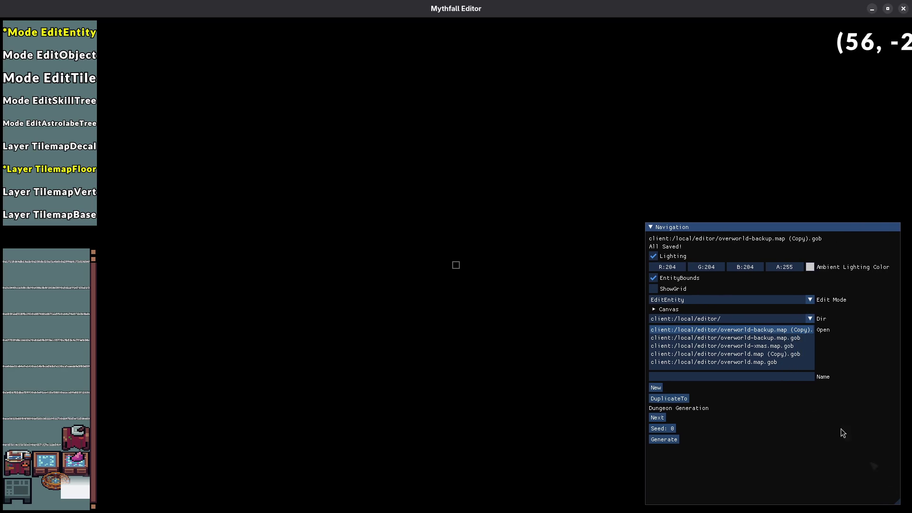
click(775, 340)
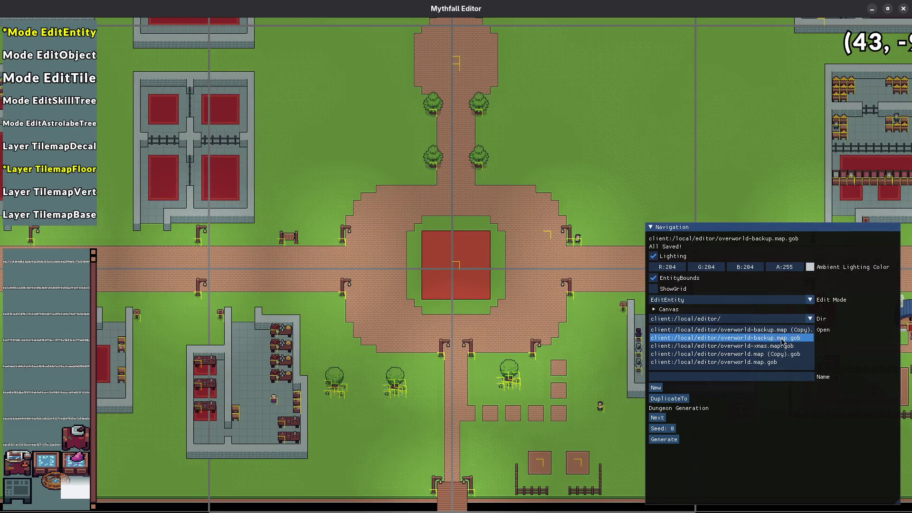
click(781, 362)
key(Escape)
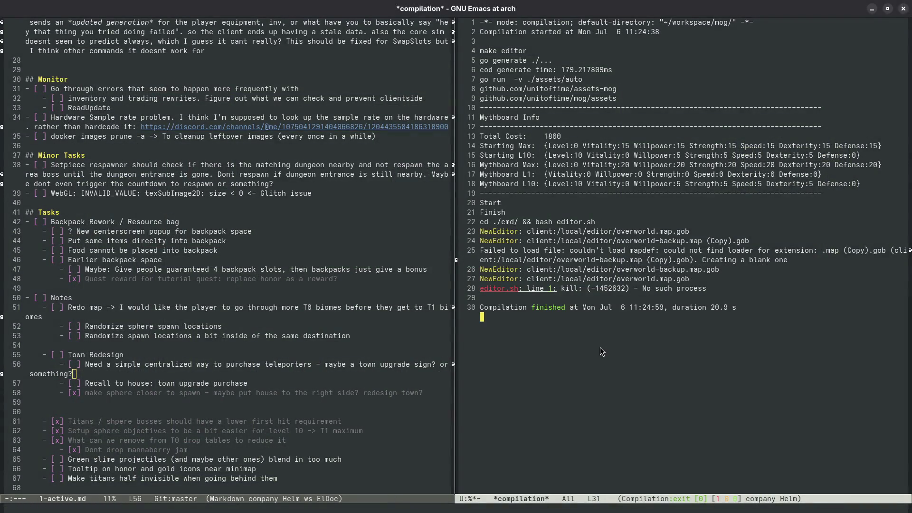
key(super)
- Save a safety copy of overworld.map.gob, then move the original to the trash
click(340, 298)
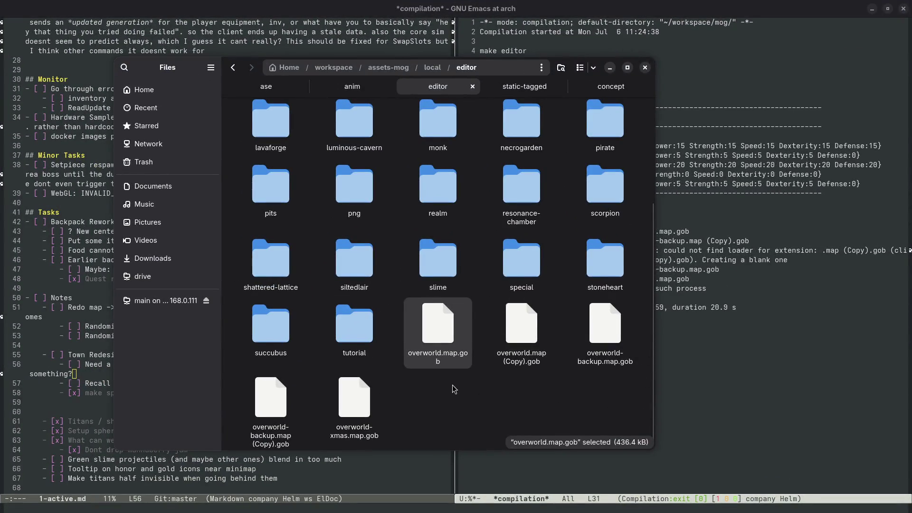
click(470, 418)
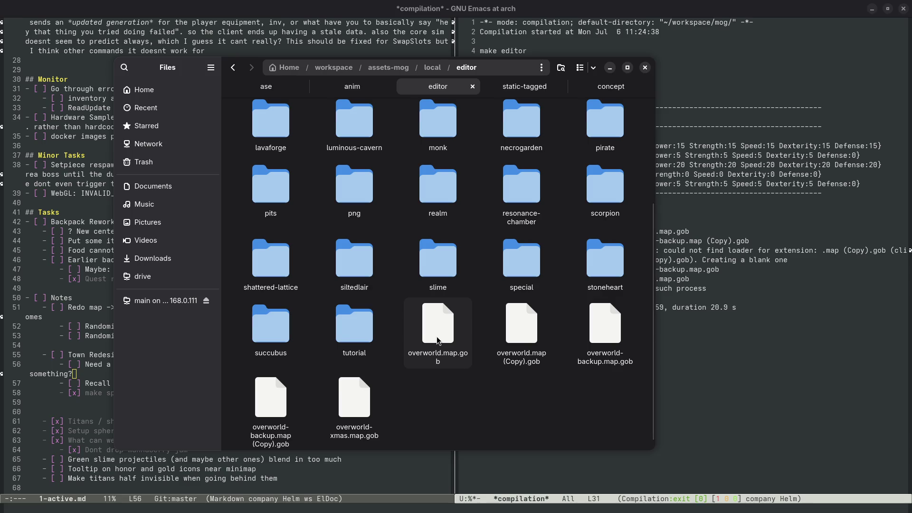
click(453, 348)
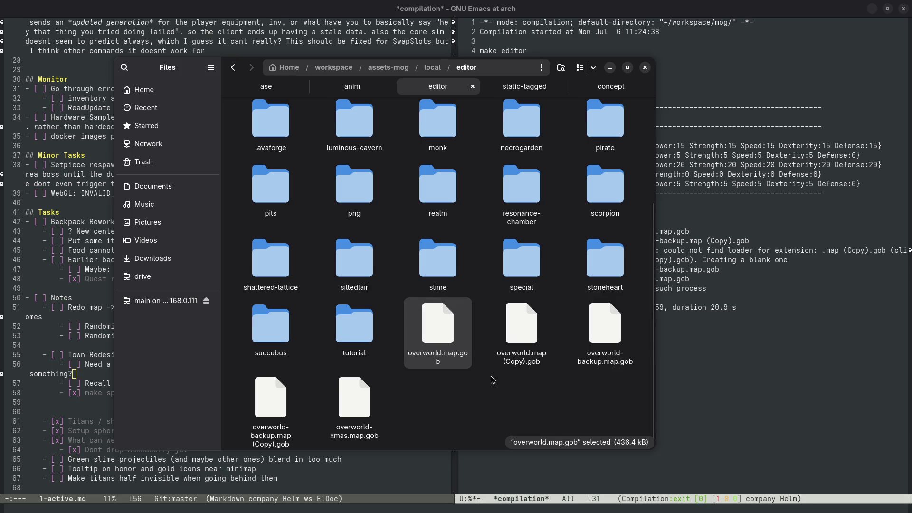
key(ctrl+v)
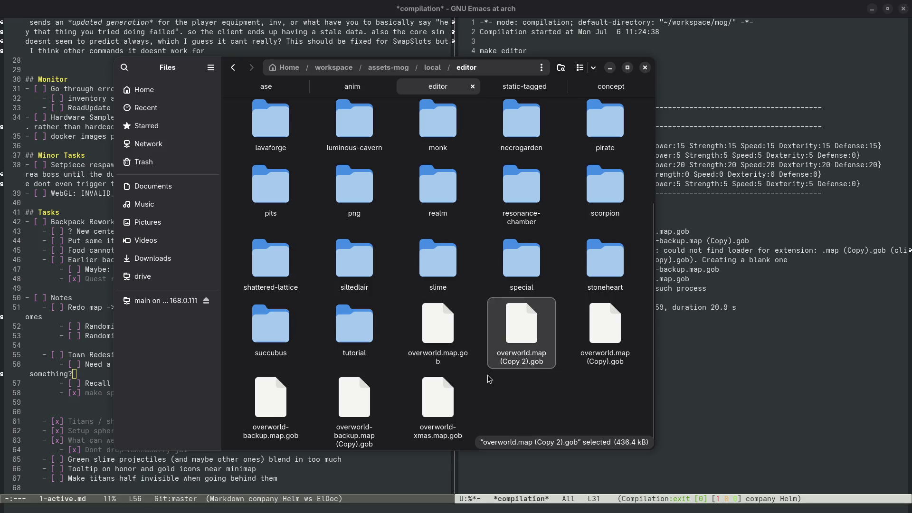
click(505, 403)
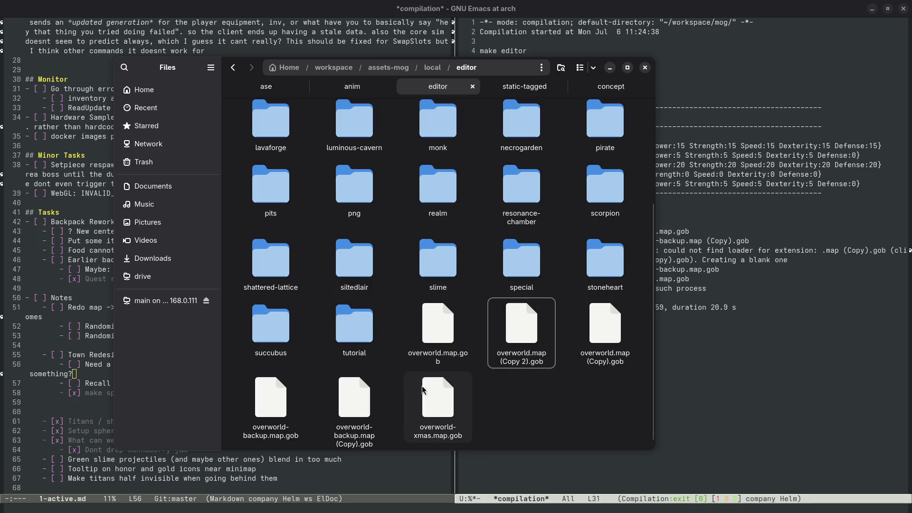
right_click(440, 341)
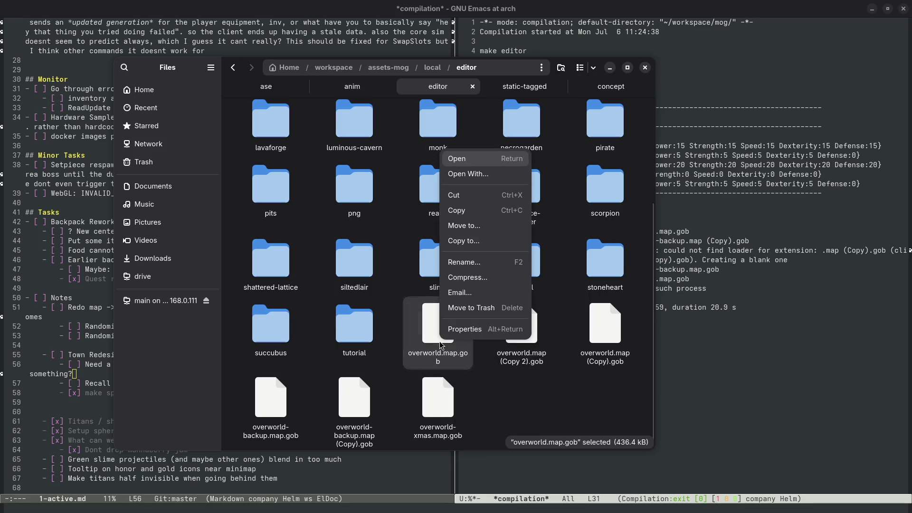
click(484, 311)
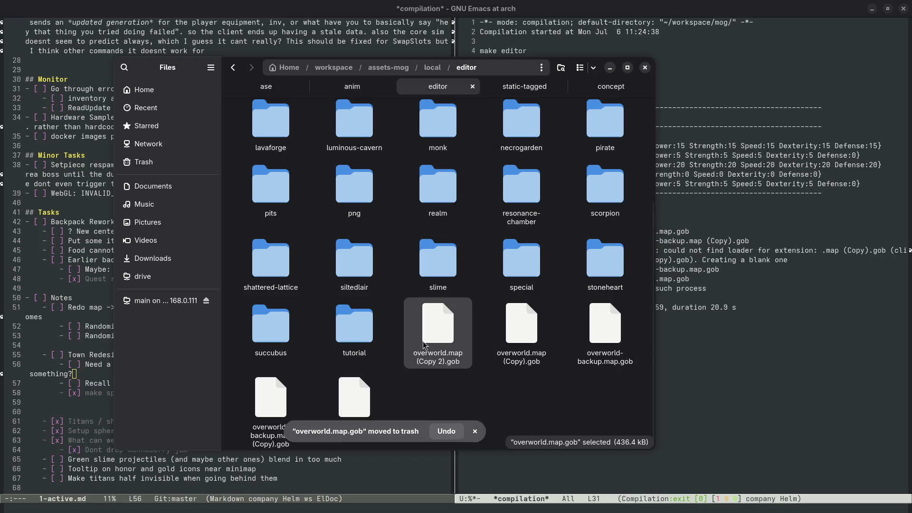
- Rename overworld-backup.map.gob to overworld.map.gob and rerun the build in Emacs
right_click(590, 339)
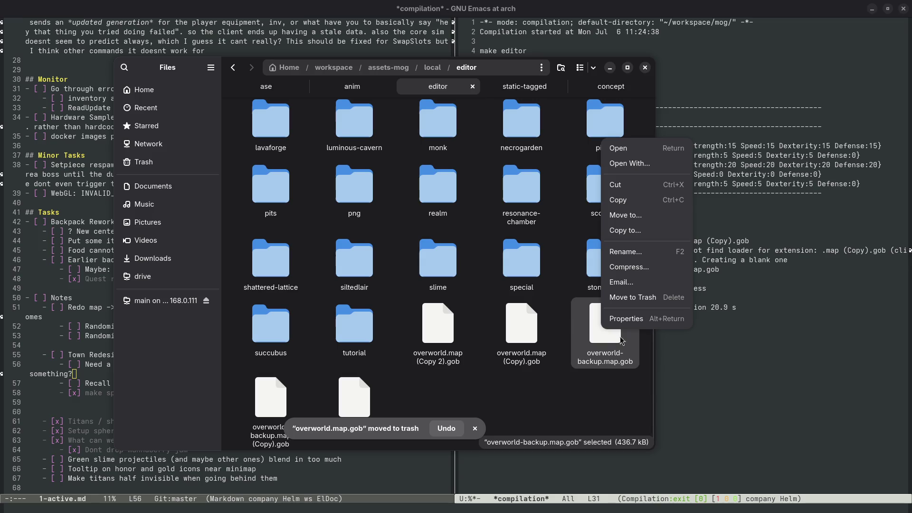
click(636, 273)
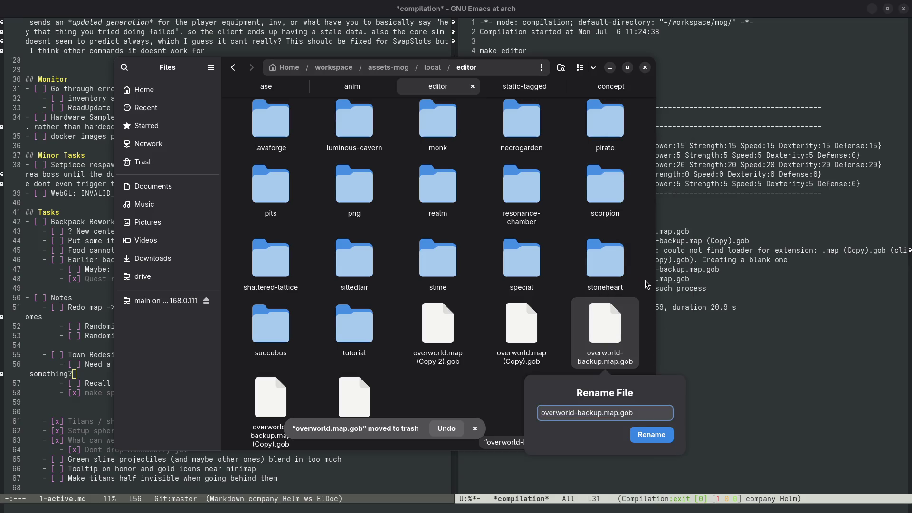
key(ctrl+Delete)
text(ba)
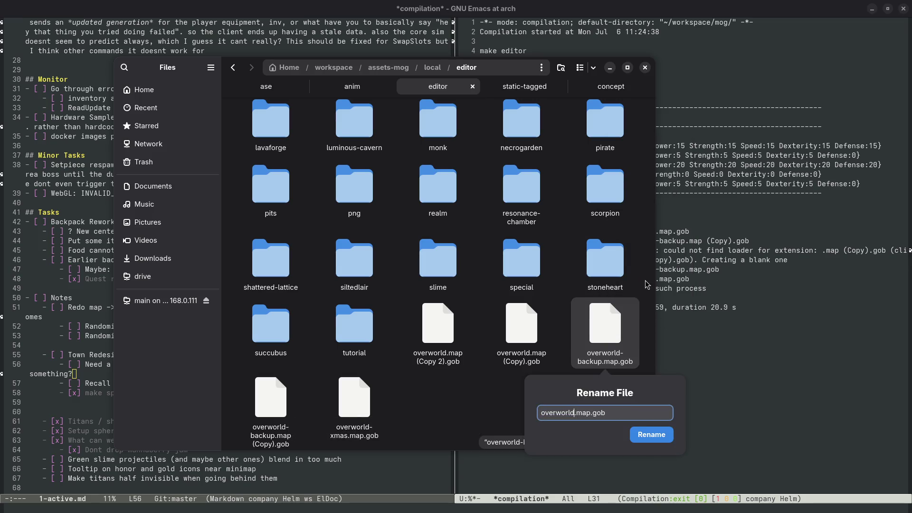
key(Return)
click(759, 357)
key(g)
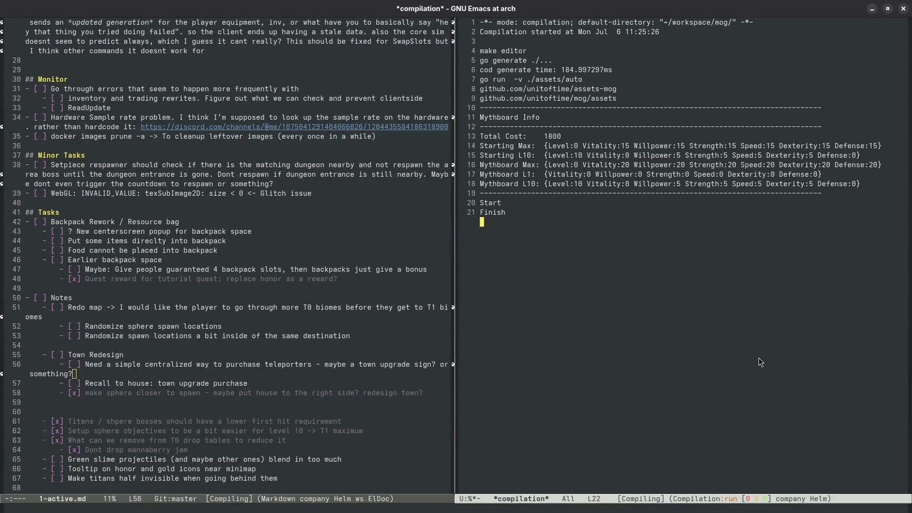
- Run a plain make build to launch Mythfall and enter the game world
key(ctrl+u)
key(g)
key(ctrl+BackSpace)
key(Return)
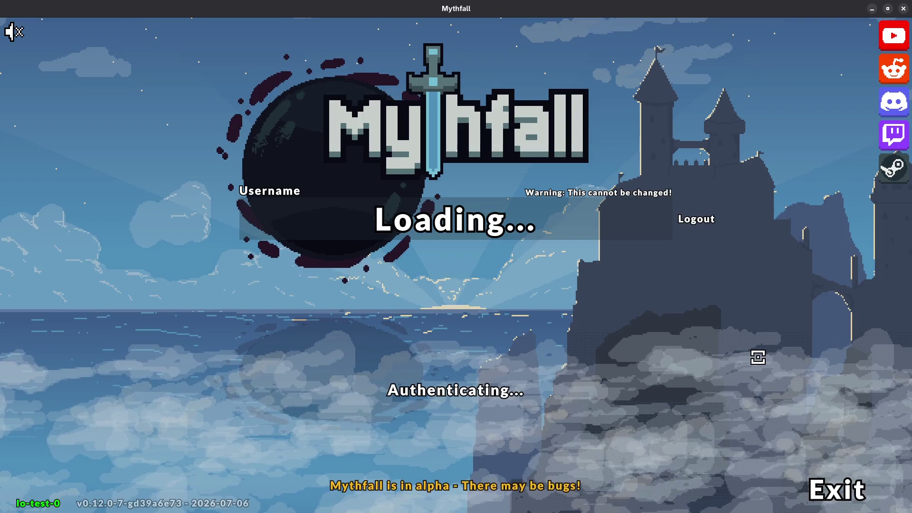
click(470, 392)
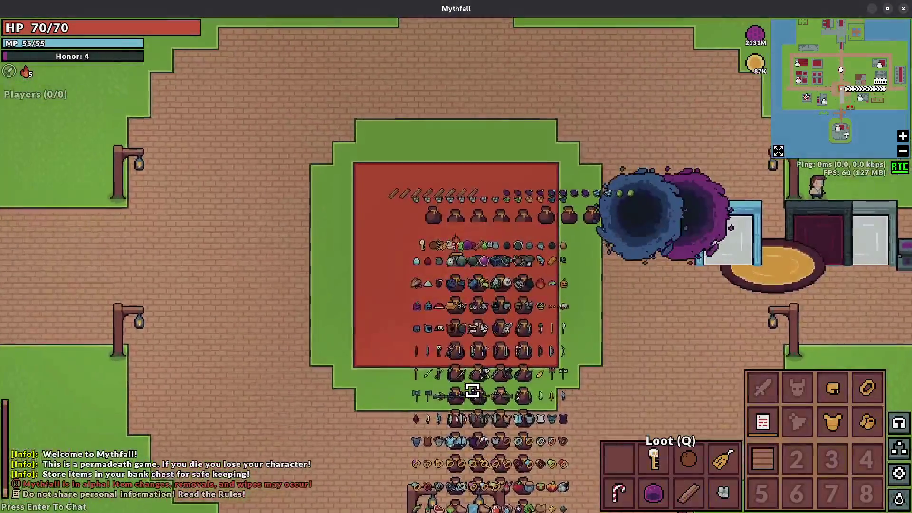
- Walk across the plaza toward the Ice Queen's Castle portal and back to the centre
key(w)
key(a)
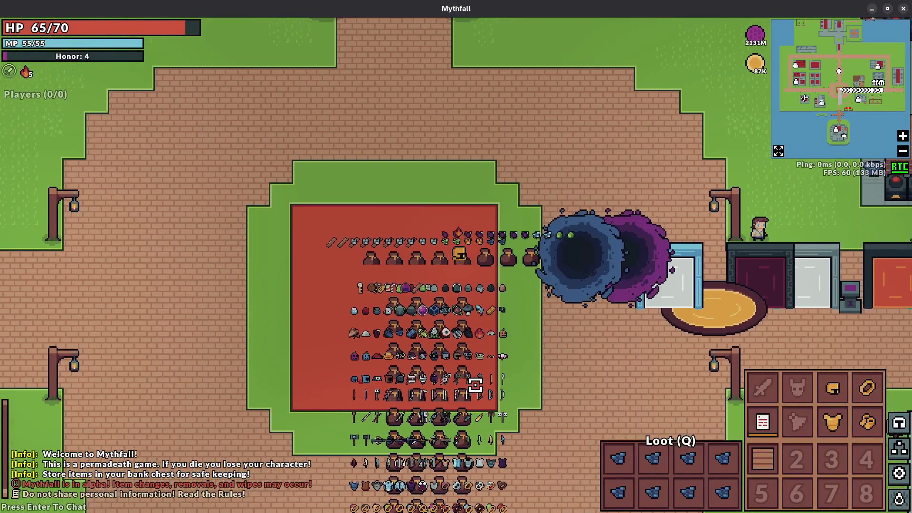
key(d)
key(s)
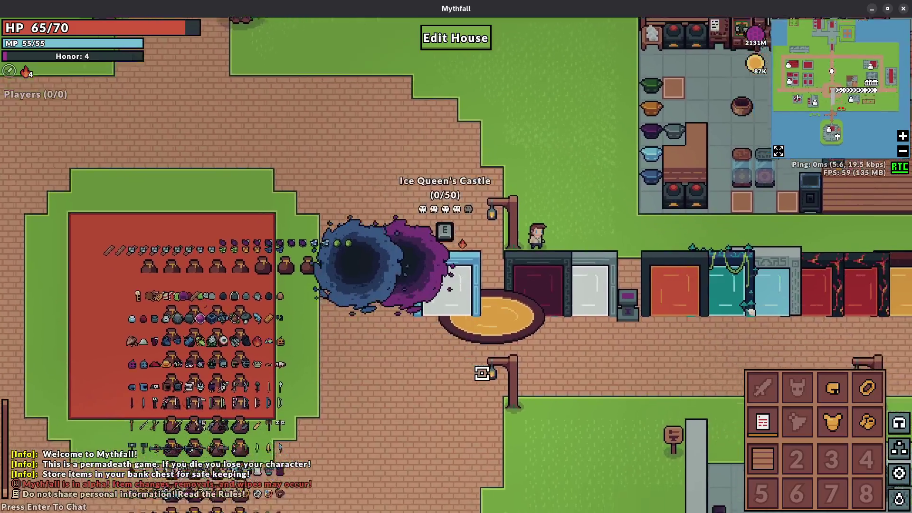
key(s)
key(a)
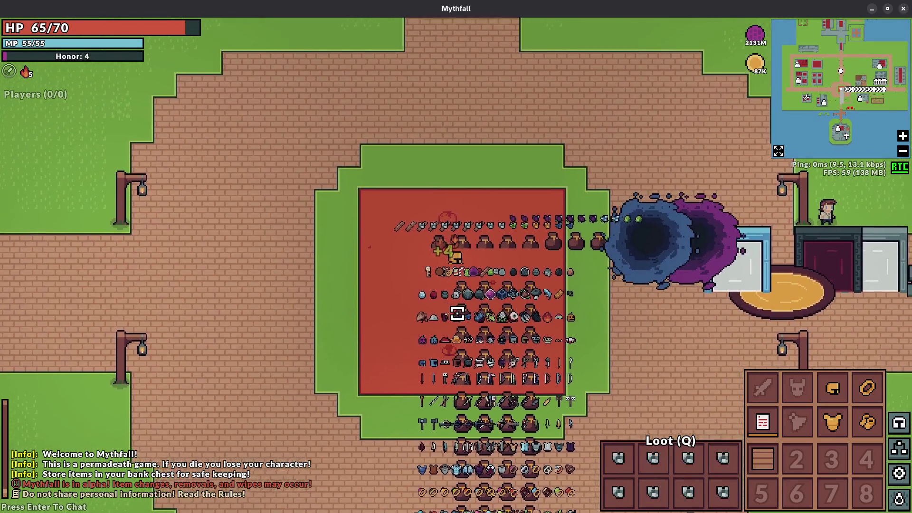
scroll(456, 313, up, 5)
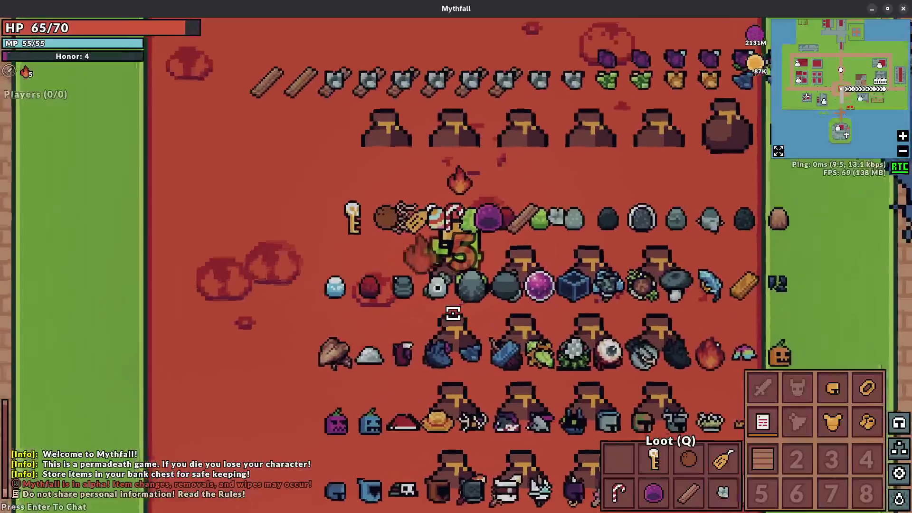
scroll(452, 312, down, 5)
- Walk on and off the item carpet, then continue across the plaza
key(w)
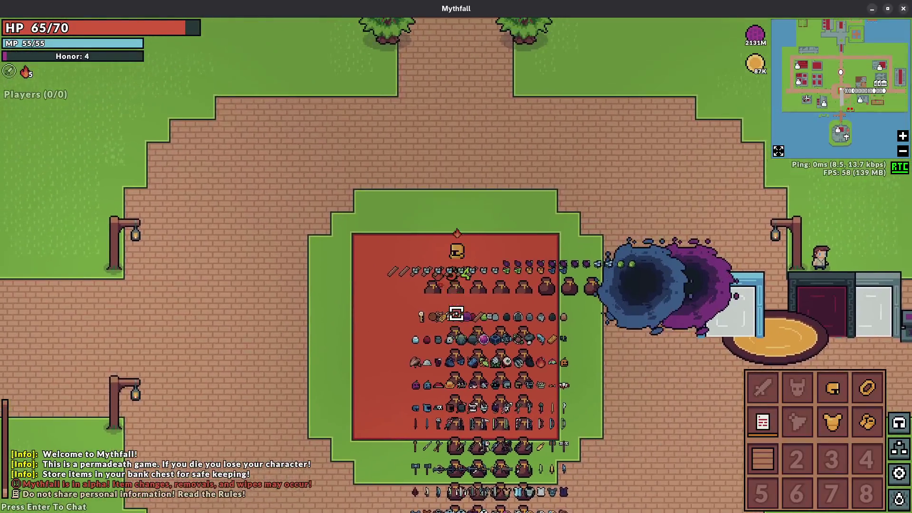
key(a)
key(s)
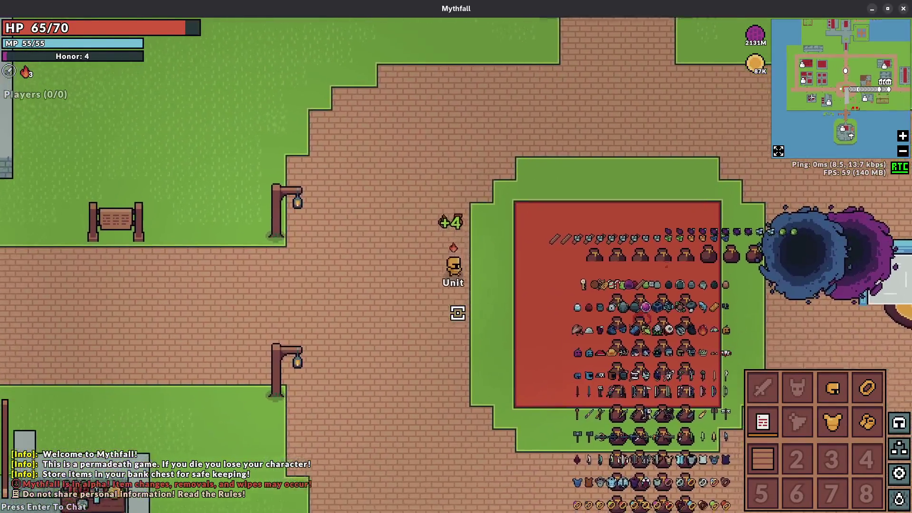
key(s)
key(d)
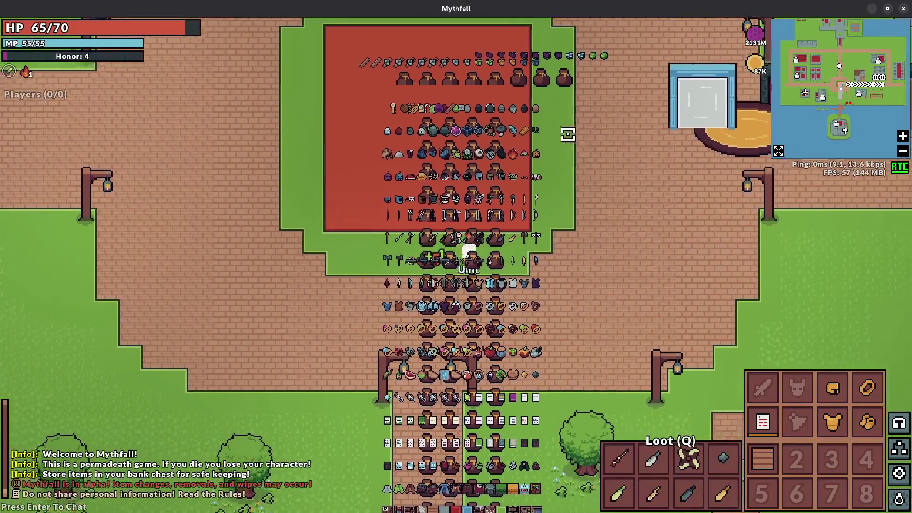
key(d)
key(w)
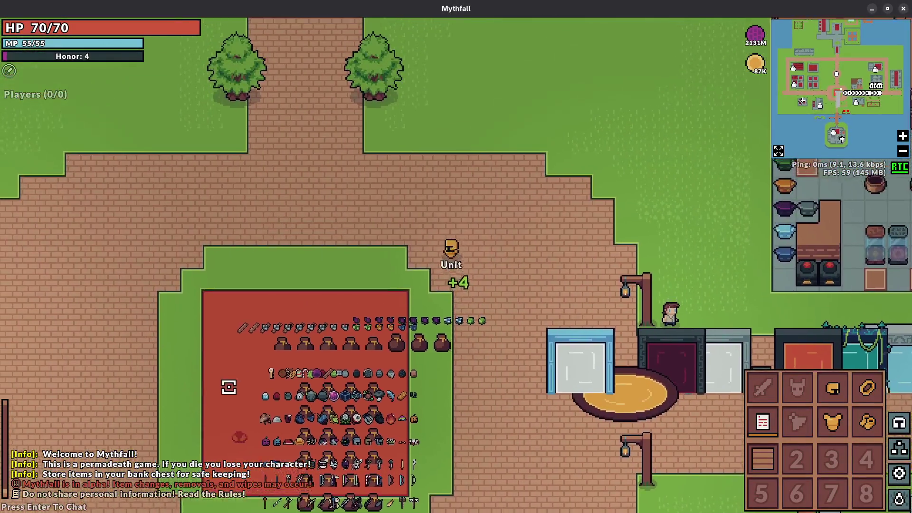
key(a)
key(s)
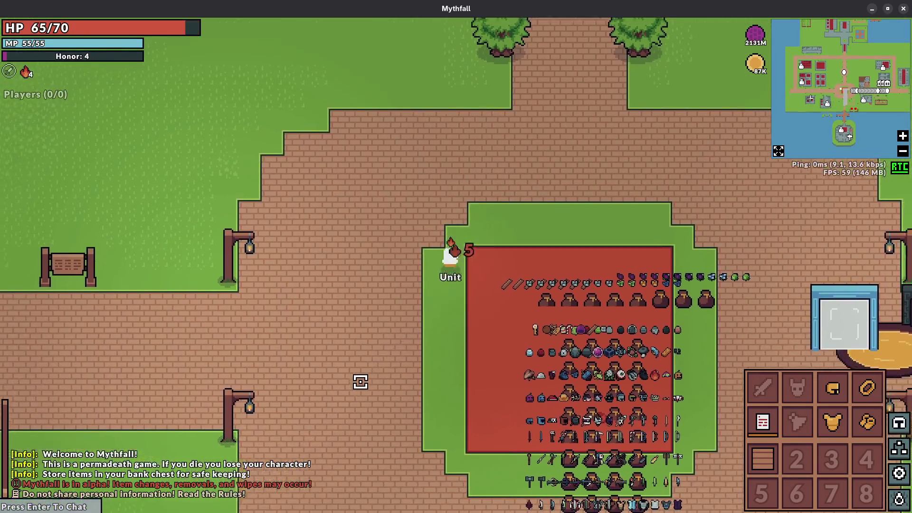
key(s)
- Leave the game from Settings to the character menu and return to Emacs
key(Escape)
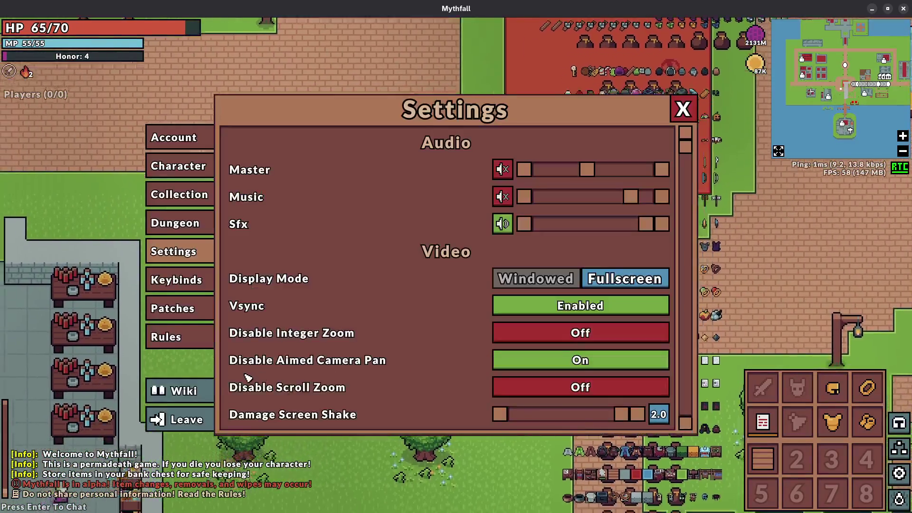
click(185, 419)
key(alt+Tab)
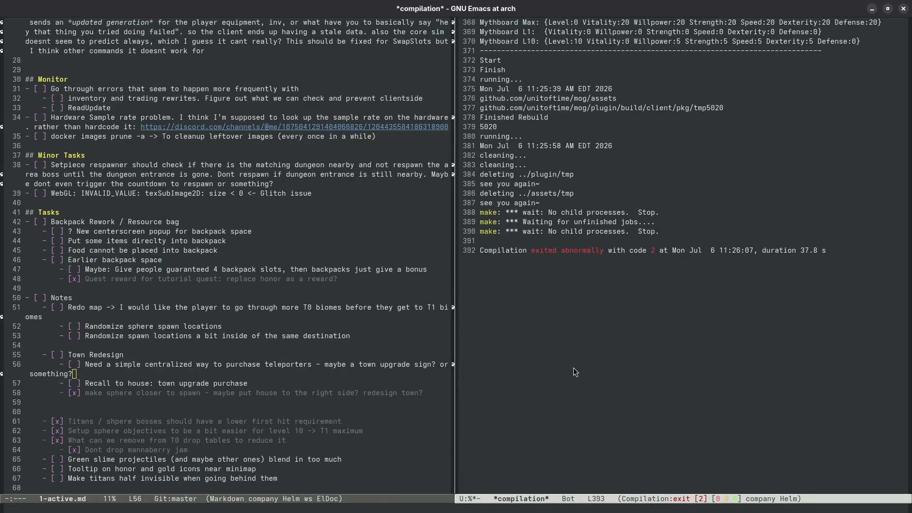
- Compile and launch the map editor with make editor
key(ctrl+c)
key(c)
key(Return)
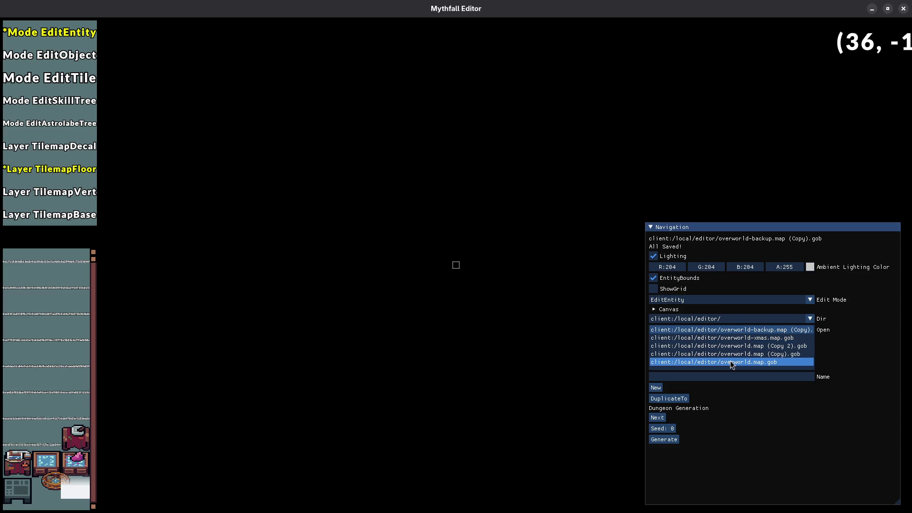
- Open overworld.map.gob, pan to the town plaza, and switch to floor-tile editing
click(732, 363)
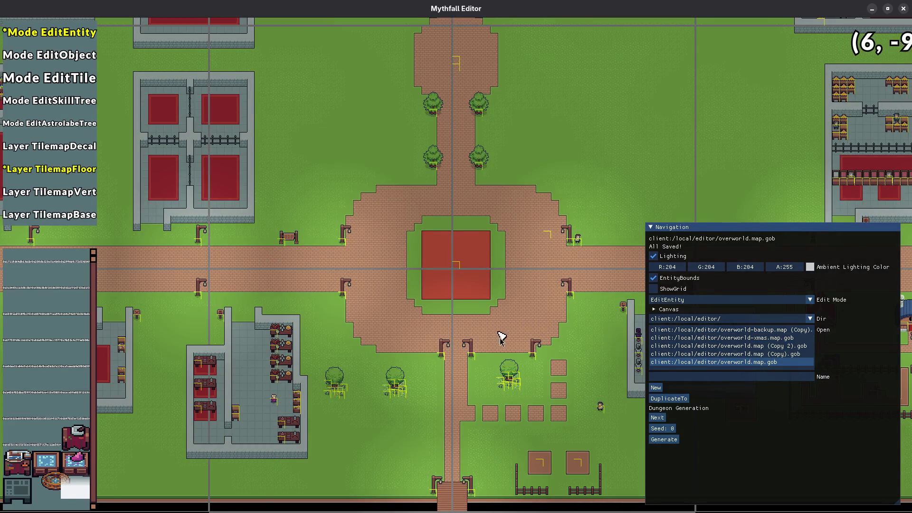
key(s)
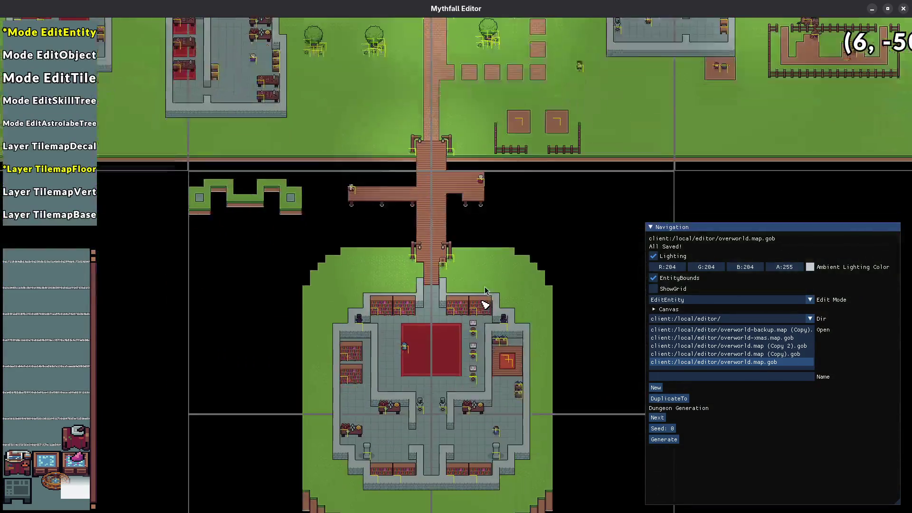
key(w)
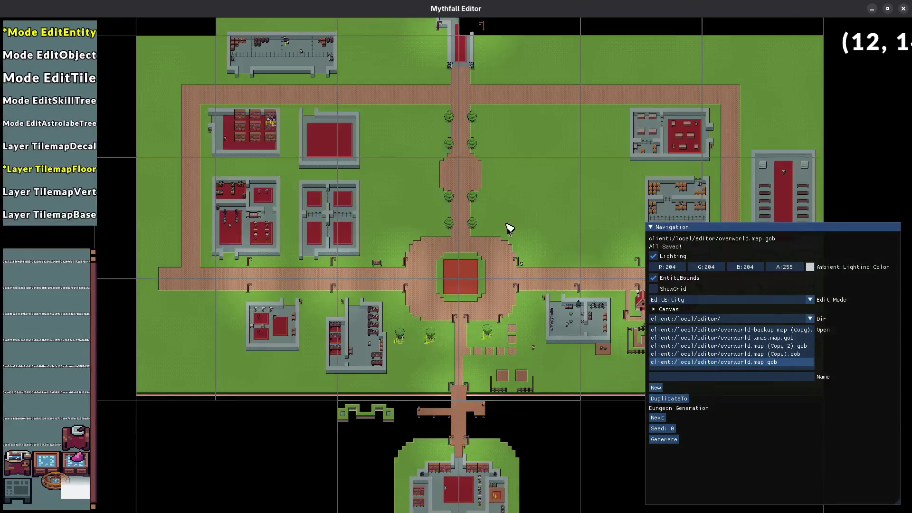
key(3)
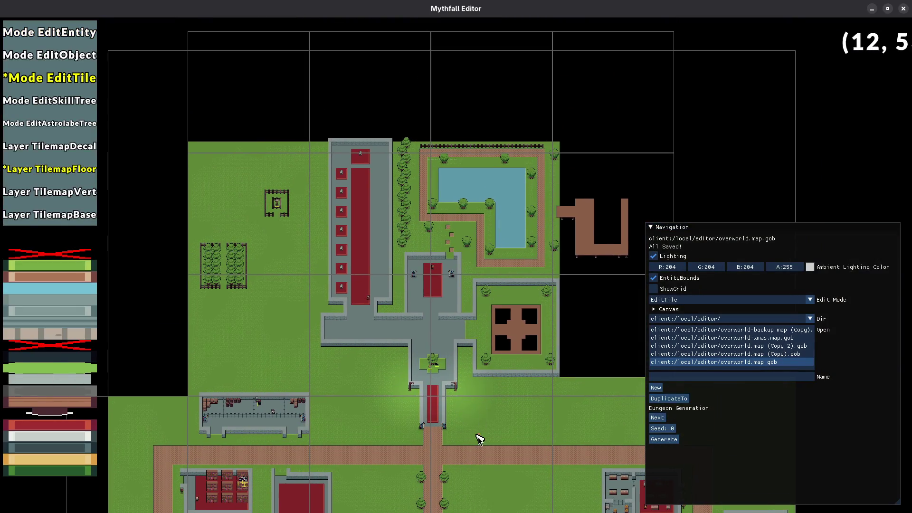
key(s)
scroll(409, 464, up, 2)
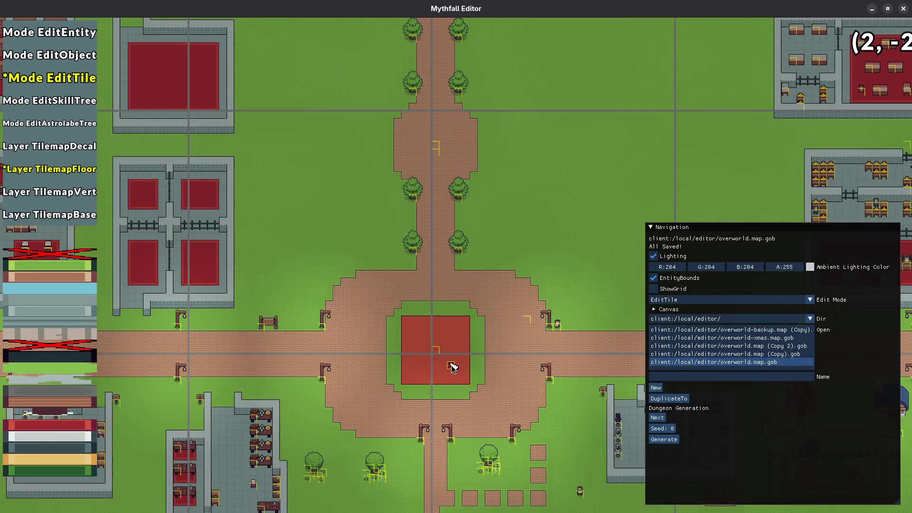
- Fill the plaza's red centre with water tiles and save the map
click(451, 364)
key(ctrl+s)
scroll(442, 368, up, 4)
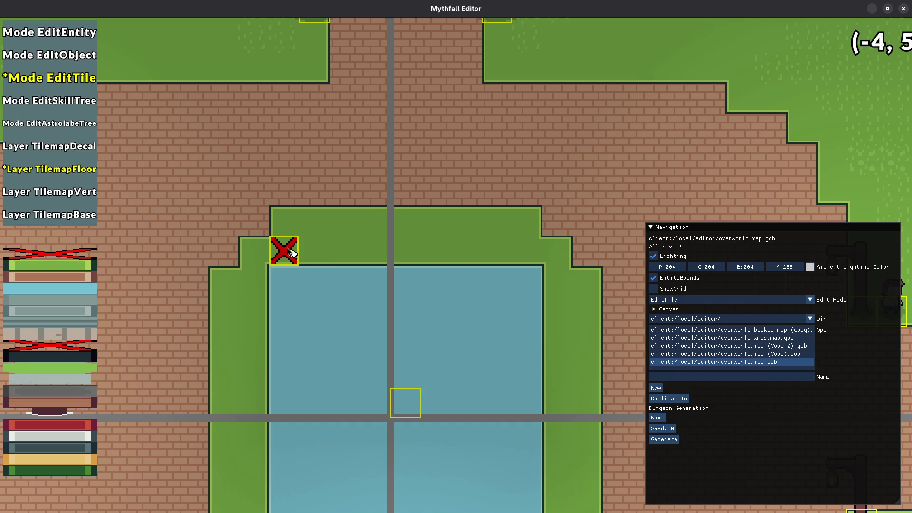
scroll(284, 266, down, 3)
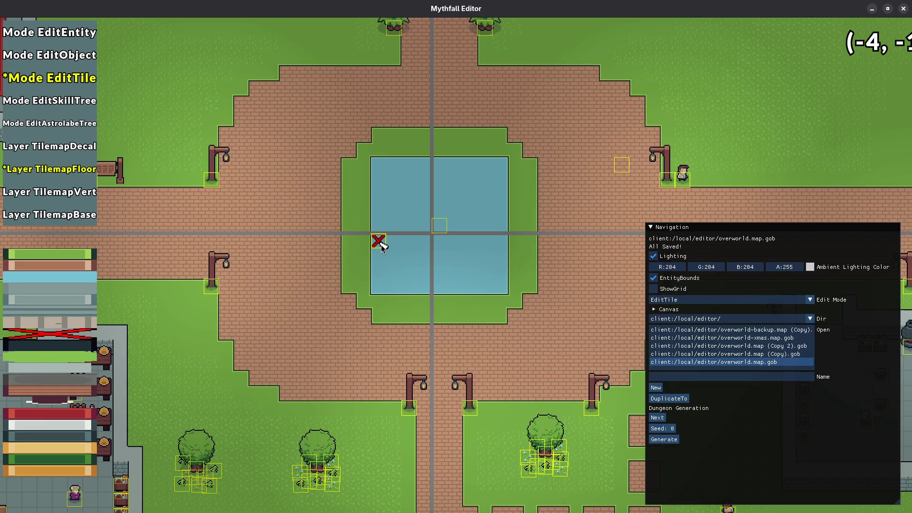
- Turn the pool's upper-left brick corner tile to grass and save
click(363, 137)
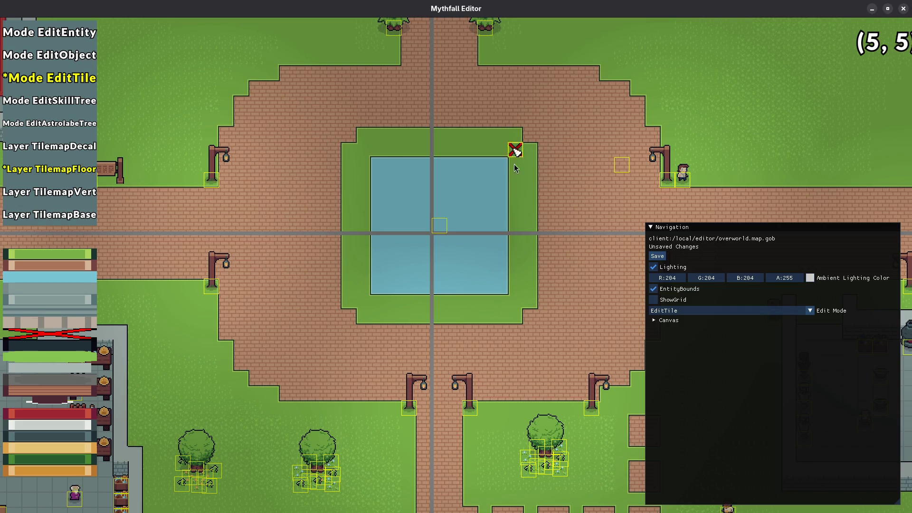
key(ctrl+s)
scroll(507, 247, down, 3)
scroll(502, 255, up, 1)
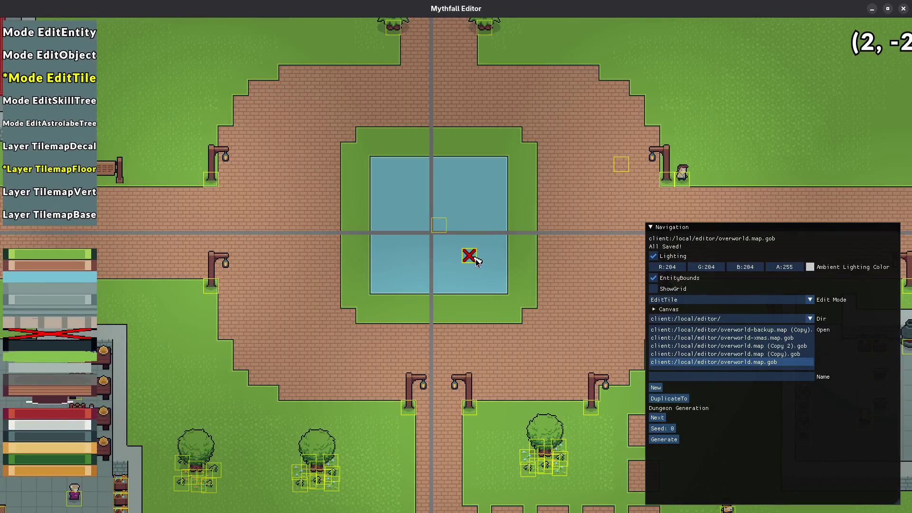
- Notch the pool's top corners and bottom-right corner
scroll(469, 255, up, 1)
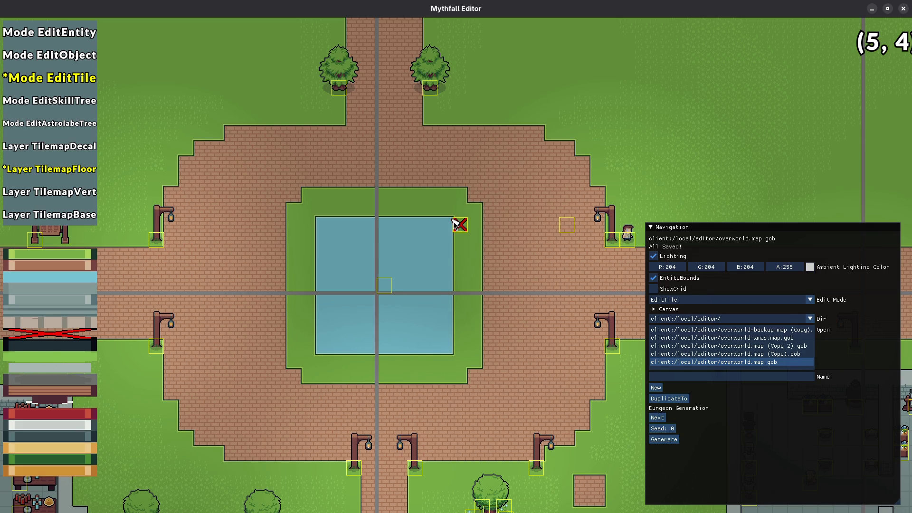
click(455, 223)
click(322, 222)
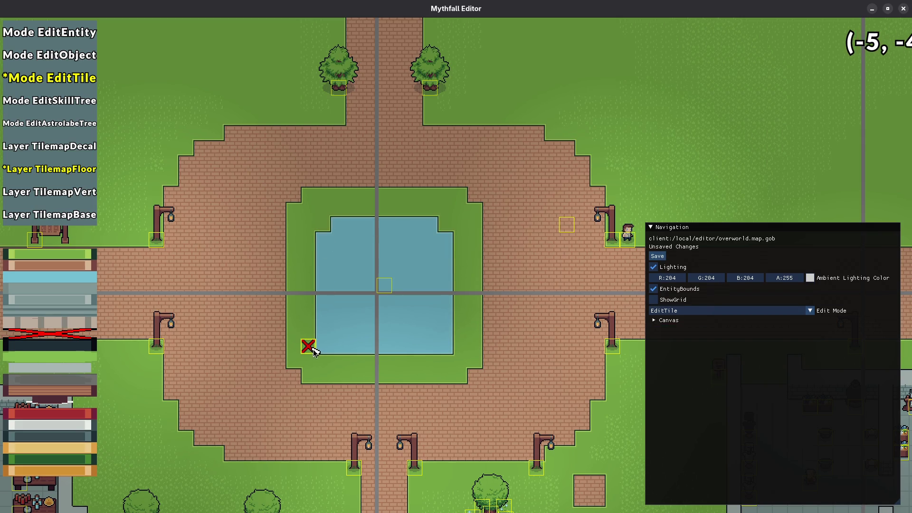
click(443, 345)
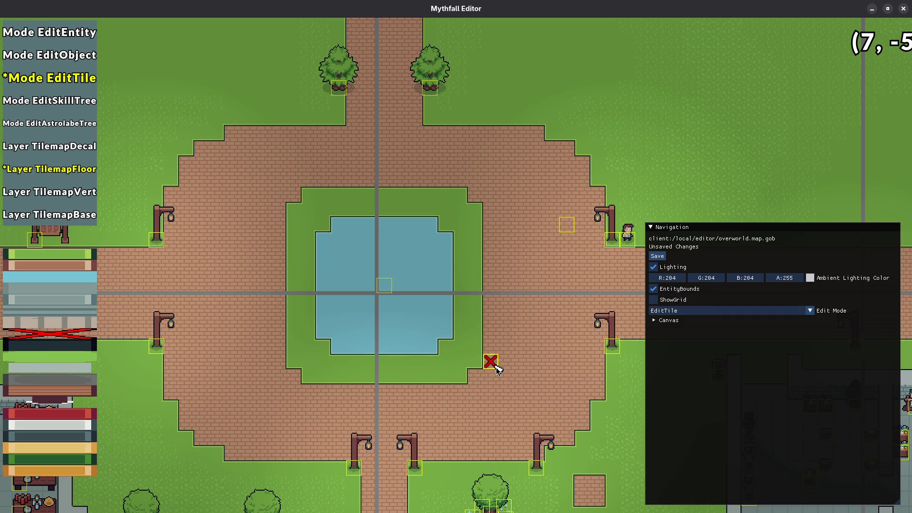
- Pave the grass border's four outer corners with brick and save the map
click(474, 362)
click(460, 376)
click(309, 376)
click(294, 365)
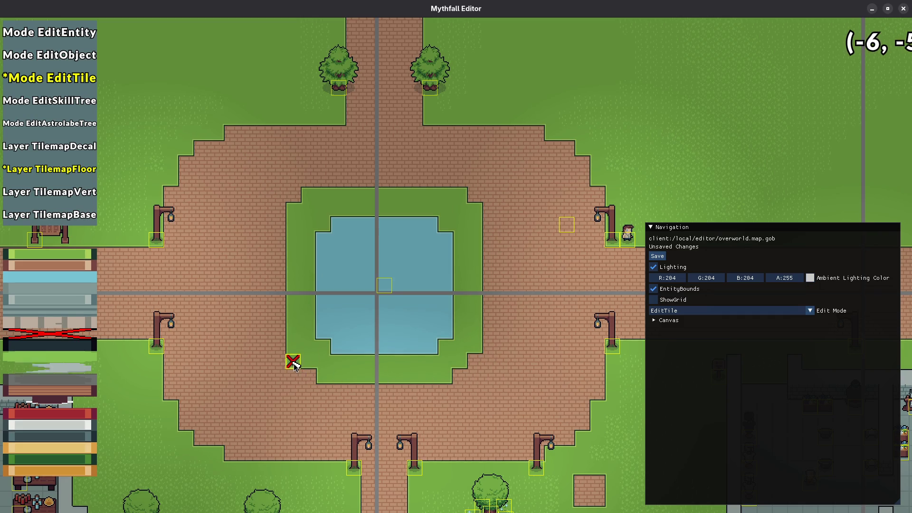
click(294, 213)
click(309, 197)
click(461, 197)
click(476, 213)
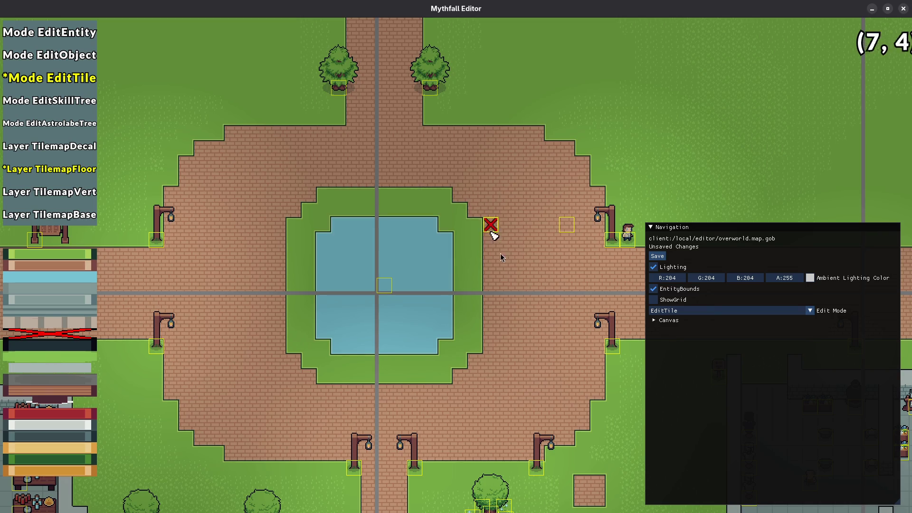
key(ctrl+s)
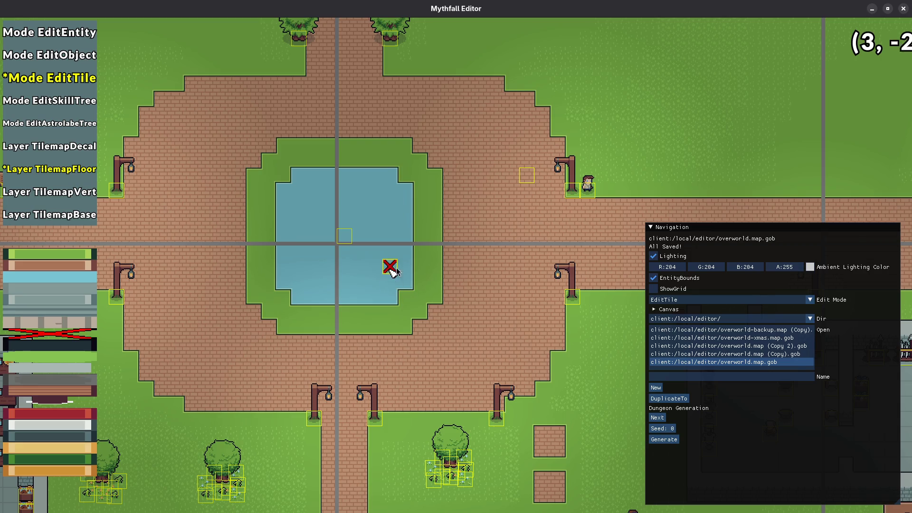
- Refill the four notched pool corners with water, save, and begin replacing the grass ring with brick
key(w)
key(a)
click(430, 227)
click(430, 332)
click(318, 335)
click(310, 225)
key(ctrl+s)
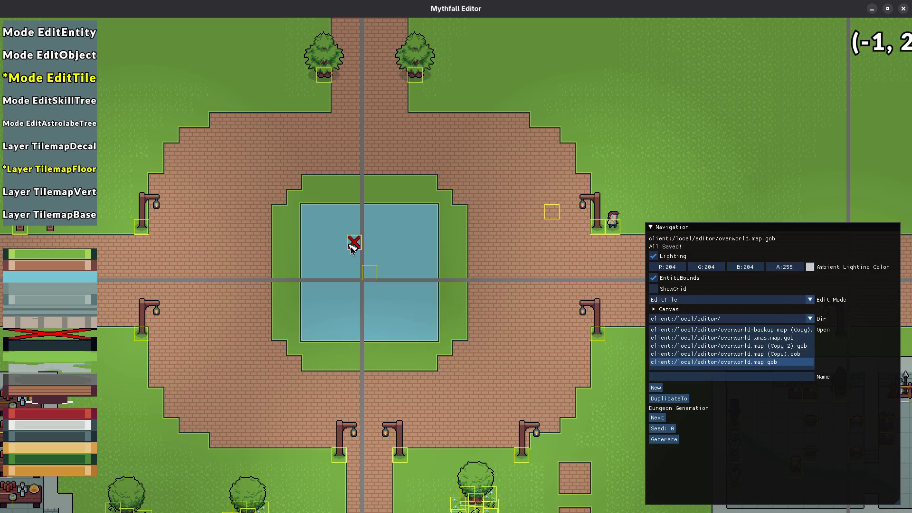
click(330, 189)
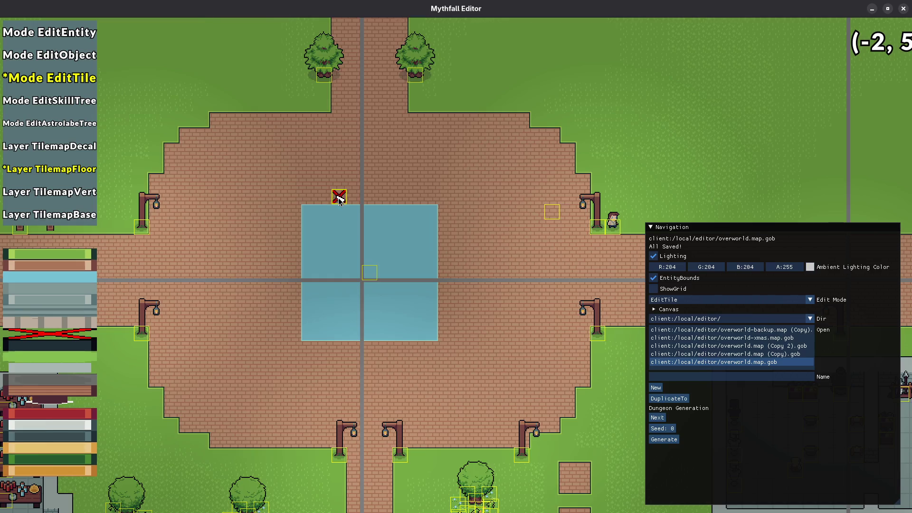
scroll(338, 199, down, 2)
key(s)
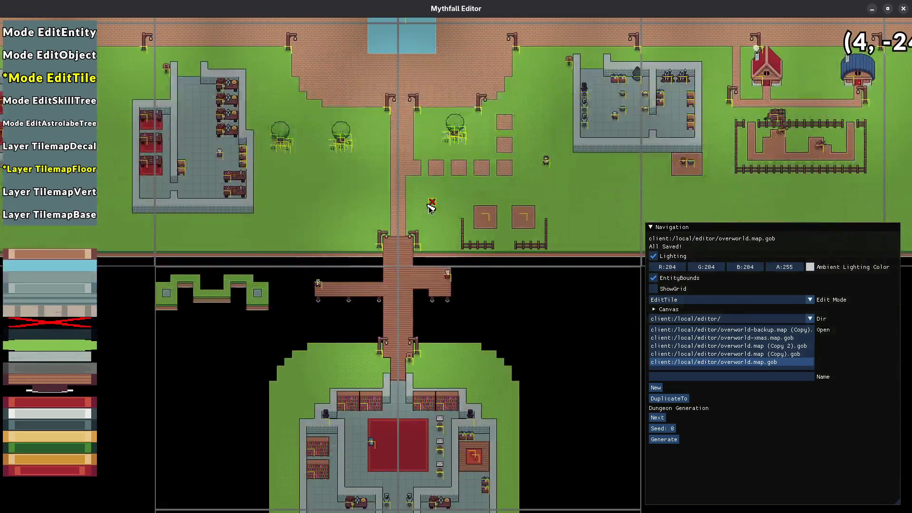
key(s)
key(a)
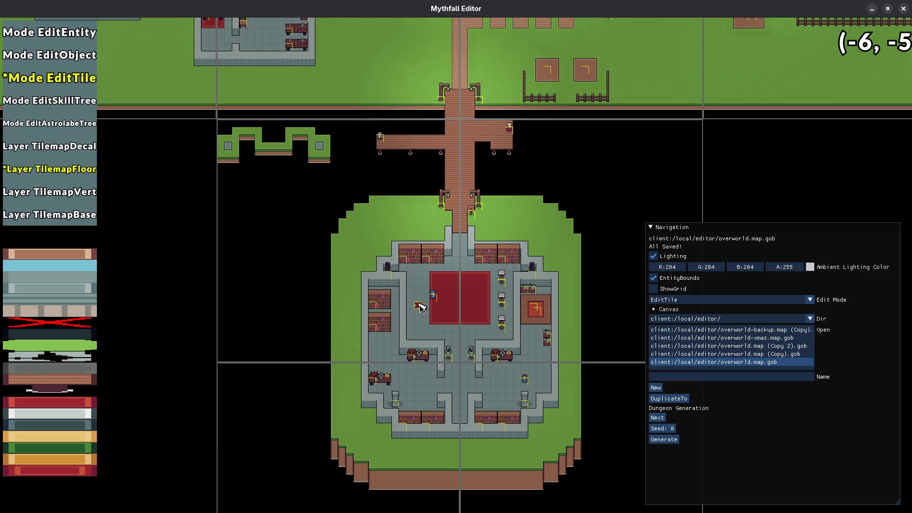
key(w)
key(a)
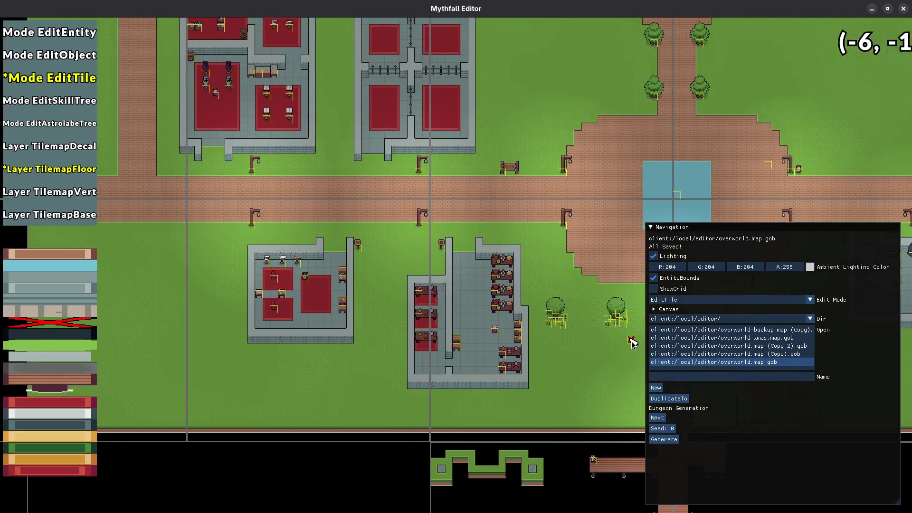
key(d)
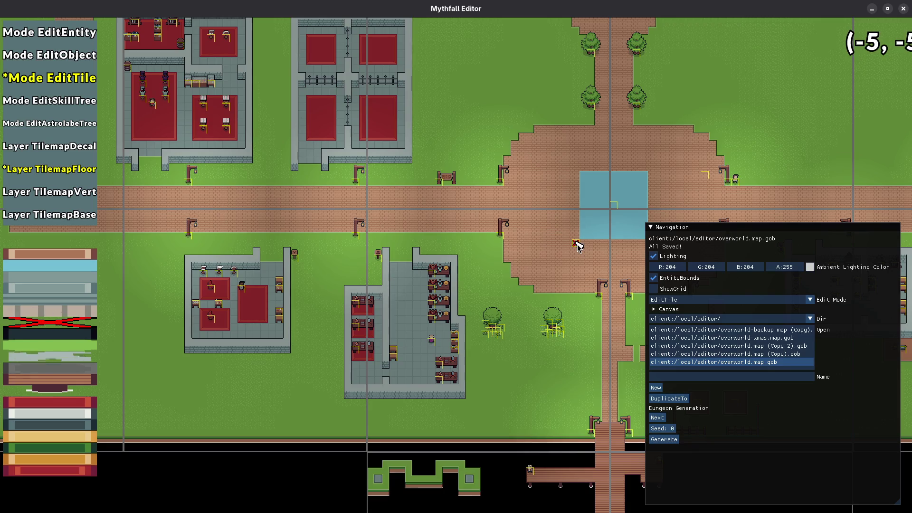
scroll(576, 244, down, 1)
scroll(413, 275, up, 3)
mouse_move(367, 310)
mouse_down()
mouse_move(385, 374)
mouse_move(339, 224)
mouse_move(493, 224)
mouse_up()
mouse_move(491, 265)
mouse_down()
mouse_move(494, 372)
mouse_move(342, 374)
mouse_up()
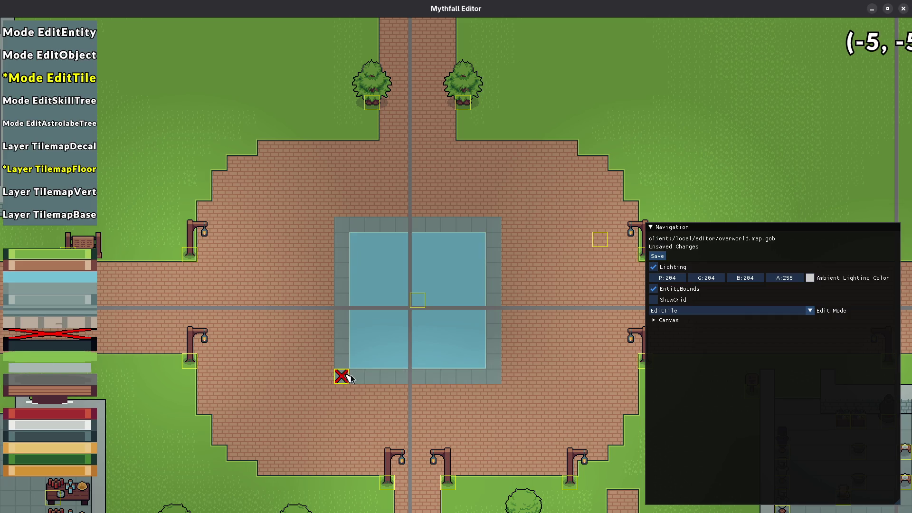
key(ctrl+s)
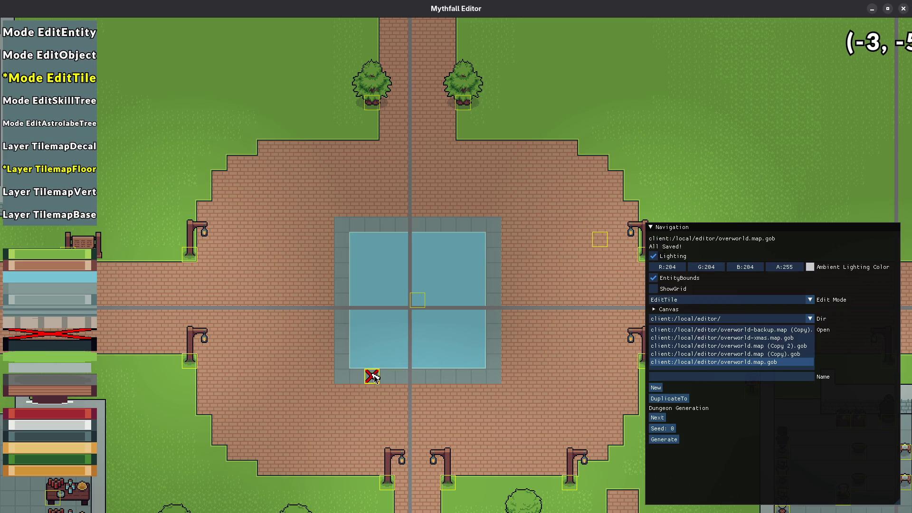
drag(417, 407, 394, 198)
scroll(395, 198, down, 2)
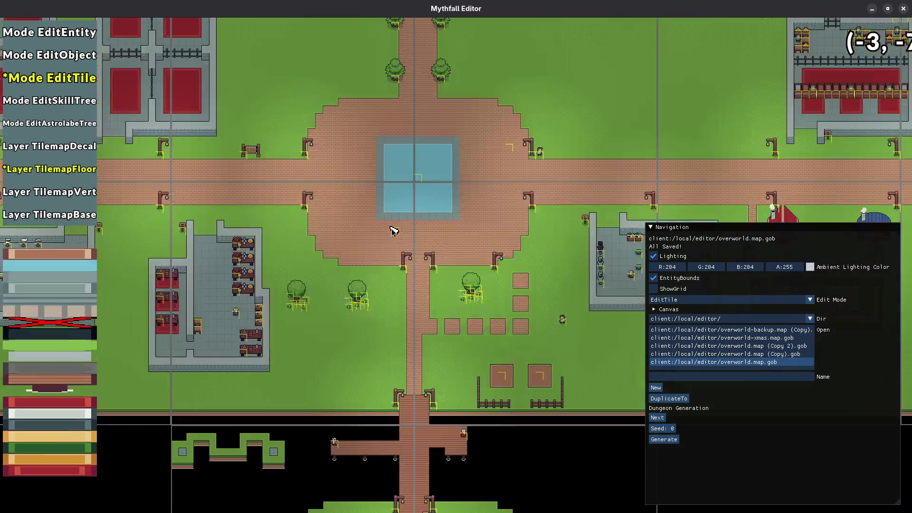
scroll(421, 230, up, 1)
scroll(394, 307, down, 2)
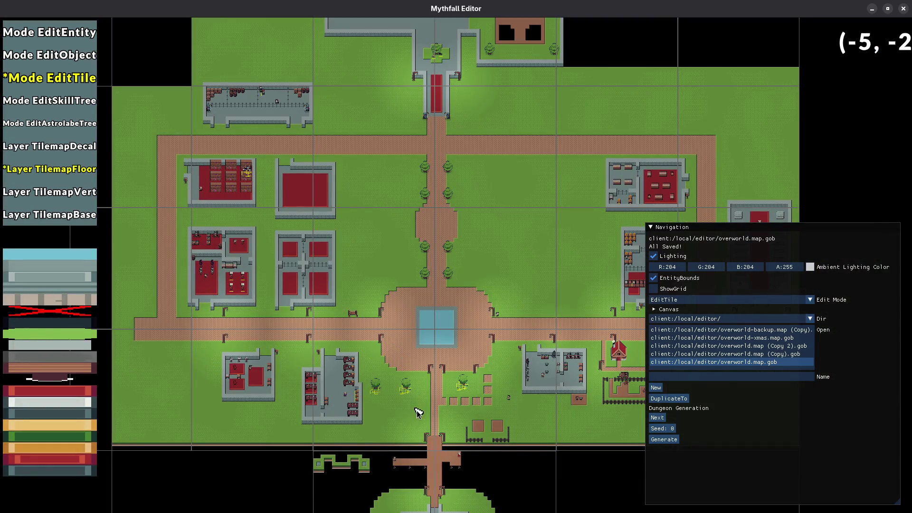
scroll(417, 411, up, 2)
drag(417, 412, 427, 202)
mouse_move(471, 230)
mouse_down()
mouse_move(336, 251)
mouse_move(379, 244)
mouse_up()
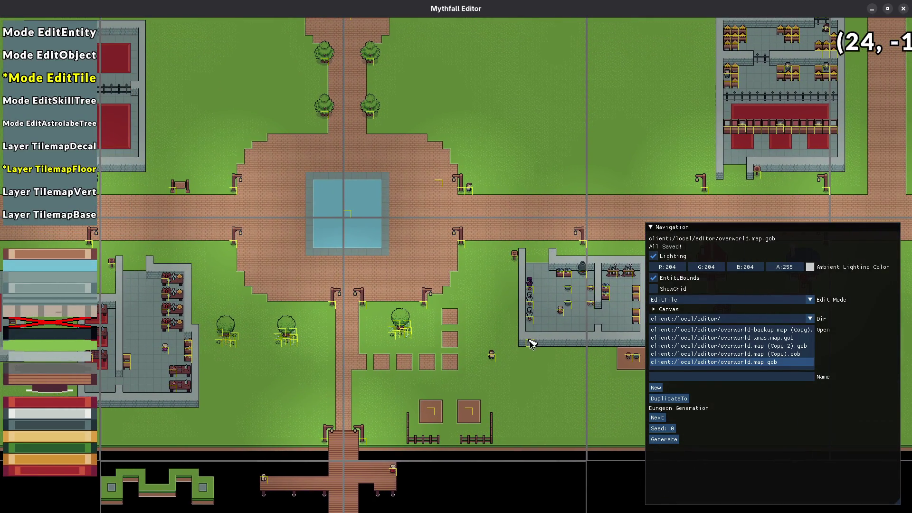
- In object mode, place four stone wall pieces on the pool's corners and sides, then save
key(2)
click(385, 249)
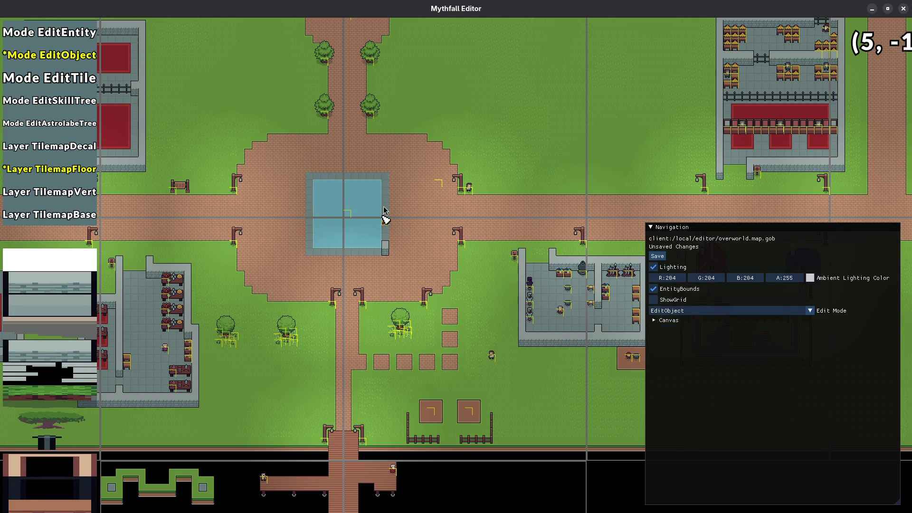
click(386, 183)
click(311, 177)
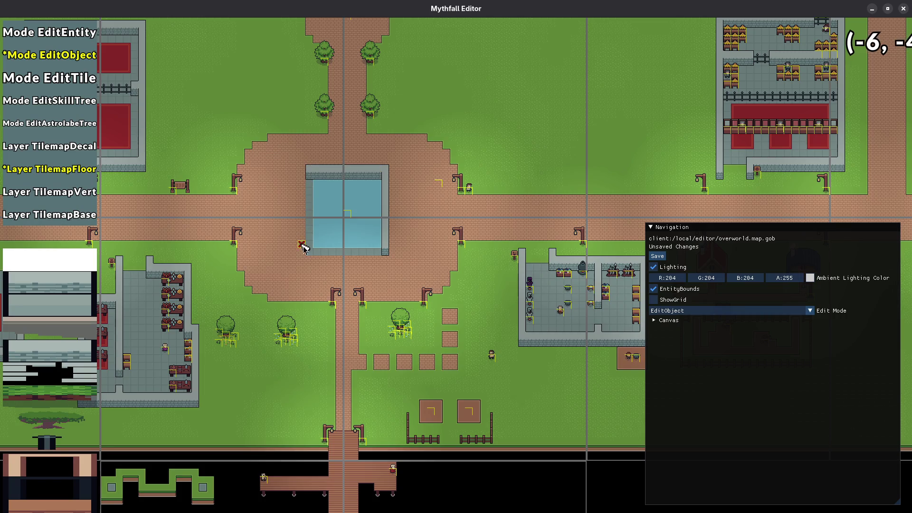
click(309, 251)
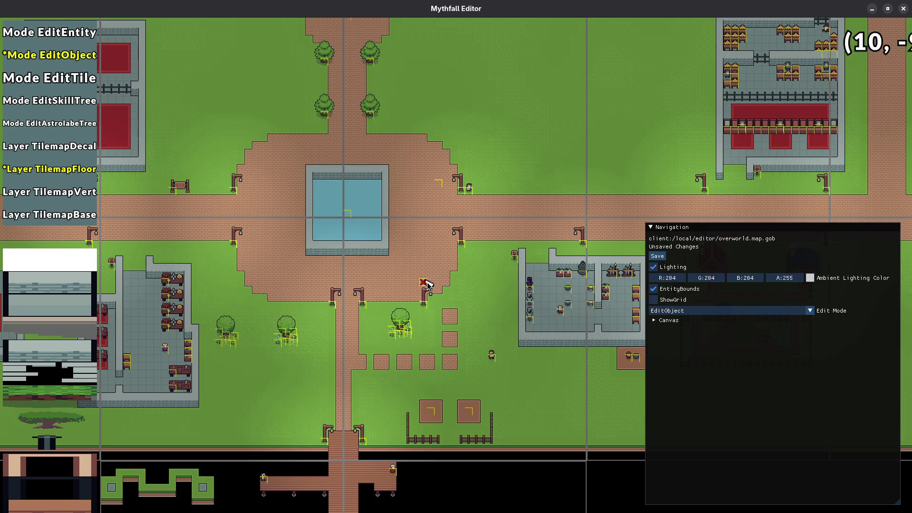
scroll(426, 283, down, 3)
scroll(397, 260, up, 5)
key(ctrl+s)
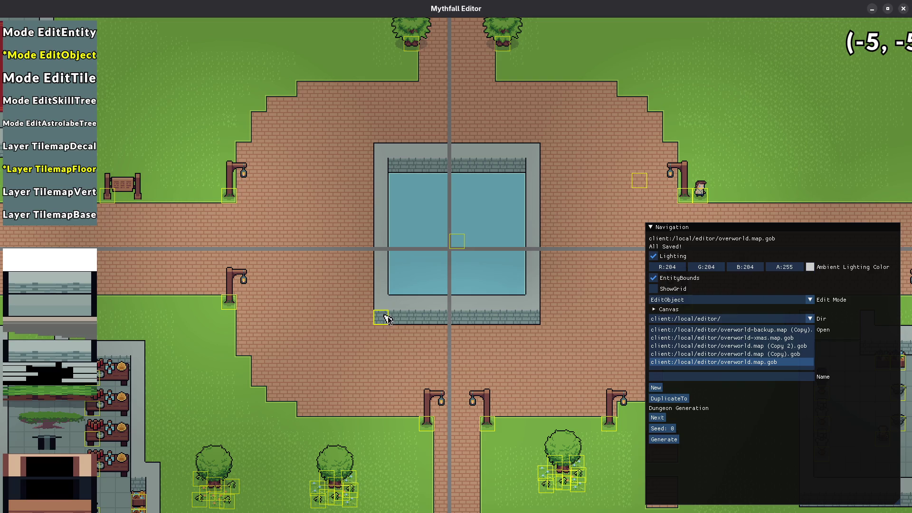
scroll(386, 318, down, 5)
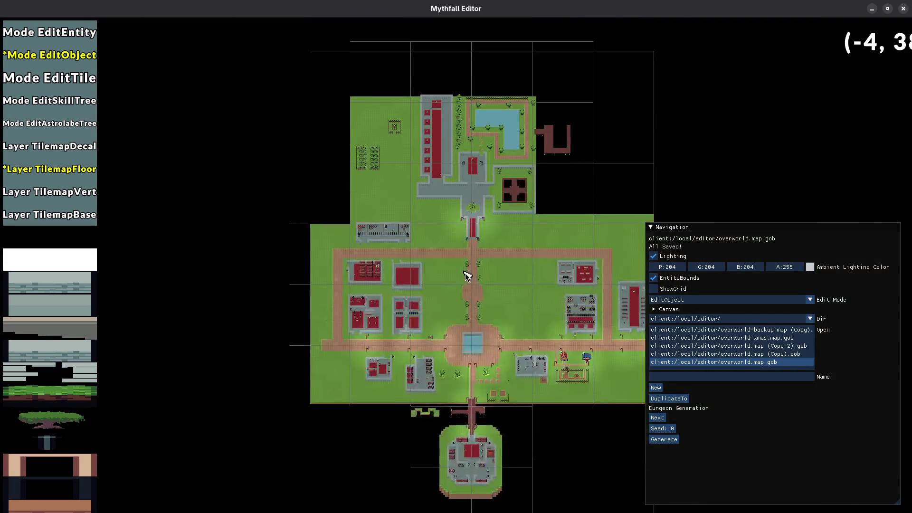
- Pan back to the plaza pool, drag the red X marker one tile up-right, and save
scroll(465, 274, up, 5)
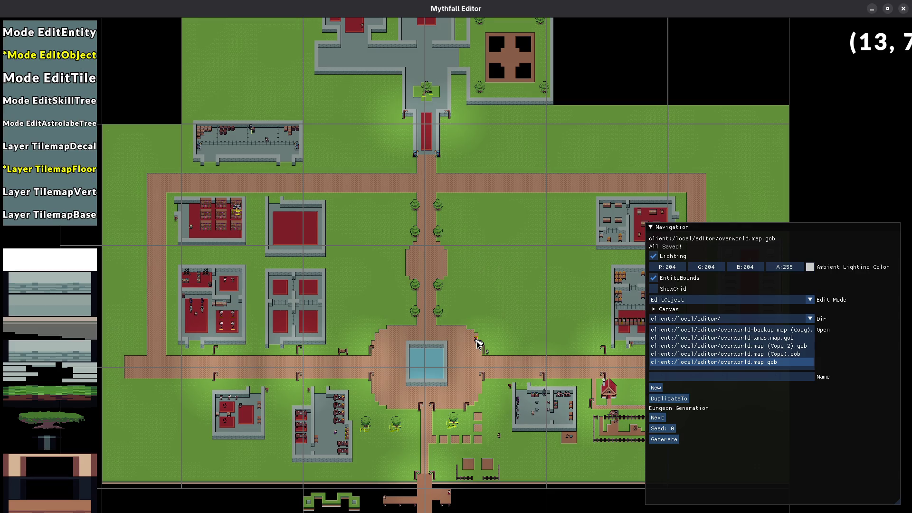
mouse_move(475, 379)
mouse_down()
mouse_move(452, 305)
mouse_move(476, 400)
mouse_up()
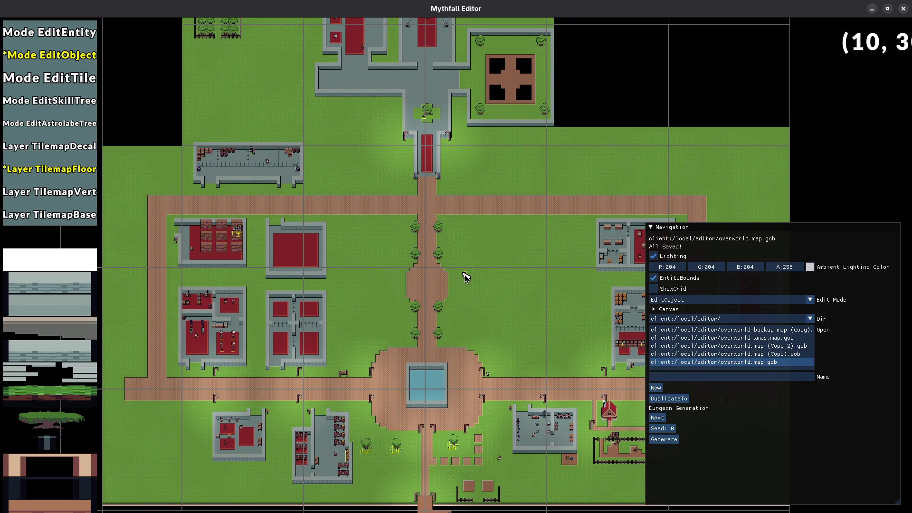
drag(466, 275, 494, 346)
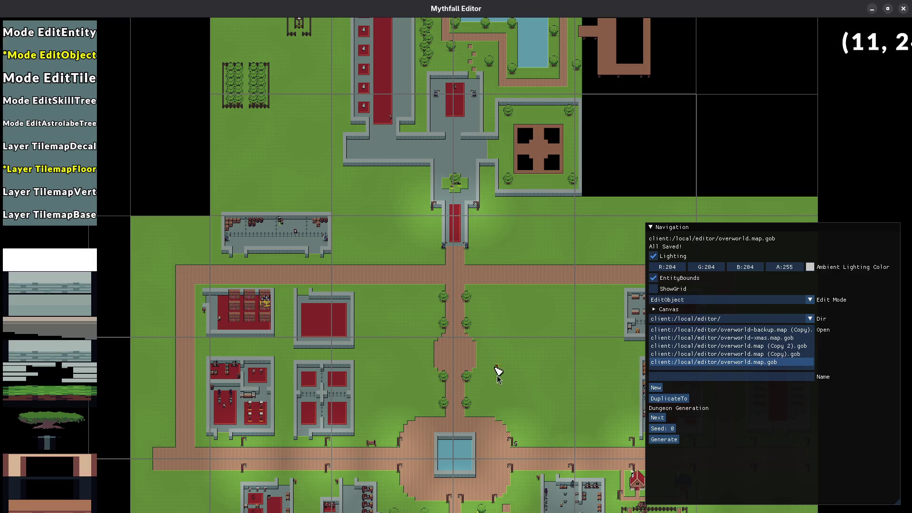
drag(495, 472, 446, 309)
scroll(447, 309, up, 5)
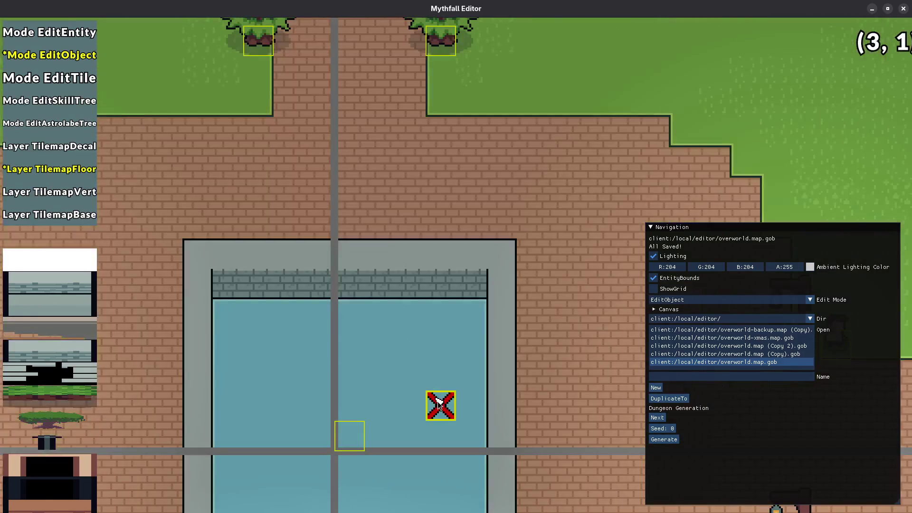
scroll(442, 403, down, 3)
mouse_move(449, 275)
mouse_down()
mouse_move(455, 266)
mouse_move(456, 307)
mouse_move(493, 325)
mouse_move(498, 157)
mouse_move(329, 157)
mouse_move(341, 192)
mouse_move(340, 311)
mouse_move(476, 311)
mouse_move(476, 293)
mouse_move(454, 291)
mouse_move(338, 203)
mouse_move(388, 339)
mouse_move(513, 416)
mouse_move(335, 190)
mouse_move(333, 229)
mouse_move(461, 205)
mouse_move(483, 223)
mouse_move(484, 238)
mouse_move(301, 220)
mouse_move(489, 301)
mouse_move(295, 264)
mouse_move(309, 209)
mouse_move(402, 207)
mouse_move(448, 264)
mouse_move(411, 308)
mouse_move(398, 262)
mouse_move(439, 392)
mouse_up()
key(ctrl+s)
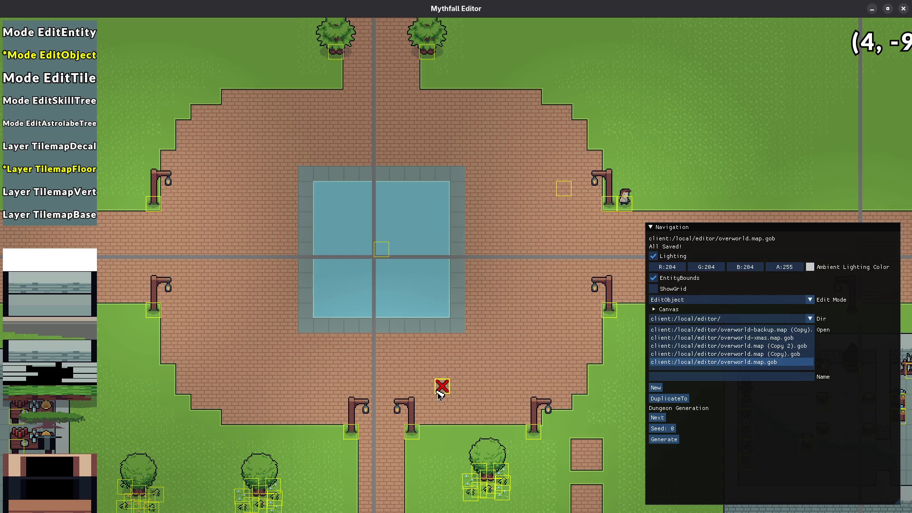
- Paint brick floor over the pool's grey rim and save the map
key(3)
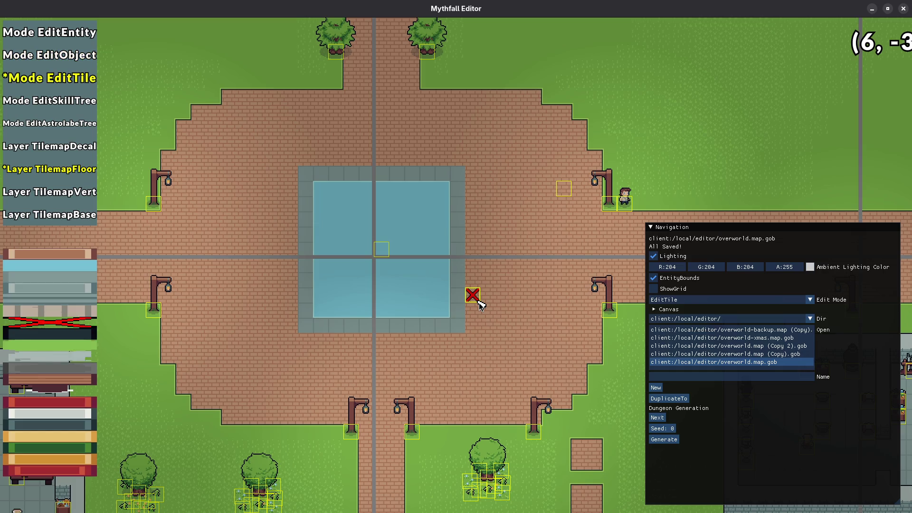
mouse_move(472, 297)
mouse_down()
mouse_move(457, 323)
mouse_move(458, 173)
mouse_up()
mouse_move(321, 173)
mouse_down()
mouse_move(305, 173)
mouse_move(306, 326)
mouse_move(425, 325)
mouse_move(442, 340)
mouse_up()
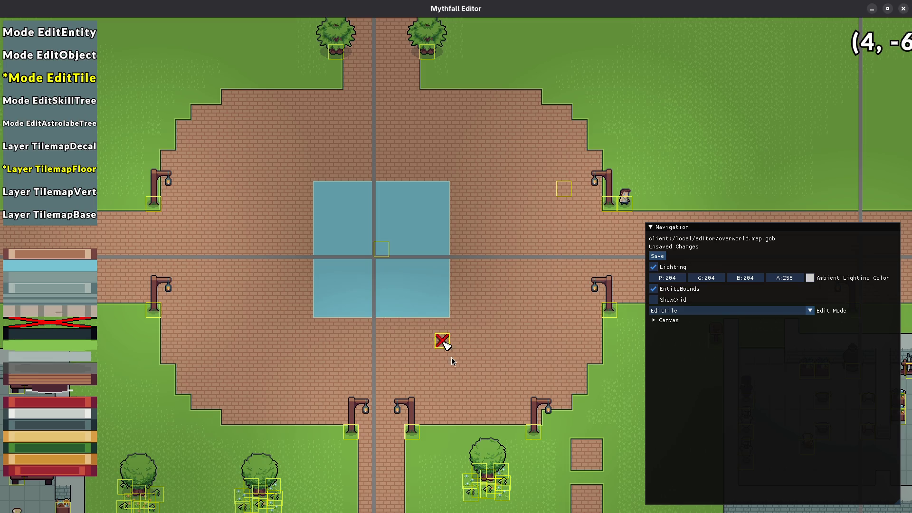
key(ctrl+s)
- Edge all four sides of the pool with dark cobblestone tiles
scroll(57, 333, down, 3)
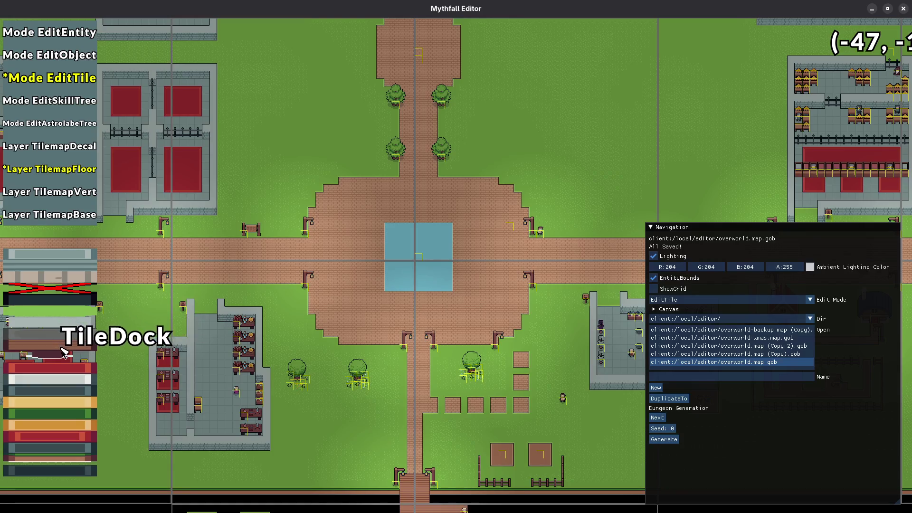
scroll(68, 376, down, 2)
scroll(69, 387, down, 4)
scroll(73, 384, up, 1)
scroll(438, 261, up, 1)
click(441, 309)
mouse_move(446, 245)
mouse_down()
mouse_move(441, 188)
mouse_move(320, 188)
mouse_up()
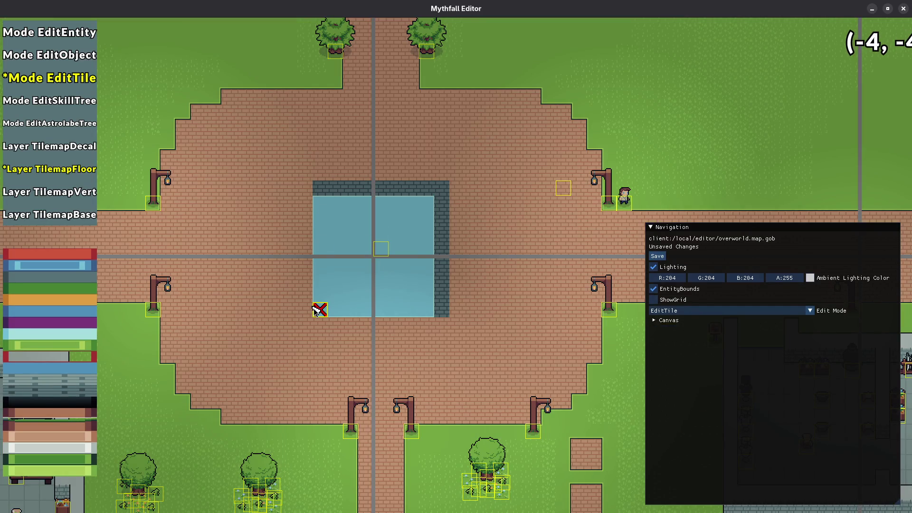
drag(315, 309, 440, 310)
- Recentre the view on the pool and save the map
scroll(427, 306, down, 1)
scroll(380, 304, up, 2)
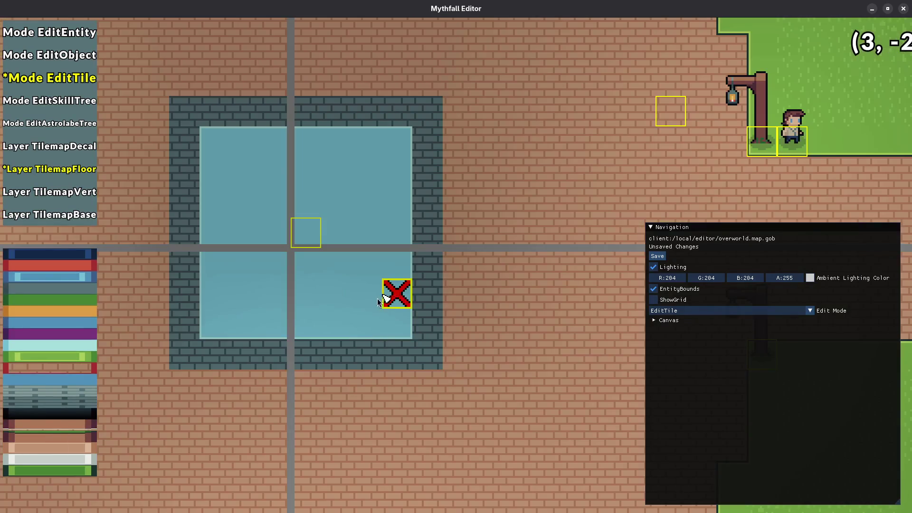
drag(377, 299, 473, 319)
scroll(470, 318, down, 1)
drag(481, 288, 426, 349)
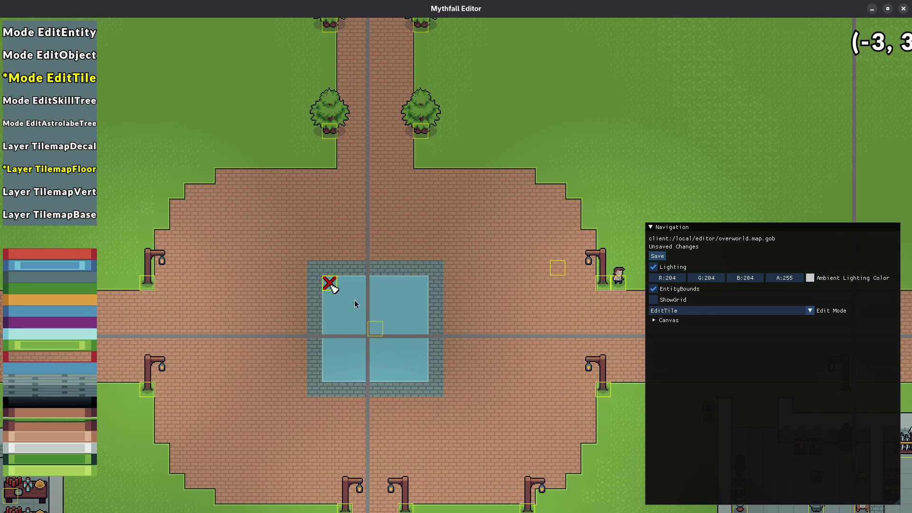
key(ctrl+s)
- Lay a stone-brick rim above, right, below and left of the pool, then save
scroll(335, 274, up, 2)
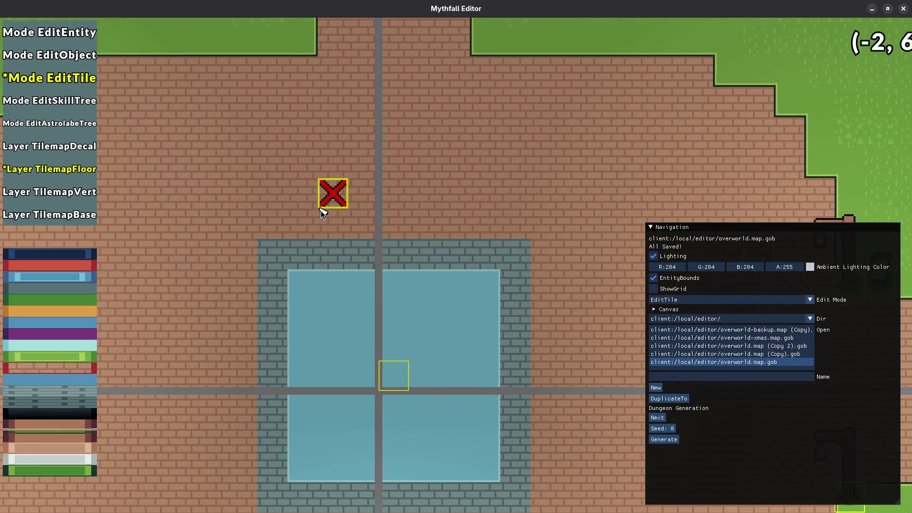
click(302, 224)
drag(493, 226, 503, 237)
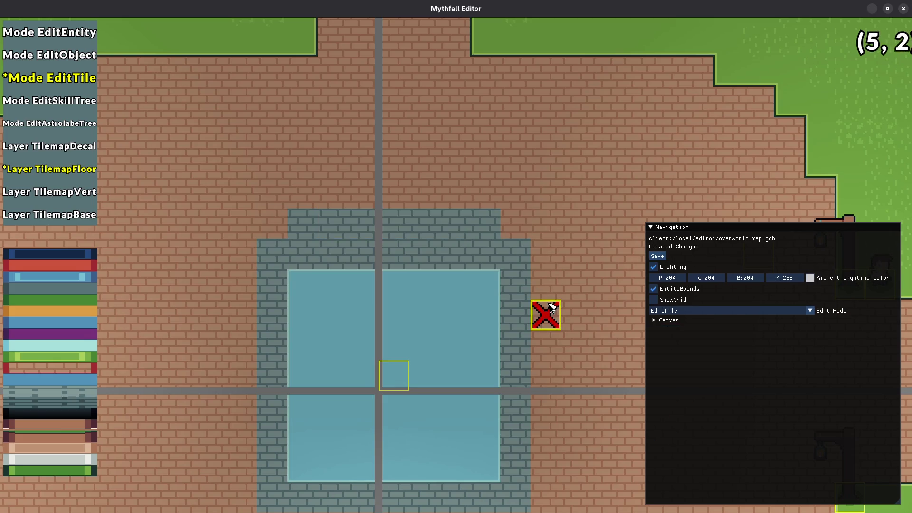
drag(549, 291, 546, 468)
click(484, 418)
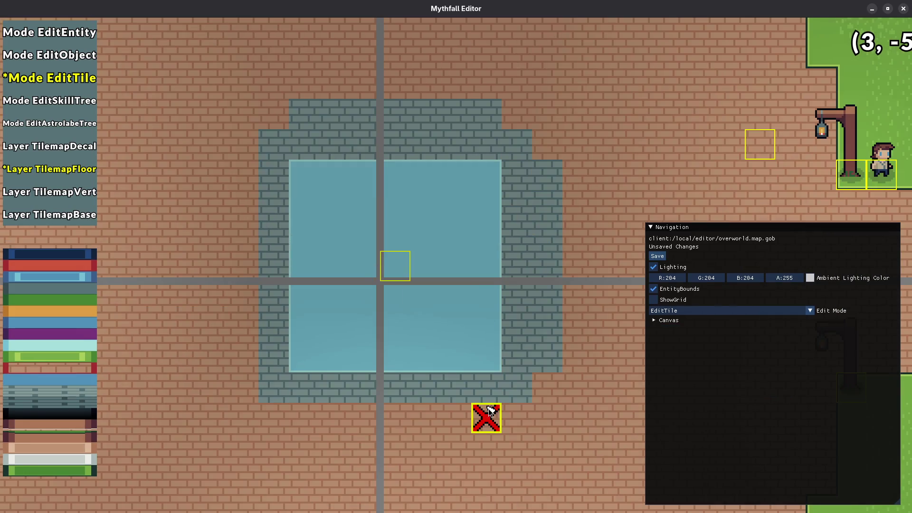
click(311, 418)
click(242, 357)
click(243, 175)
scroll(427, 301, down, 3)
key(ctrl+s)
- Extend the stone-brick rim outward, rightward, leftward and upward from the pool, and save
scroll(472, 300, up, 3)
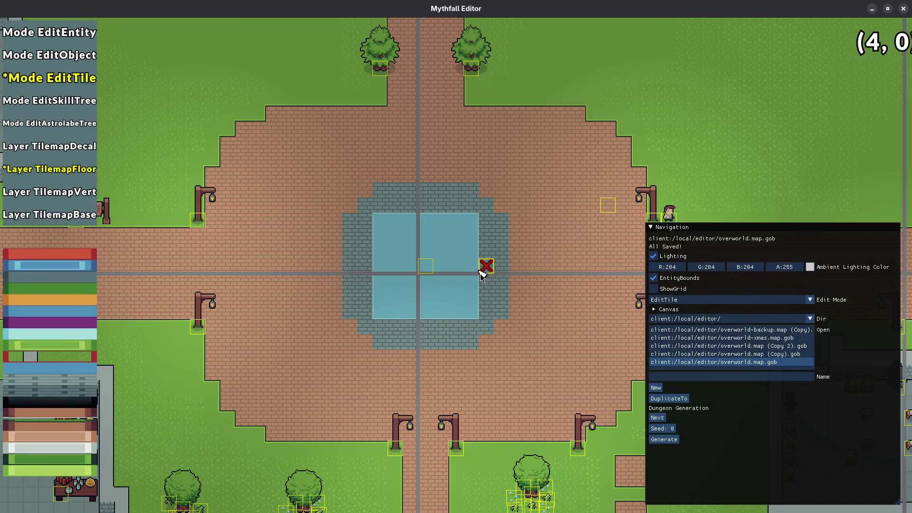
click(383, 269)
drag(380, 330, 463, 327)
scroll(187, 329, down, 3)
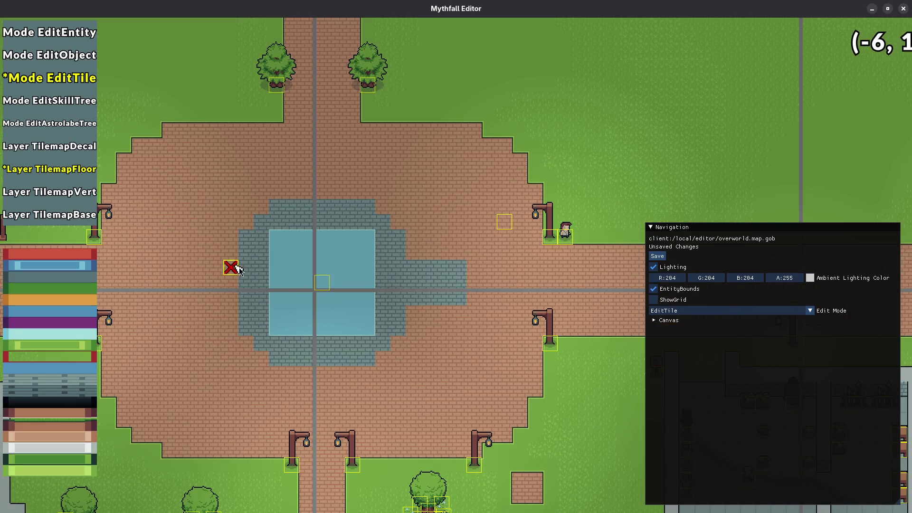
drag(184, 297, 232, 267)
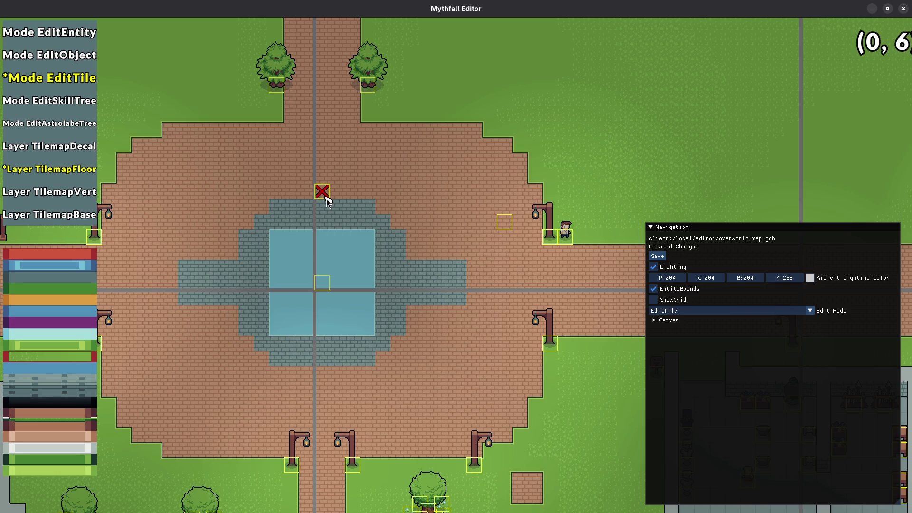
mouse_move(333, 163)
mouse_down()
mouse_move(318, 153)
mouse_move(335, 213)
mouse_up()
scroll(344, 384, down, 3)
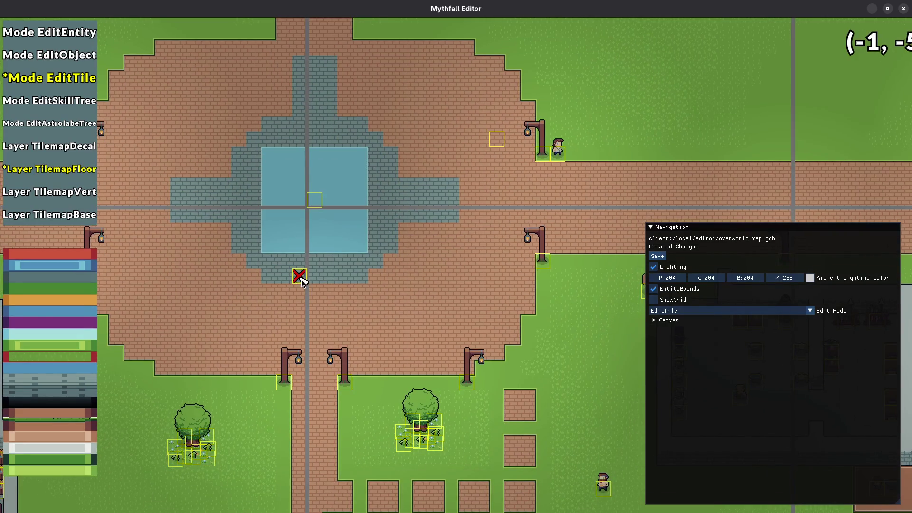
key(ctrl+s)
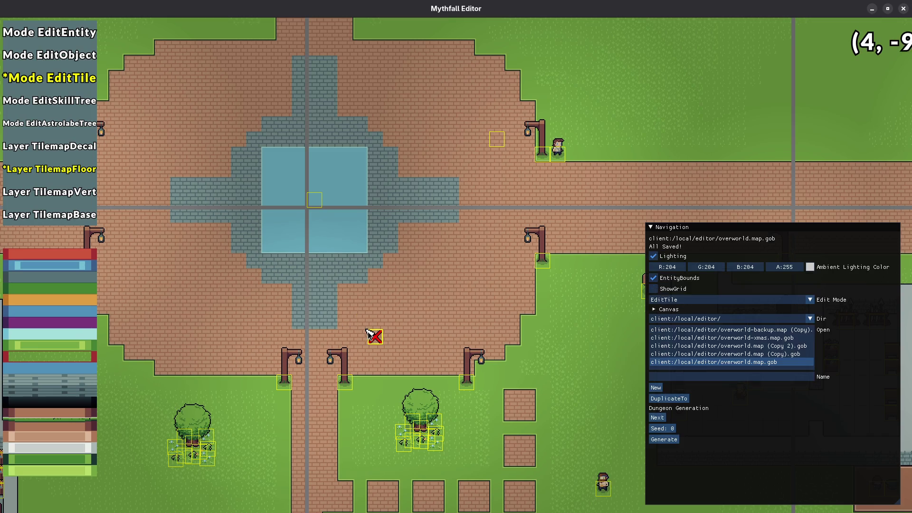
- Scroll and pan the map to bring the plaza and pool into view
scroll(409, 363, up, 3)
scroll(413, 363, down, 1)
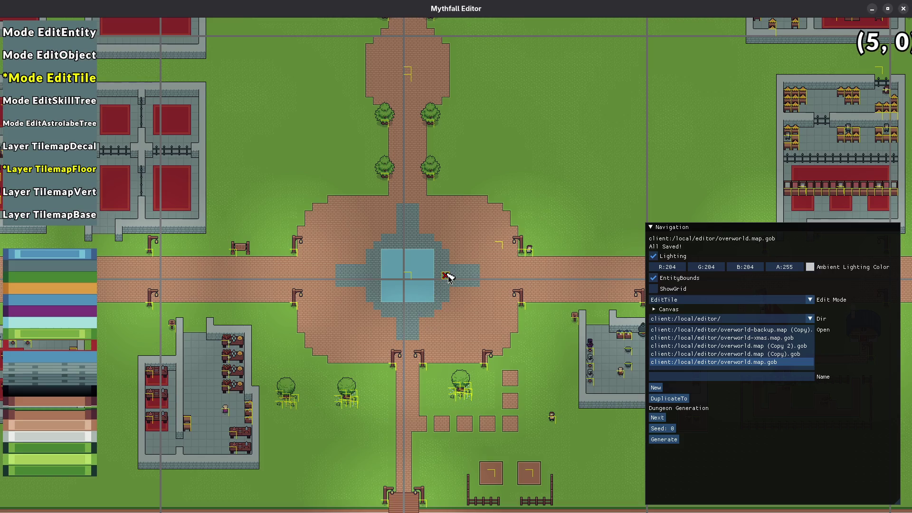
scroll(448, 276, up, 4)
scroll(446, 276, down, 2)
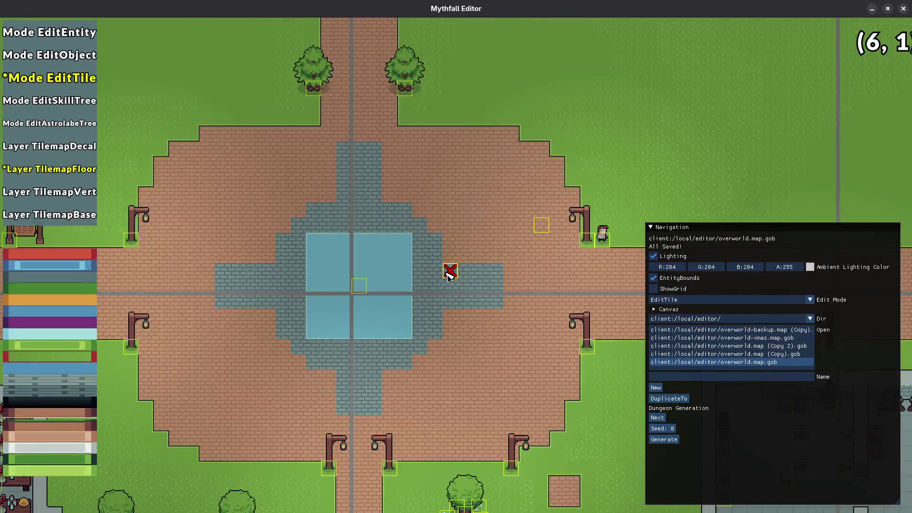
scroll(448, 276, down, 7)
scroll(448, 277, up, 5)
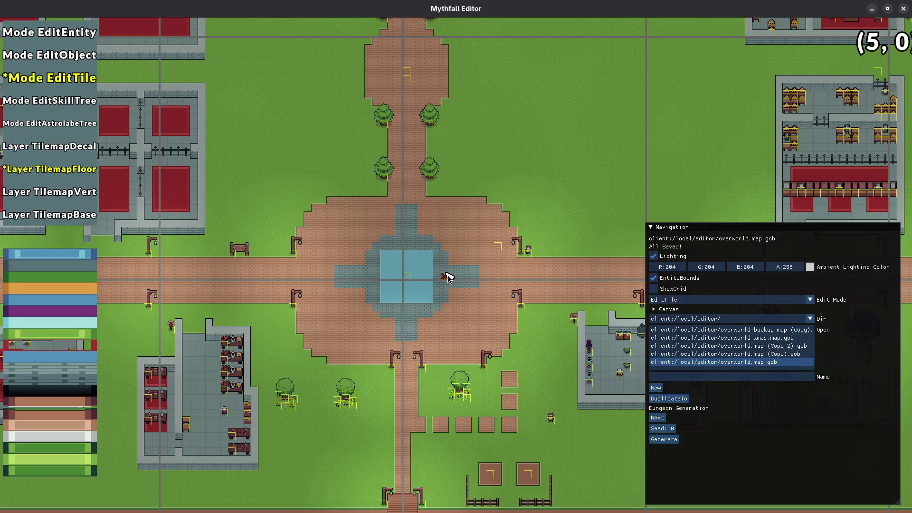
scroll(434, 321, up, 2)
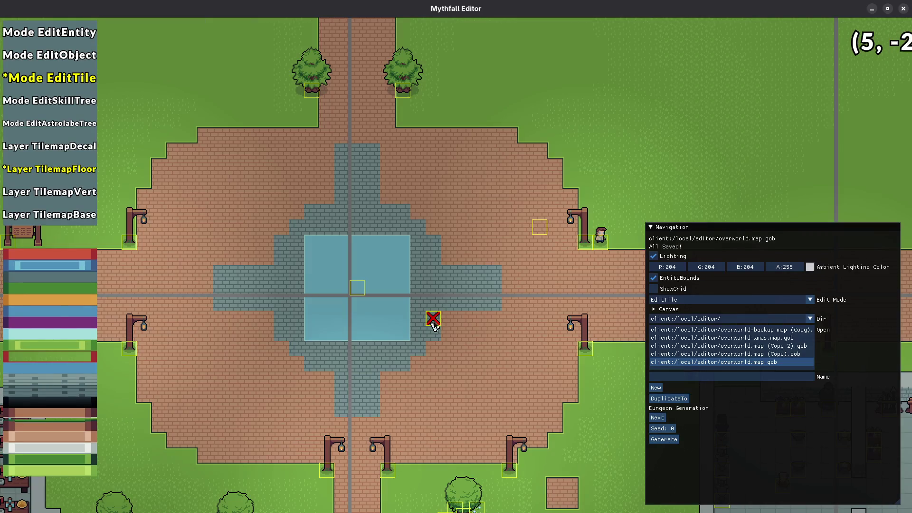
scroll(476, 359, down, 2)
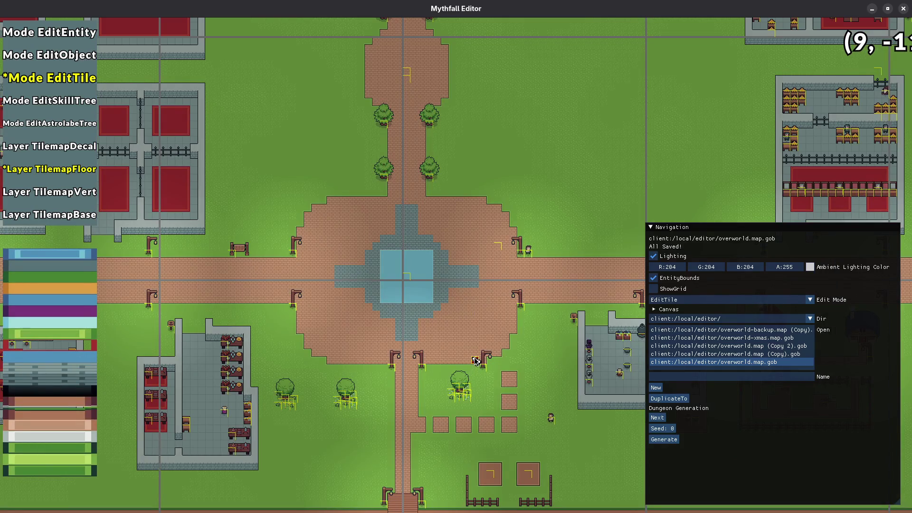
scroll(477, 323, up, 4)
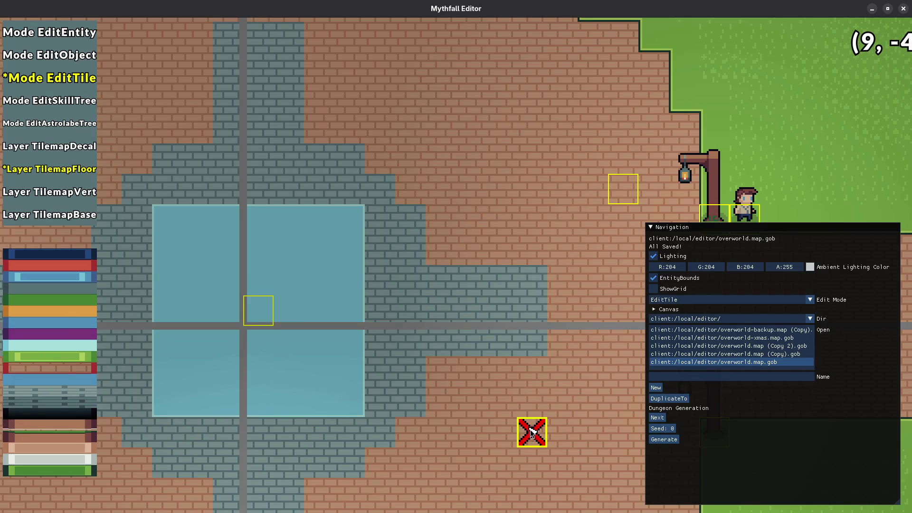
scroll(531, 431, down, 2)
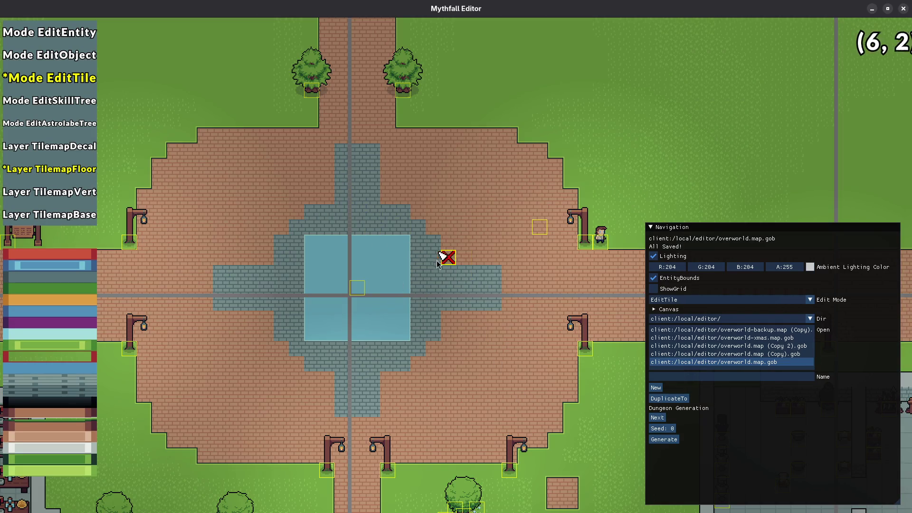
scroll(489, 391, down, 2)
drag(493, 377, 458, 485)
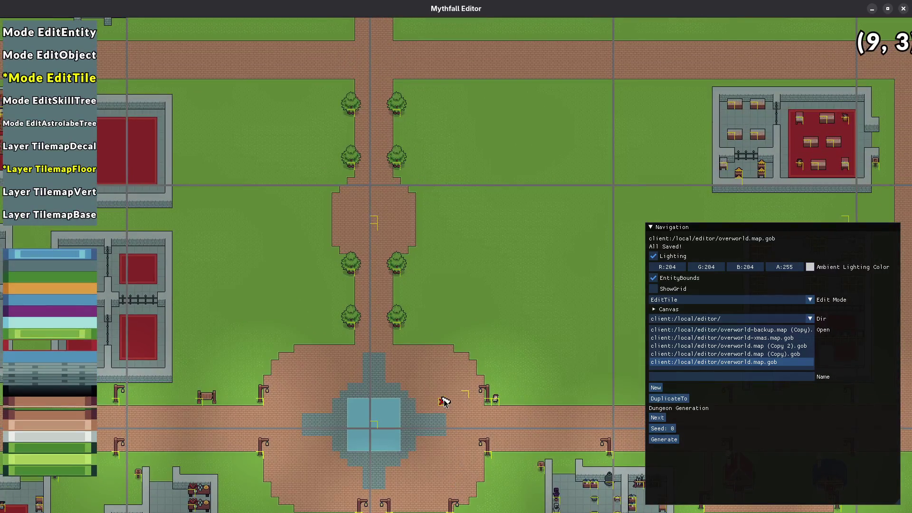
scroll(244, 325, down, 4)
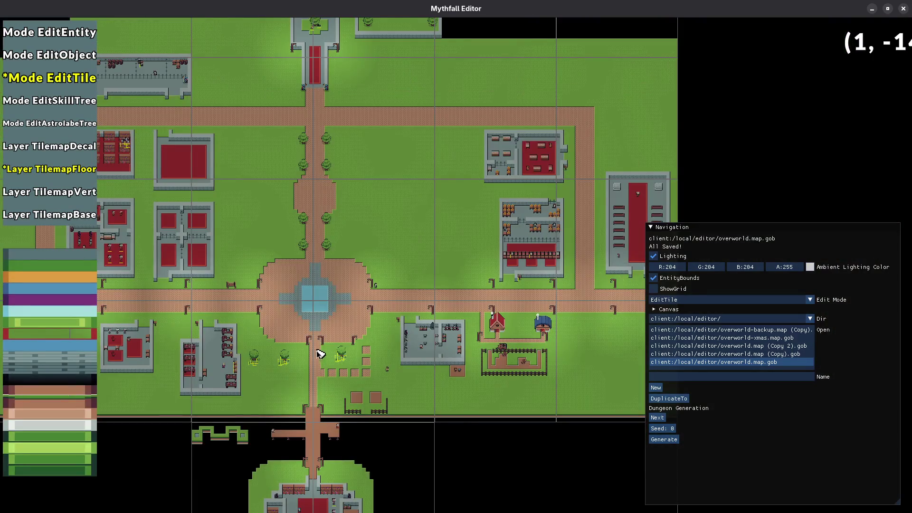
scroll(315, 332, up, 4)
scroll(352, 352, up, 5)
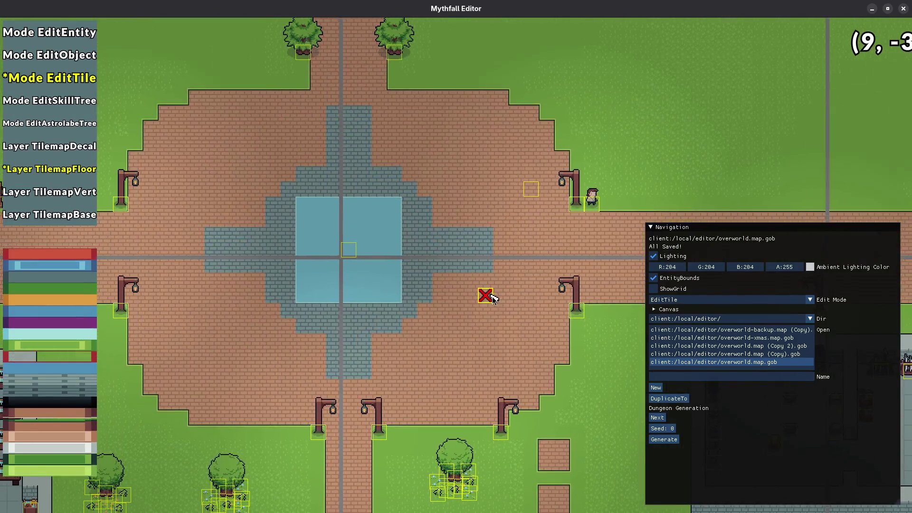
- Turn three of the pool's corner water tiles into stone, save, and close the editor
click(394, 204)
click(302, 205)
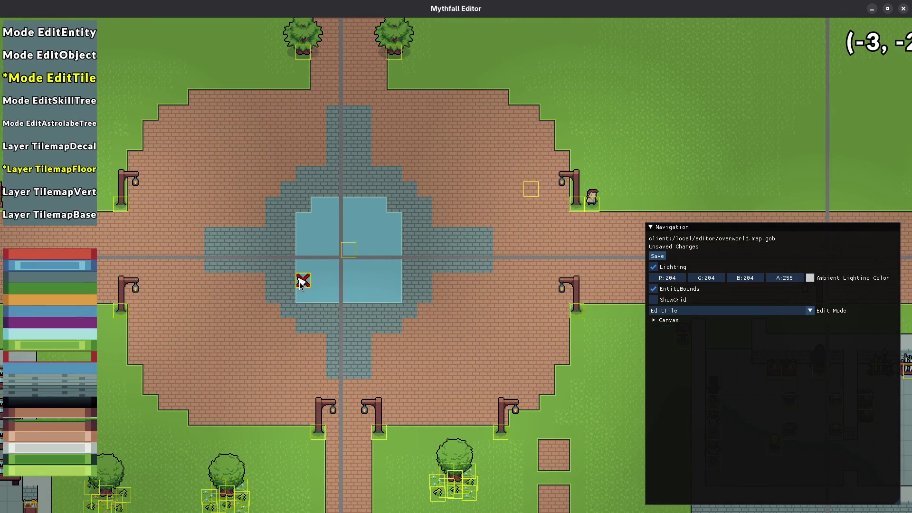
click(392, 295)
scroll(439, 315, down, 3)
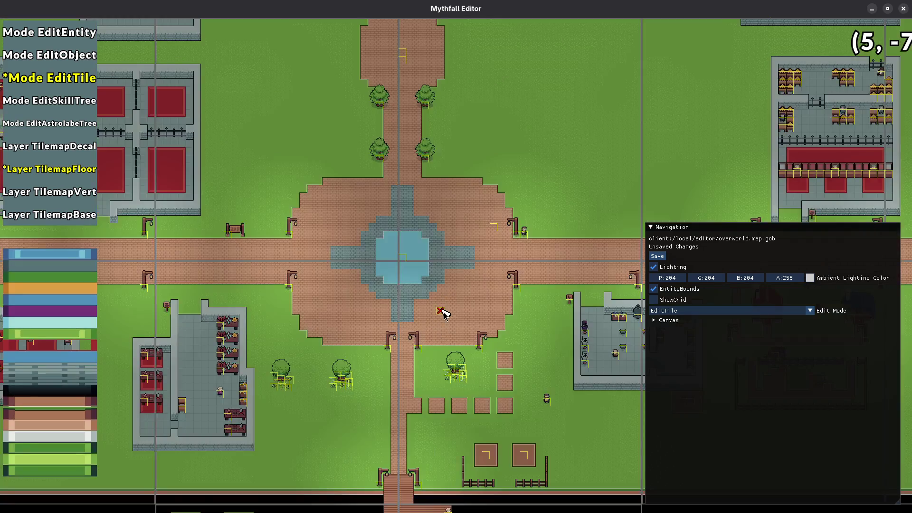
scroll(444, 328, up, 2)
key(ctrl+s)
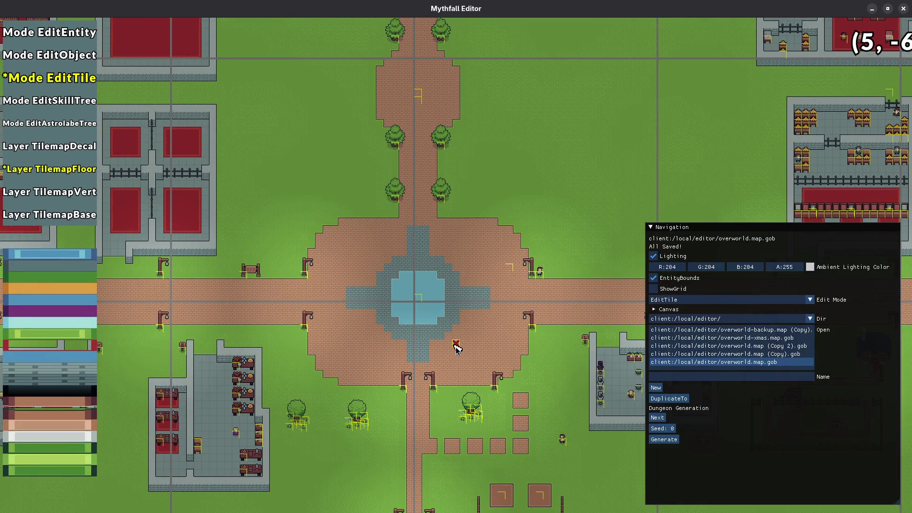
key(Escape)
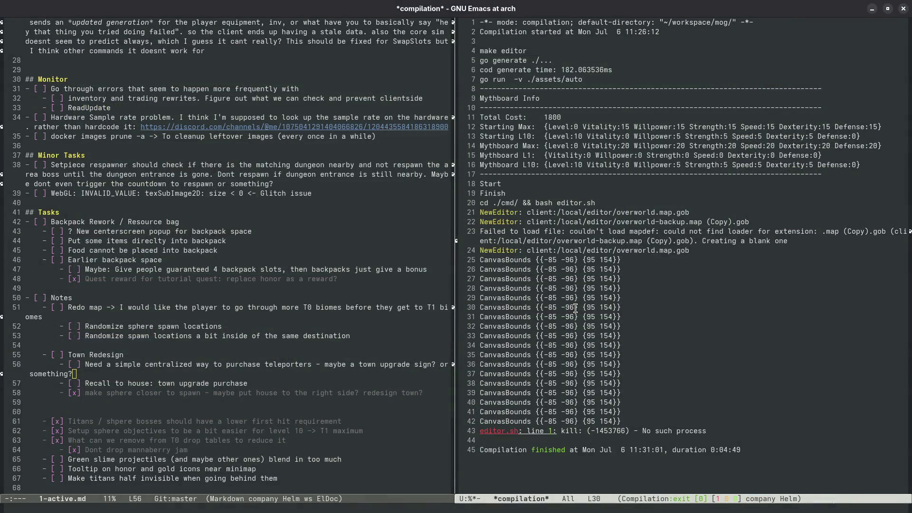
- Rerun the make build from Emacs and enter the game world from the loading screen
key(ctrl+x)
key(p)
key(c)
key(Return)
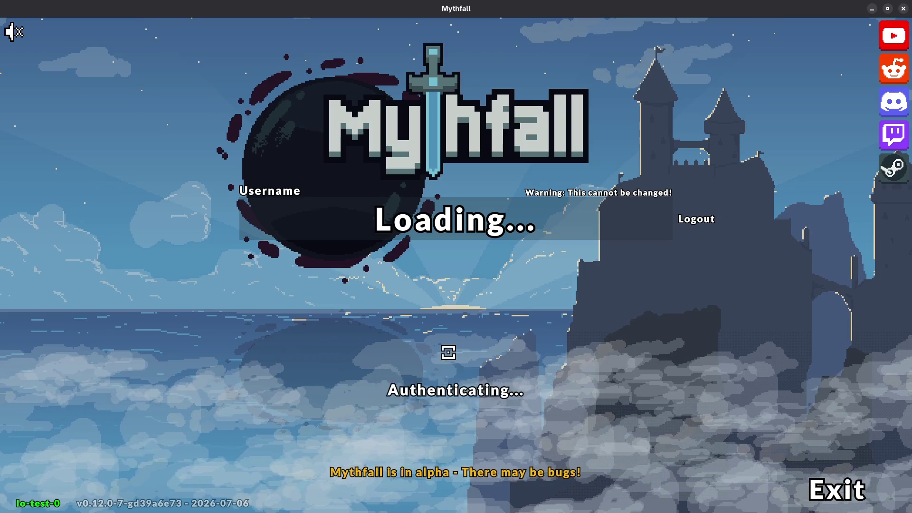
click(457, 396)
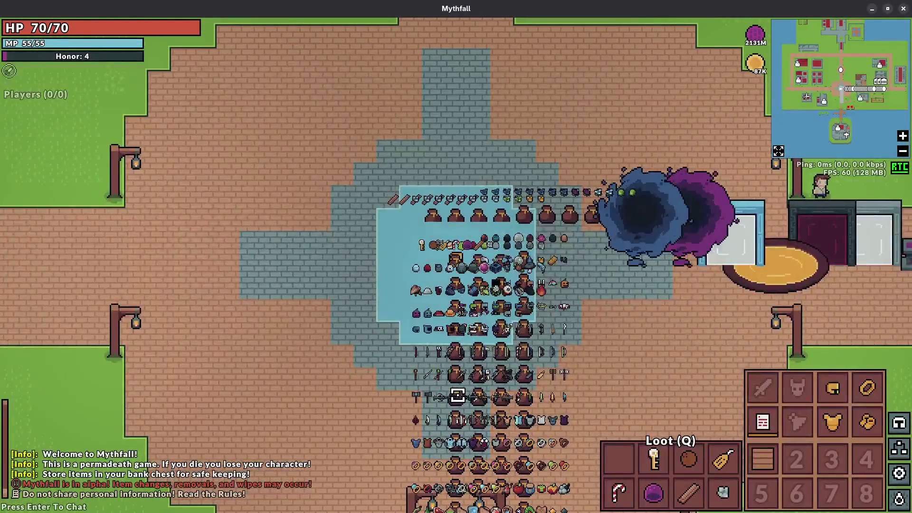
- Walk the character around the plaza in all directions to inspect the stone-rimmed pool
key(a)
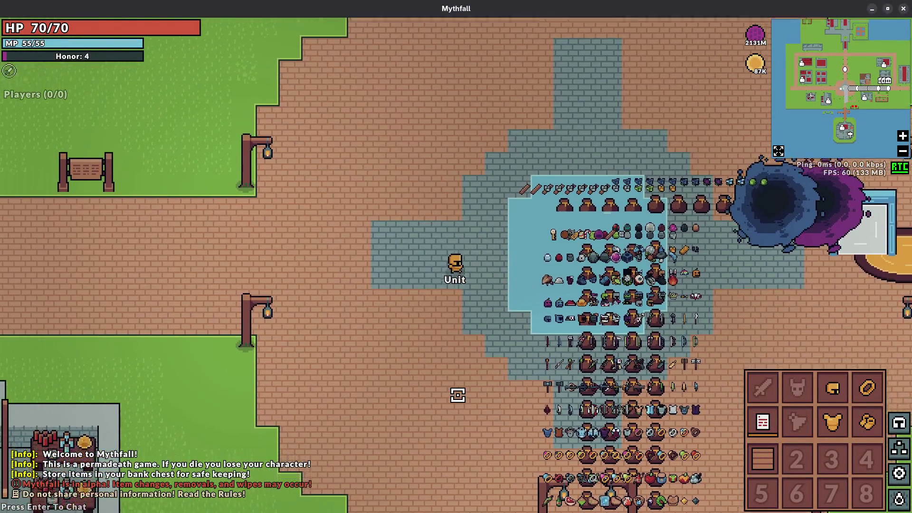
key(w)
key(d)
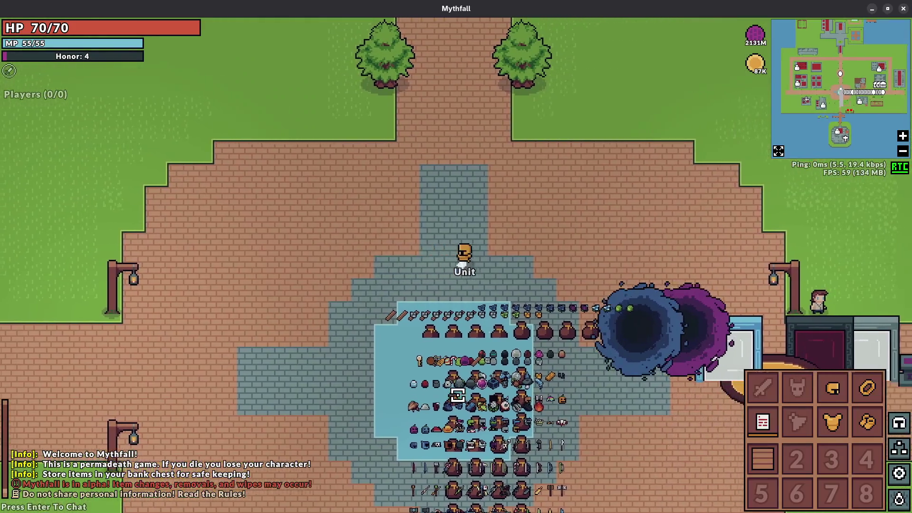
key(s)
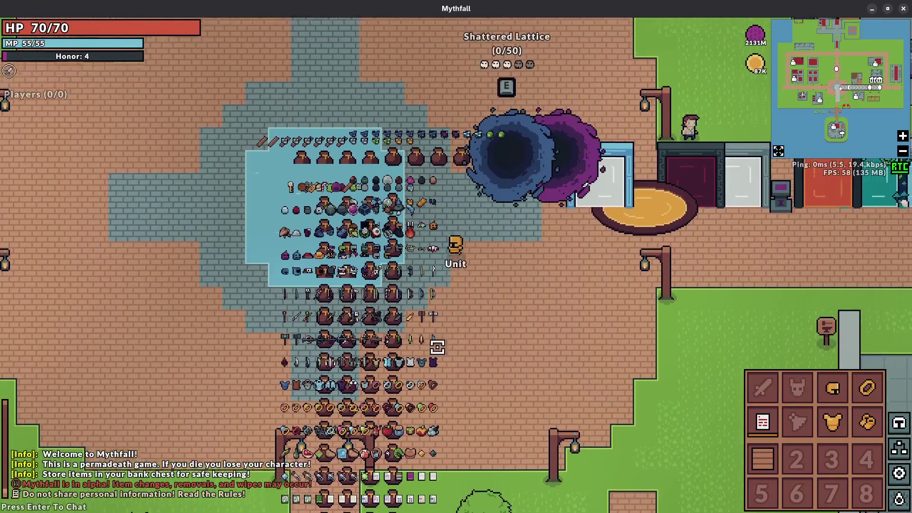
key(w)
key(w)
key(a)
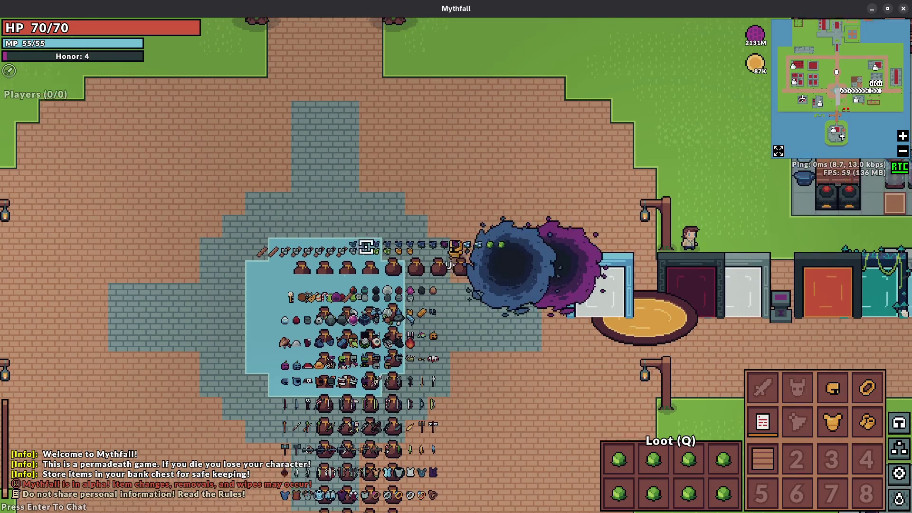
key(a)
key(s)
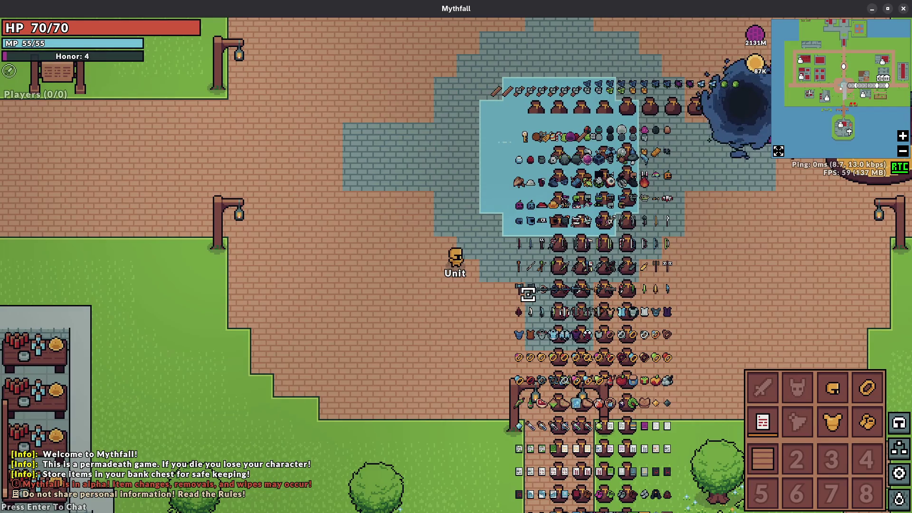
key(w)
key(a)
- Leave the game session and return to Emacs
key(Escape)
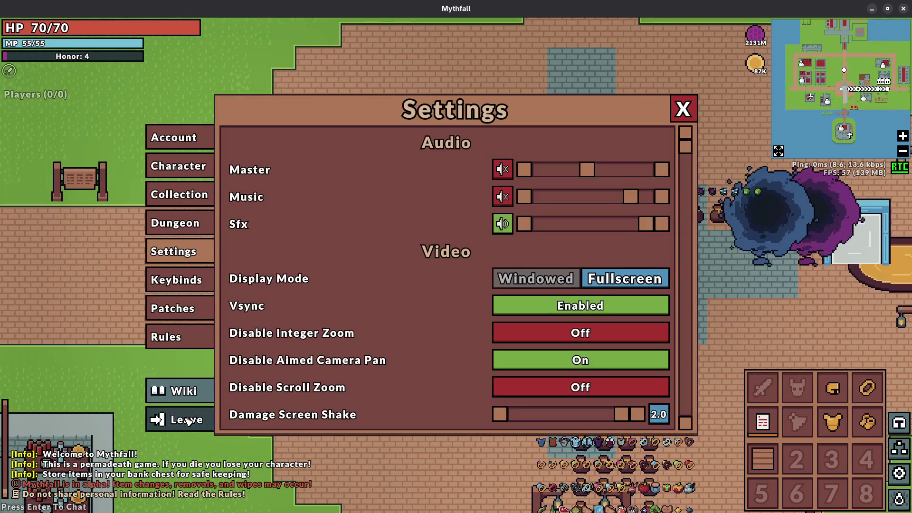
key(alt+Tab)
key(ctrl+x)
- Open global.go, set the spawn-testing flags to false, and rebuild with make via F5
text(bglobal)
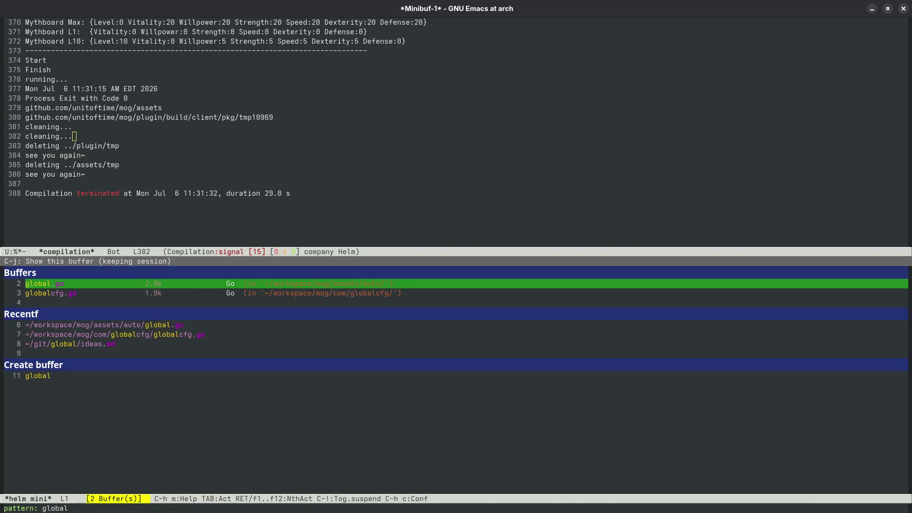
key(Return)
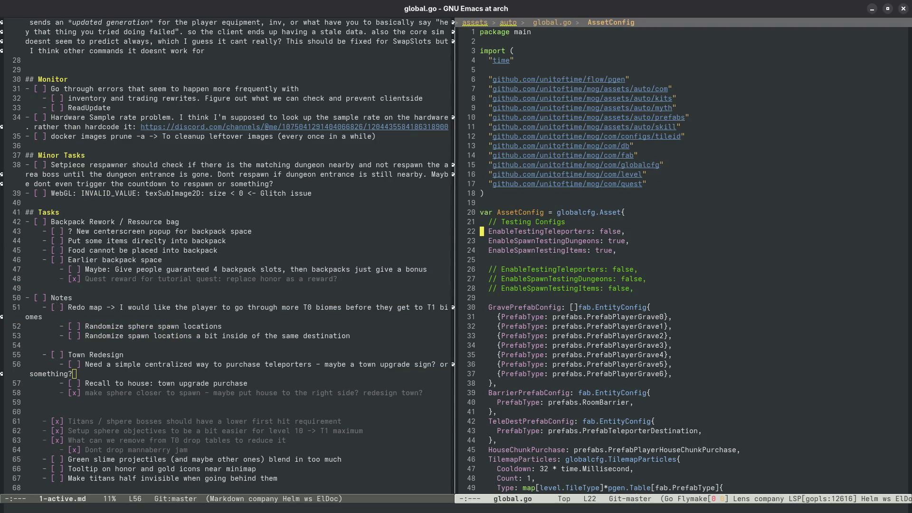
key(alt+d)
text(false)
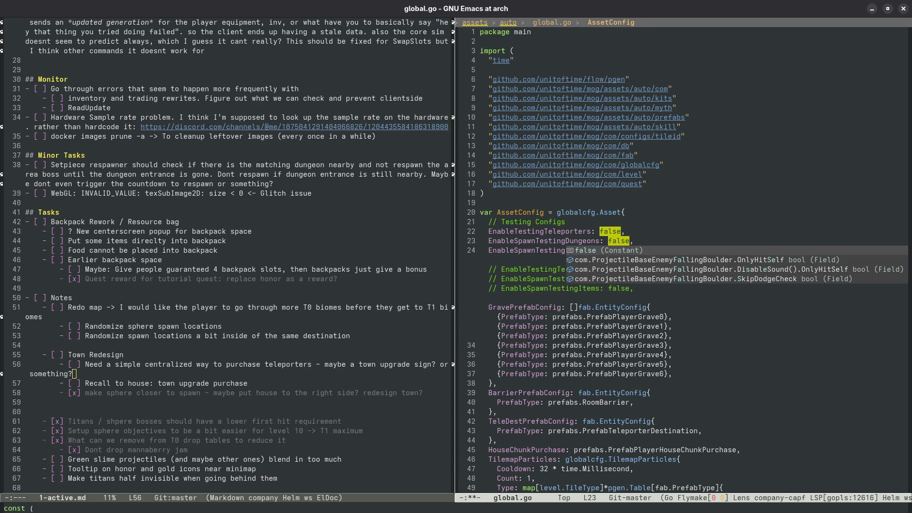
key(ctrl+g)
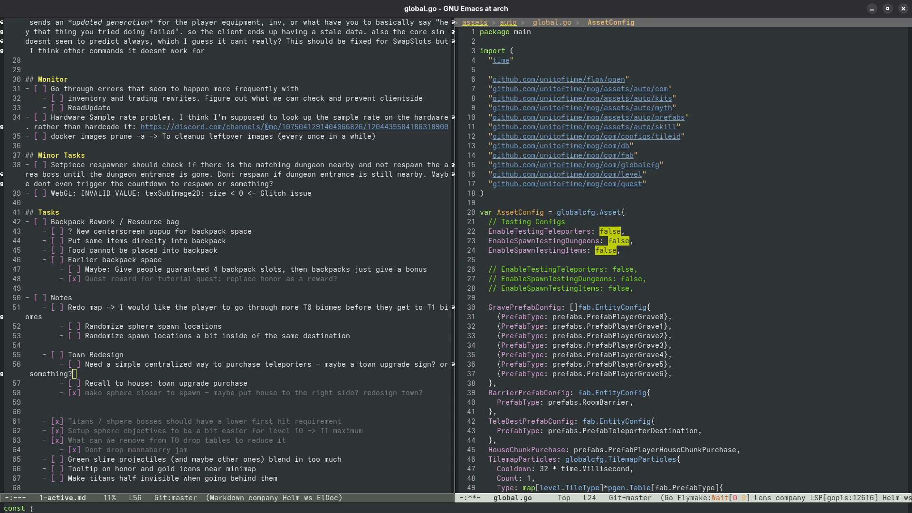
key(F5)
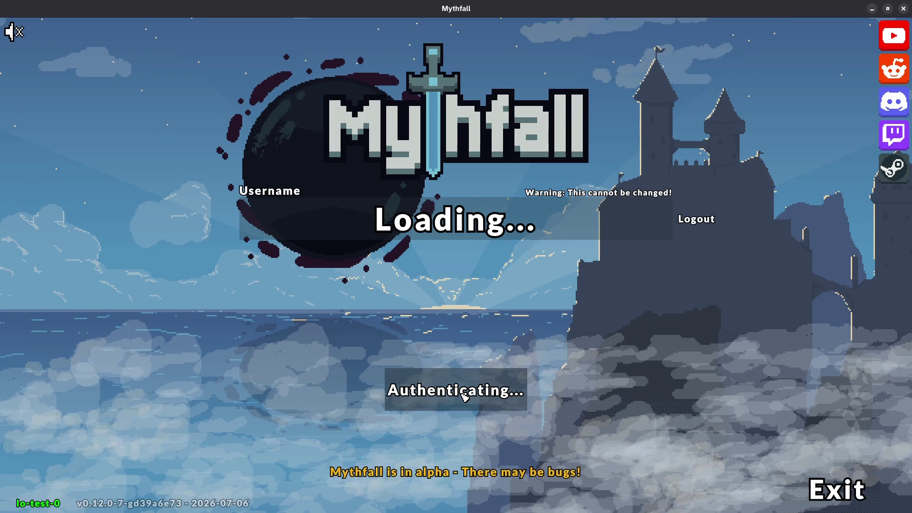
- Enter the rebuilt game and walk west, south, then southeast around the stone-rimmed pool
click(462, 394)
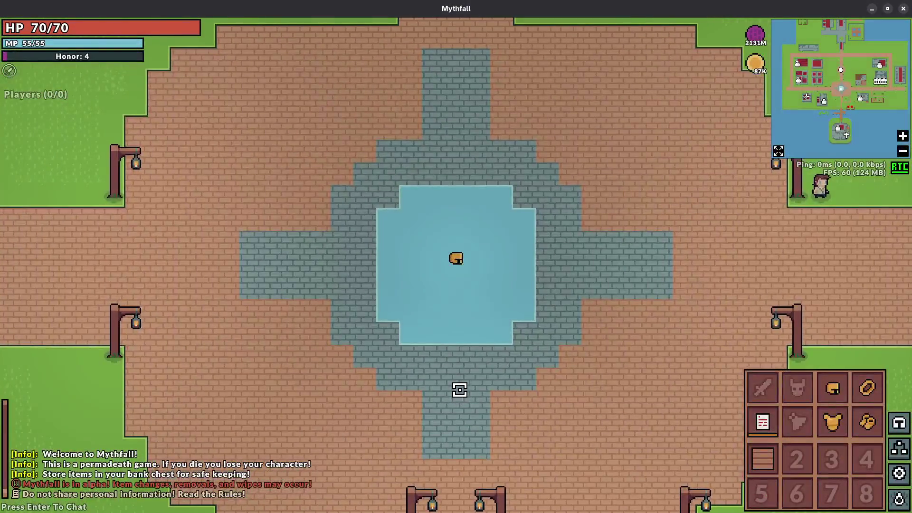
key(a)
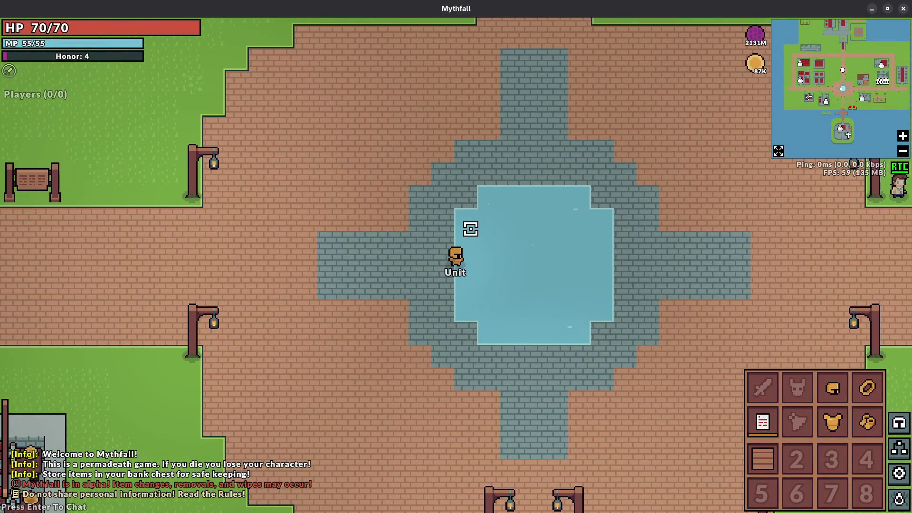
key(a)
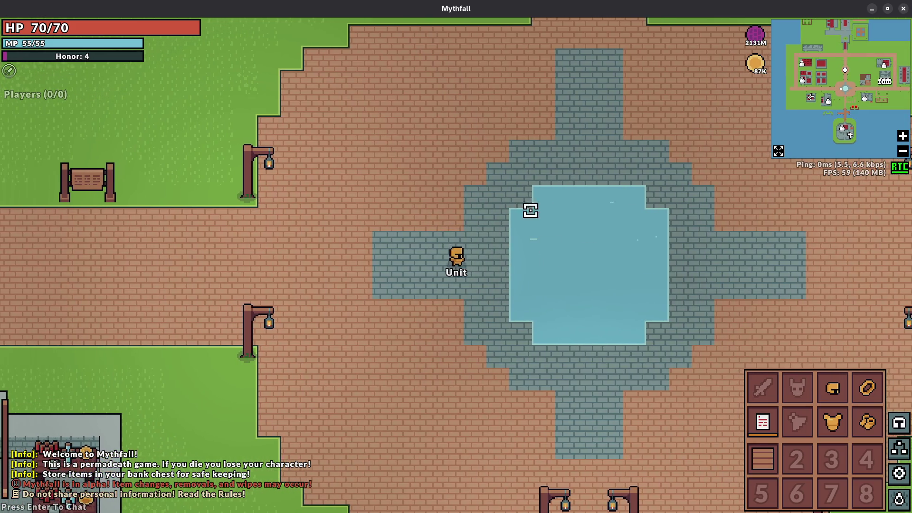
key(s)
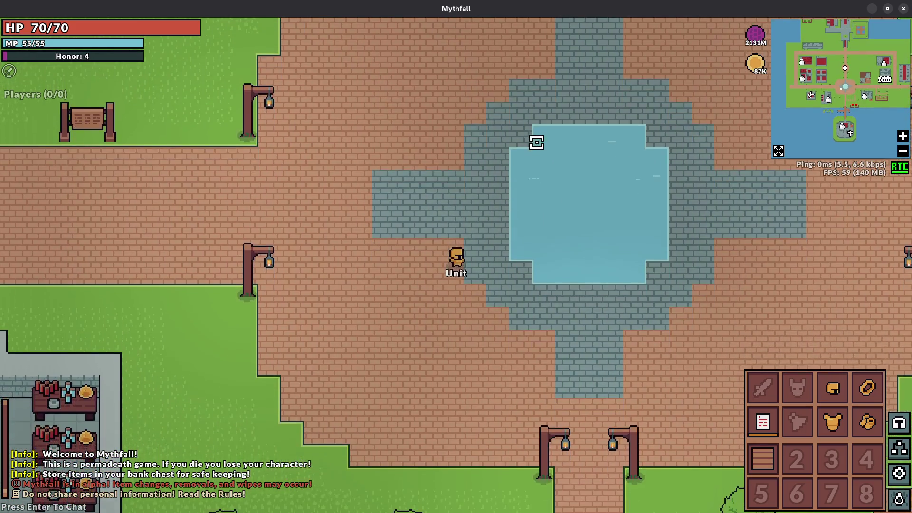
key(w)
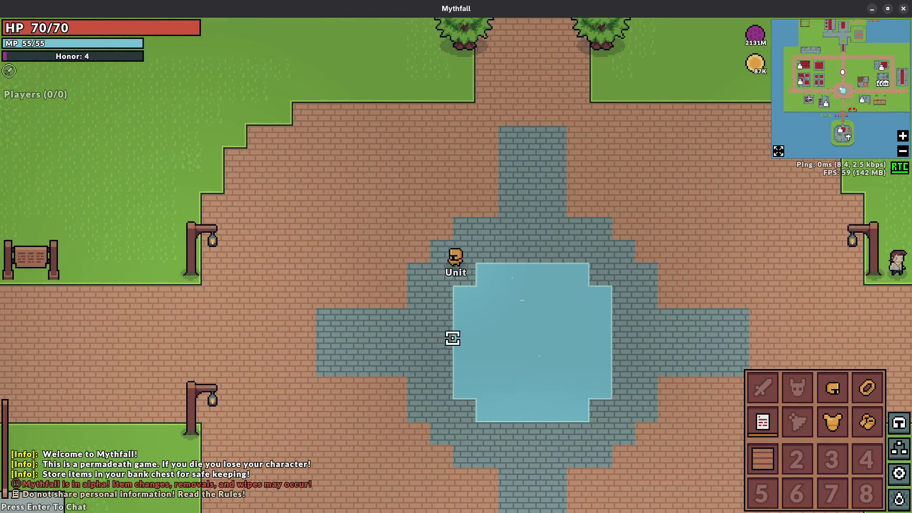
key(d)
key(s)
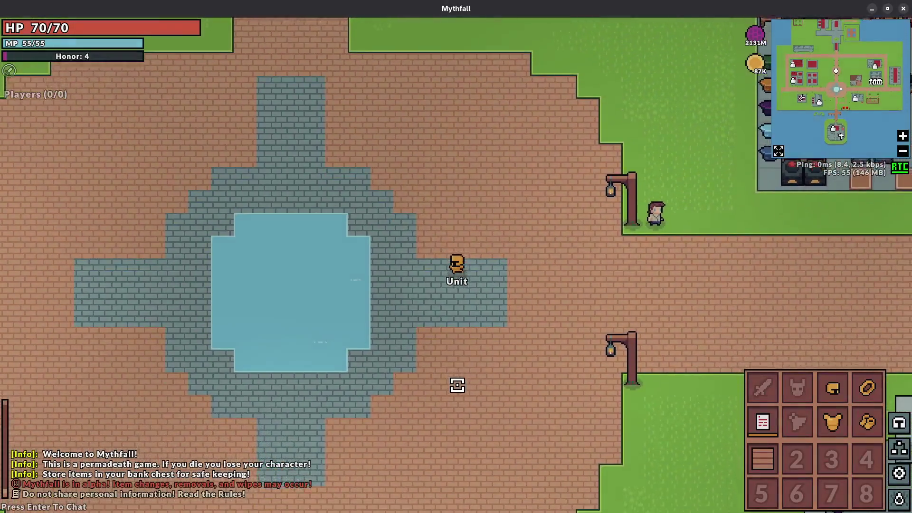
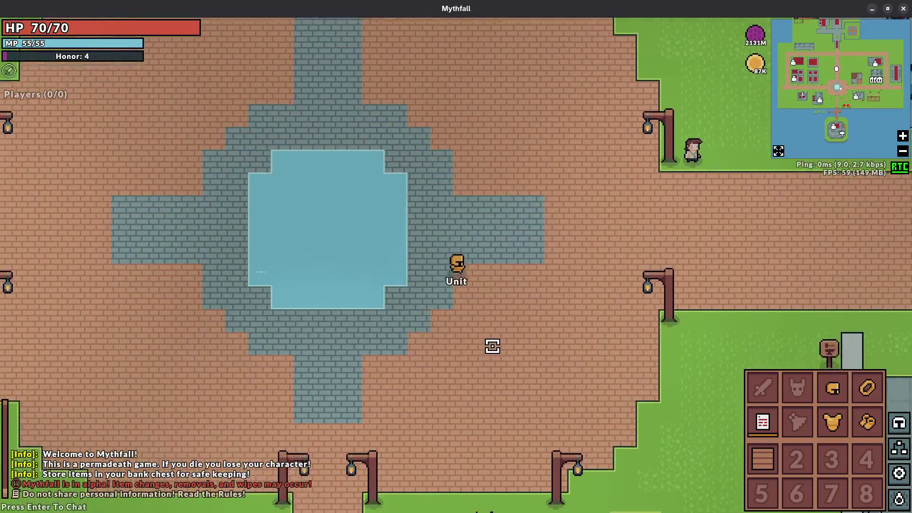
- Walk the character around the fountain plaza to check the new tiles
key(s)
key(a)
key(w)
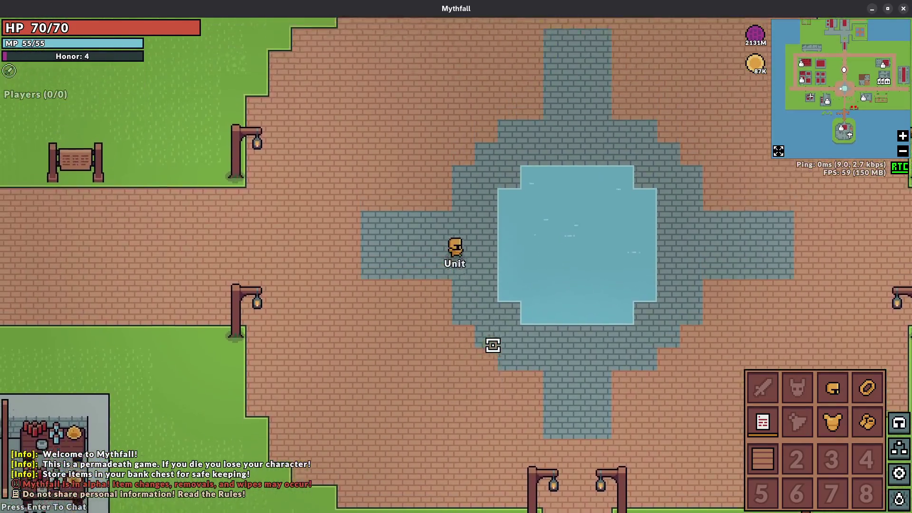
key(a)
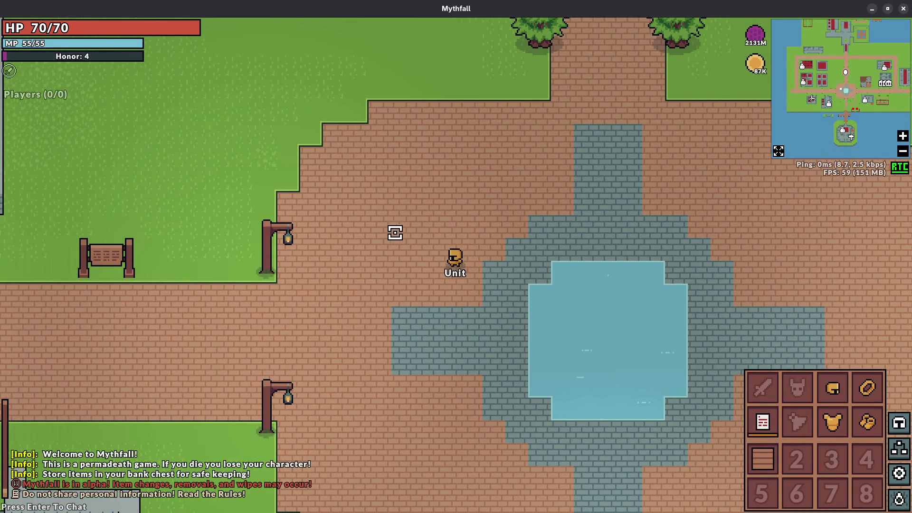
key(d)
key(w)
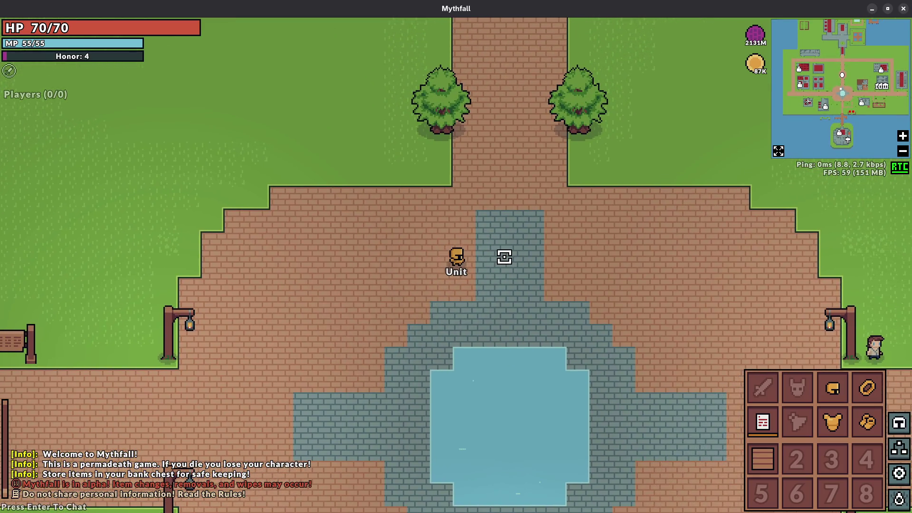
key(s)
key(a)
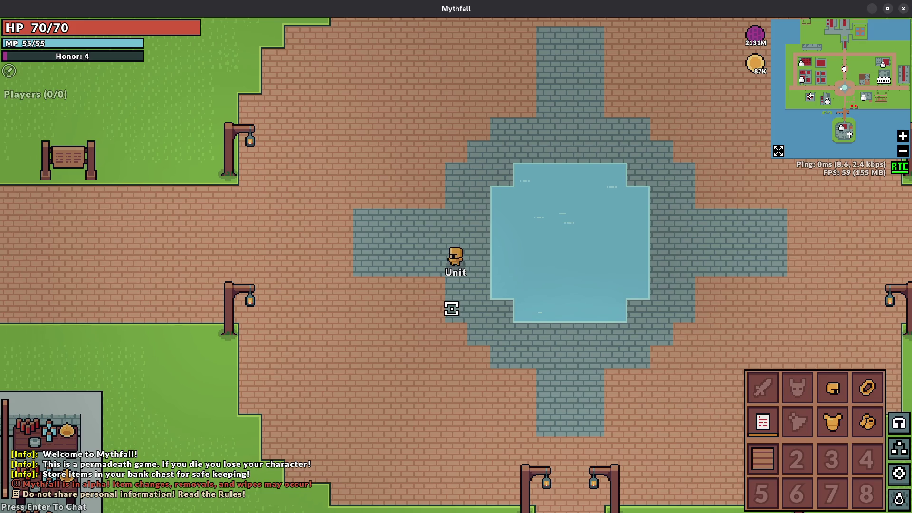
- Leave Mythfall from the Settings menu and return to the desktop overview
key(Escape)
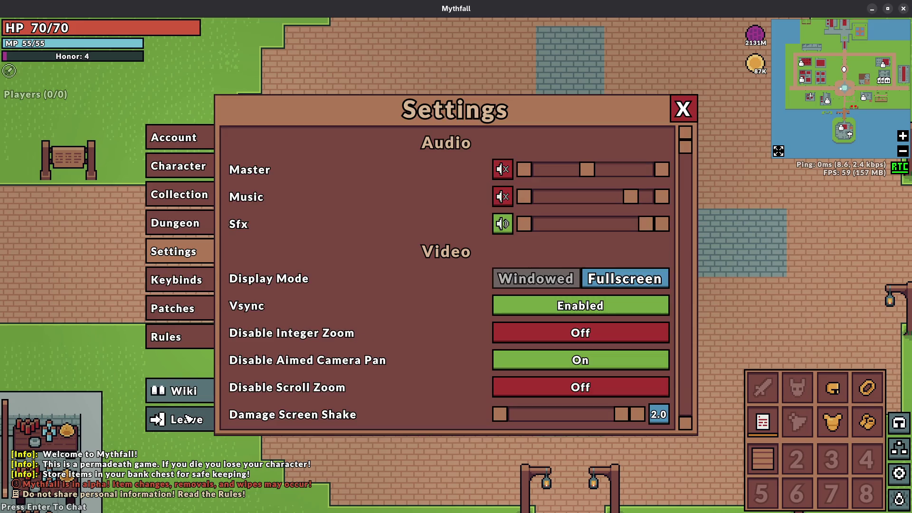
click(186, 419)
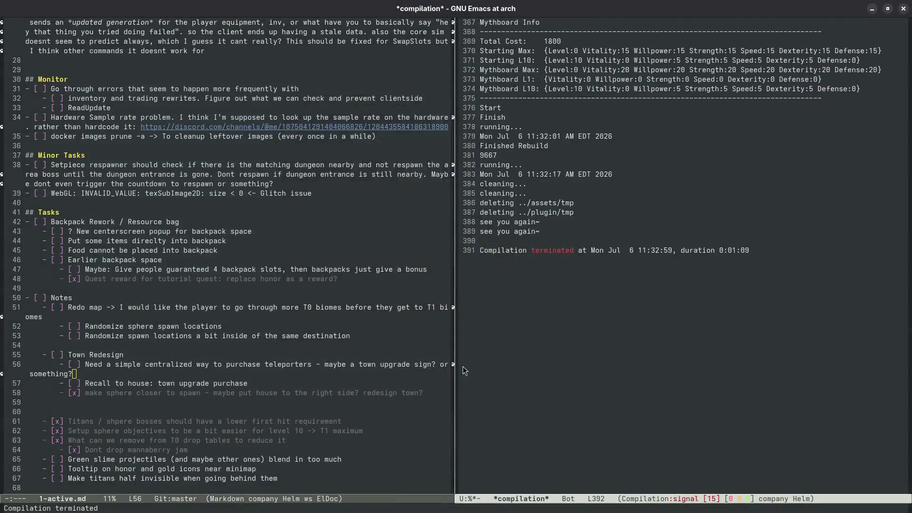
key(super)
- In Files, navigate through the ase folders into static-untagged
click(280, 297)
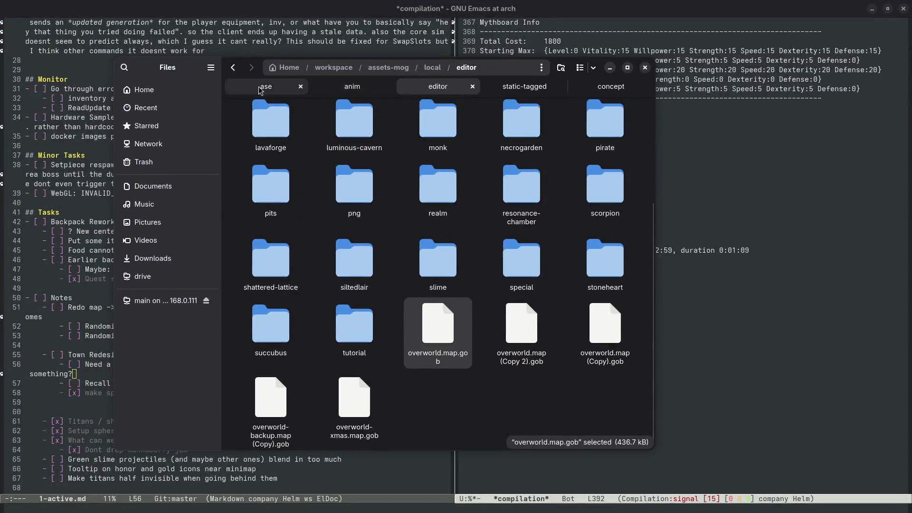
click(512, 89)
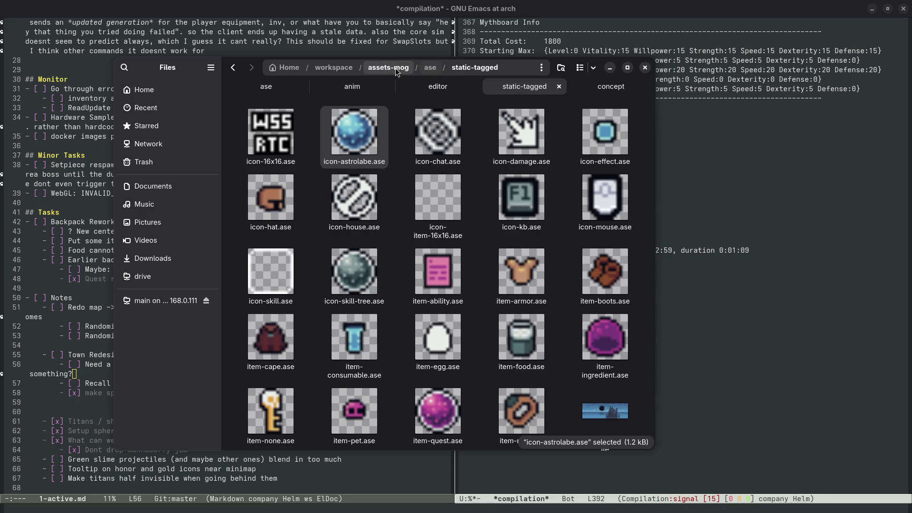
click(431, 68)
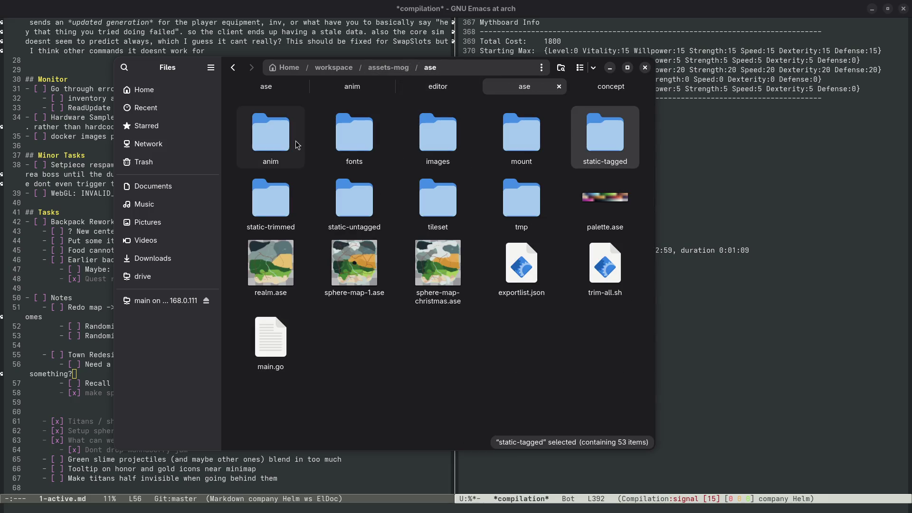
double_click(424, 212)
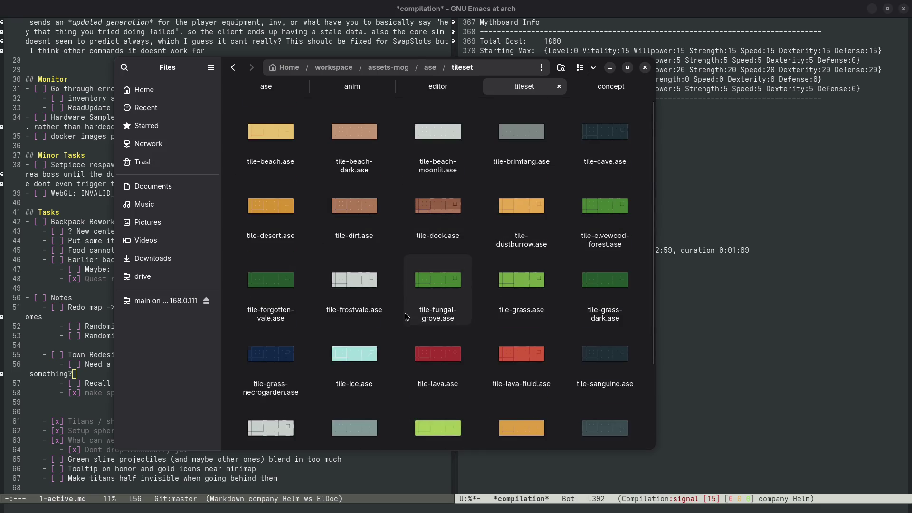
scroll(404, 313, down, 3)
scroll(489, 366, up, 3)
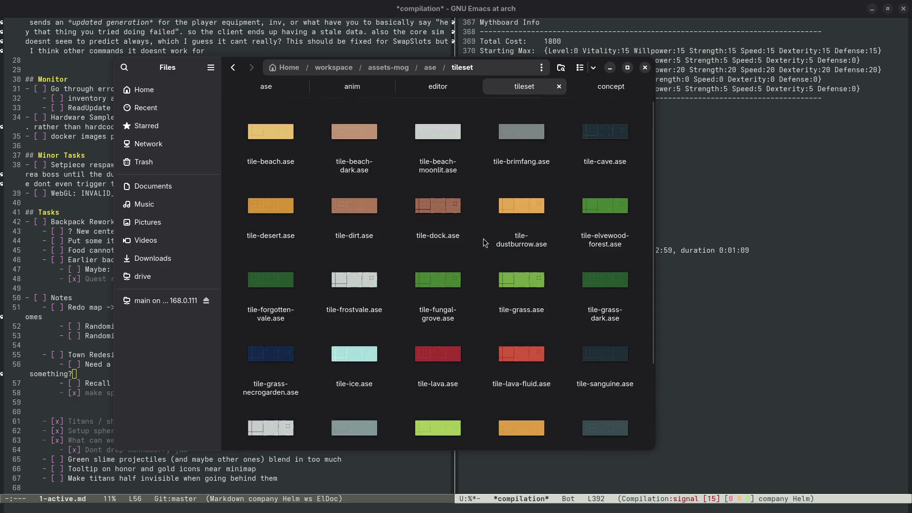
key(alt+Left)
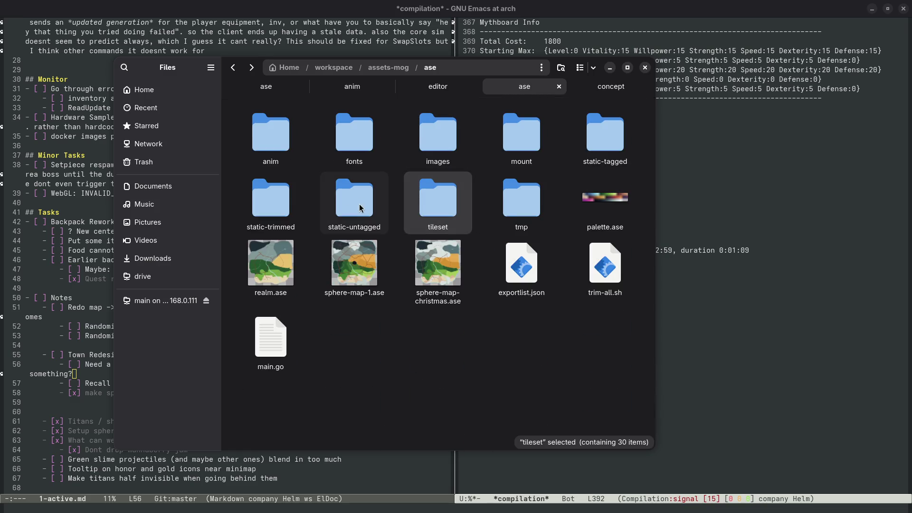
double_click(363, 202)
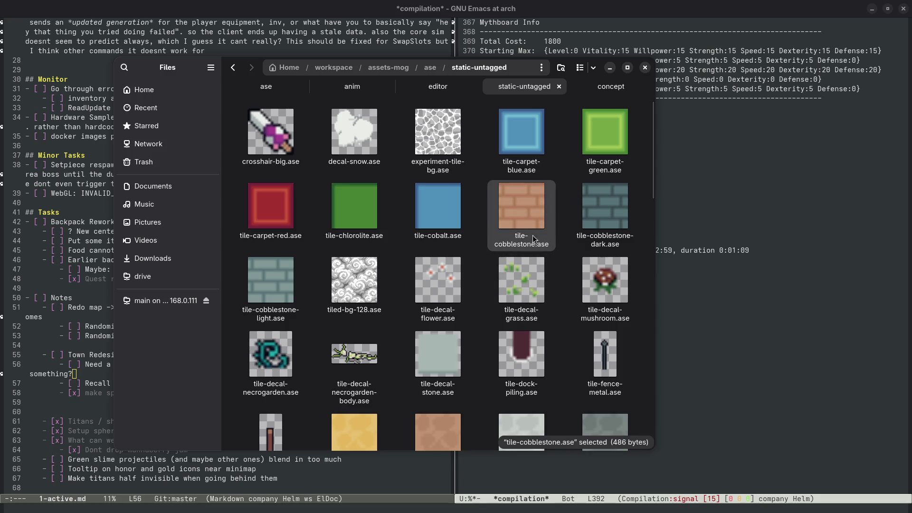
- Duplicate tile-cobblestone.ase and rename the copy tile-cobblestone-red-dark.ase
key(ctrl+c)
key(ctrl+v)
right_click(596, 213)
click(639, 330)
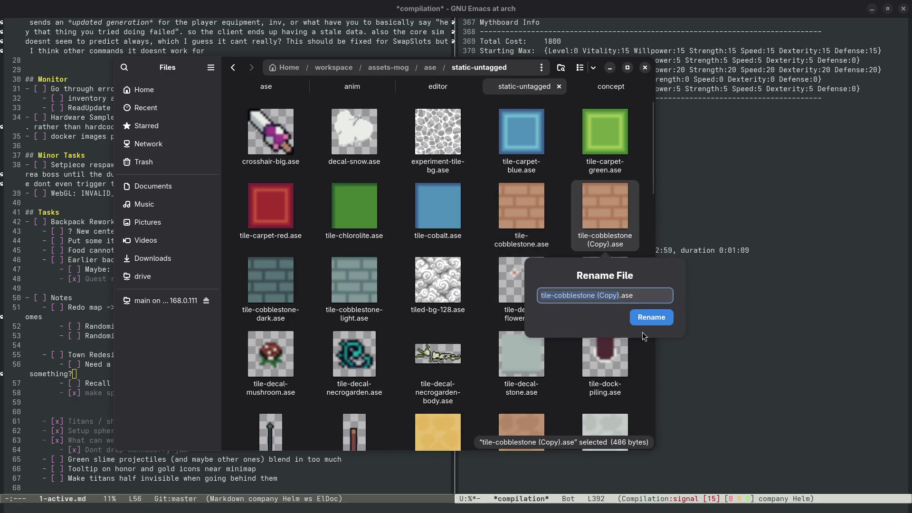
text(tile-cobblesto)
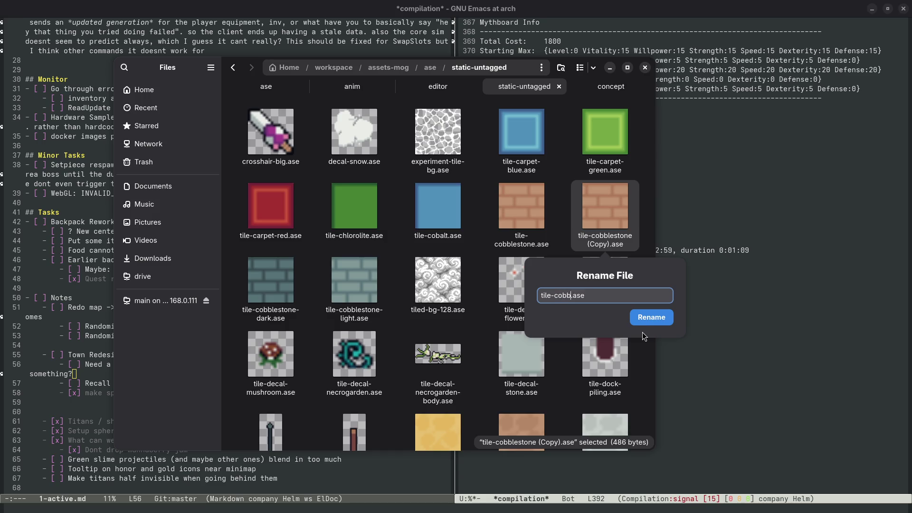
text(ne-)
text(red-dark)
key(Return)
- Open tile-cobblestone-red-dark.ase in Aseprite and sample its brick and mortar colours
double_click(352, 225)
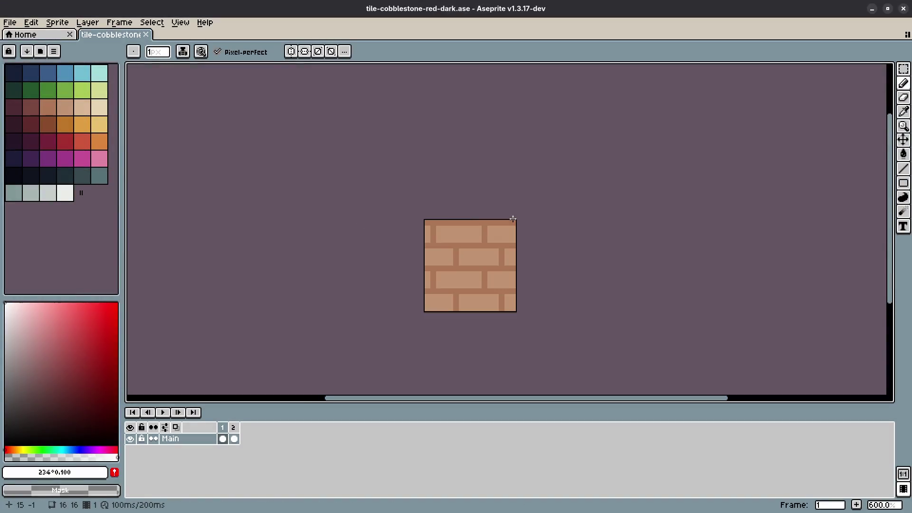
key(i)
click(457, 187)
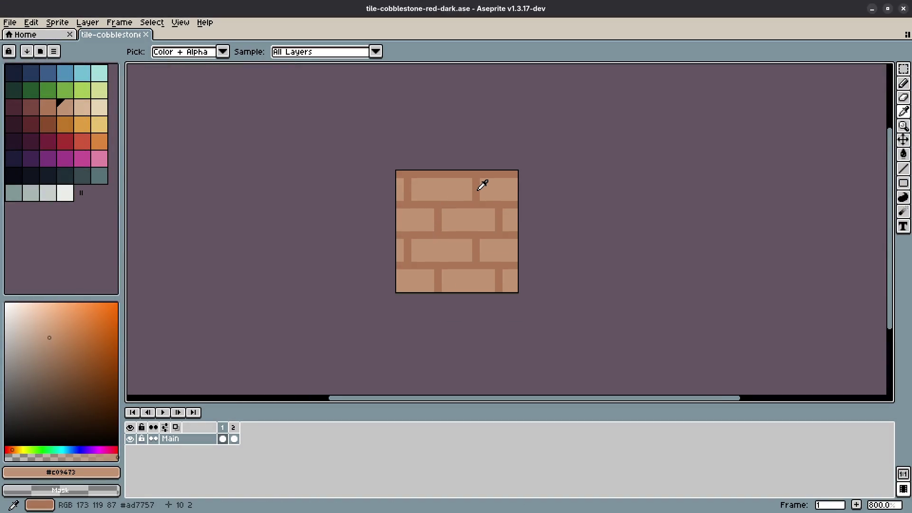
click(479, 189)
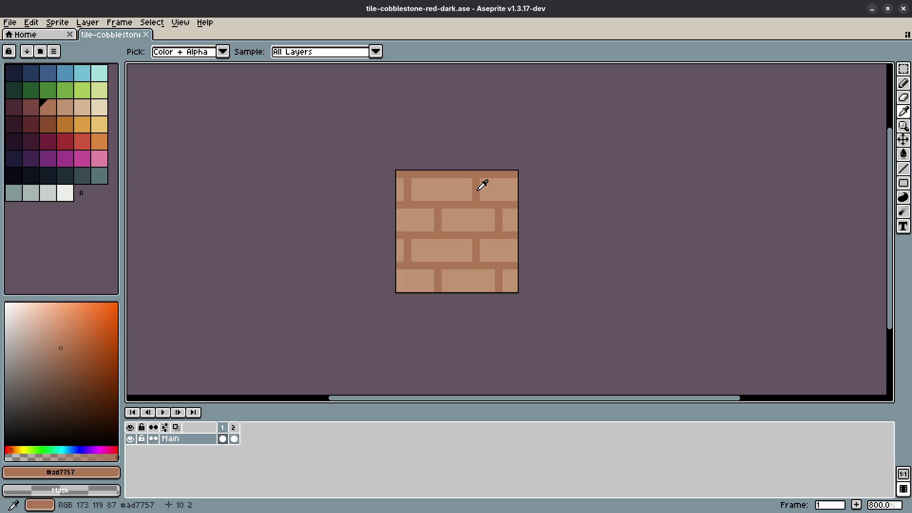
- Bucket-fill the mortar with dark red-brown and the bricks with a darker shade
key(g)
click(474, 189)
key(i)
click(461, 190)
key(g)
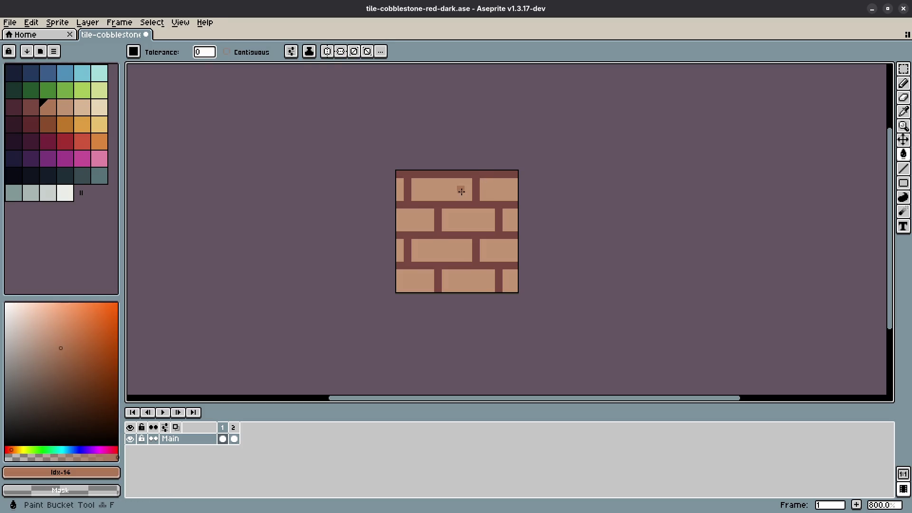
click(461, 191)
scroll(517, 215, down, 2)
key(m)
- Save the recoloured tile and close Aseprite and the file manager
key(ctrl+s)
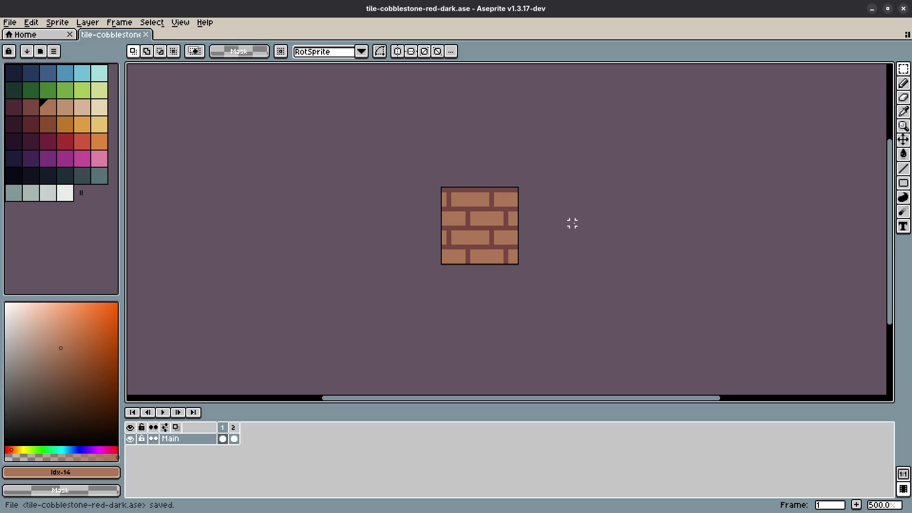
click(903, 9)
key(ctrl+w)
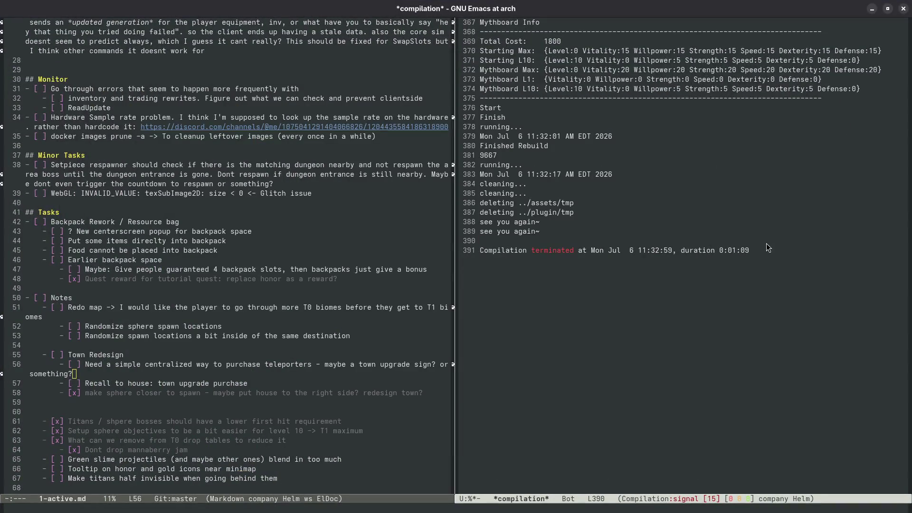
- Open tileid.go, go to the APPEND ONLY line, and split the window side by side
key(ctrl+x)
text(b)
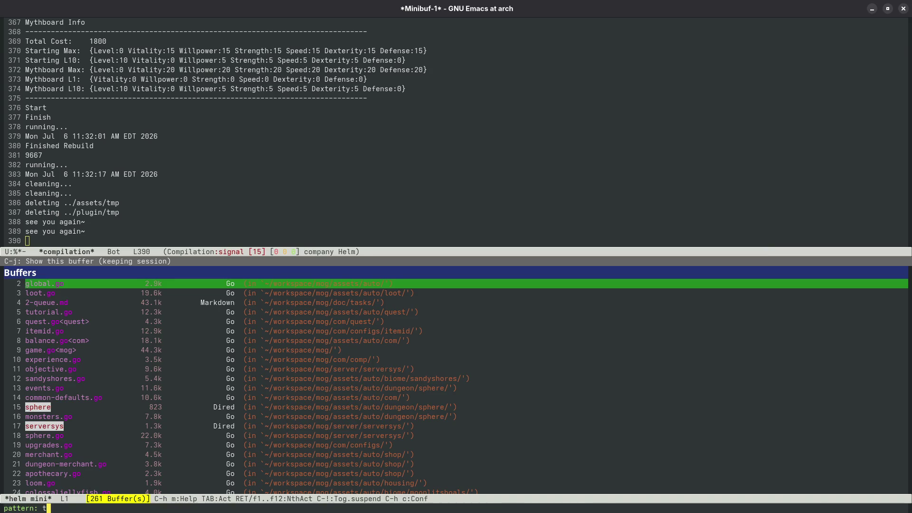
text(iles)
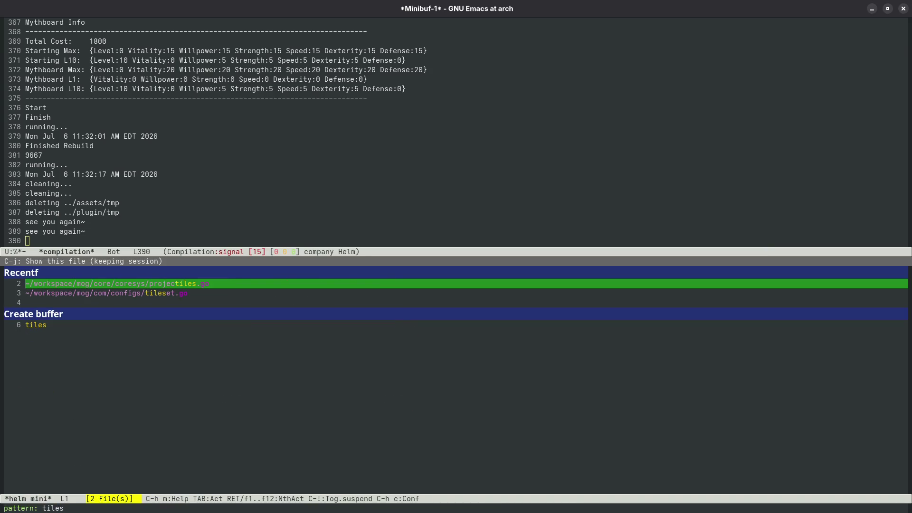
key(BackSpace)
text(id)
key(Return)
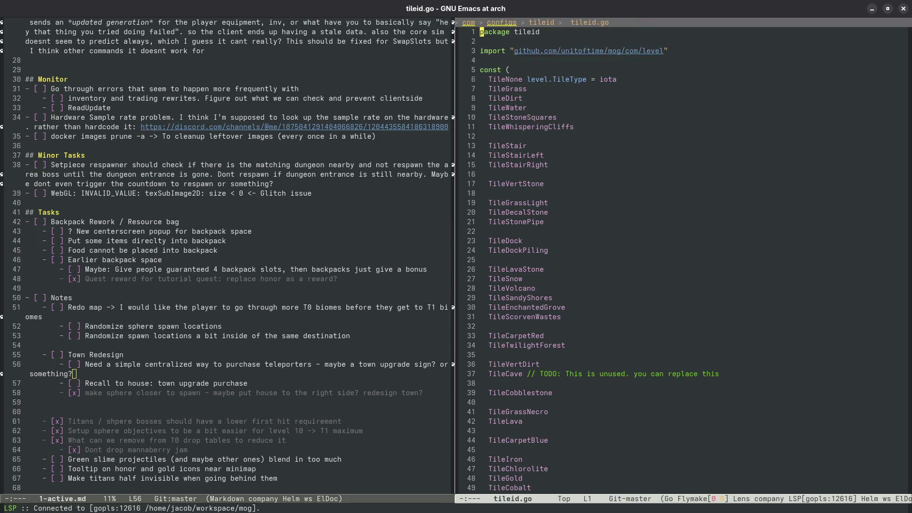
key(alt+greater)
key(Up)
key(Up)
key(Up)
key(ctrl+x)
key(1)
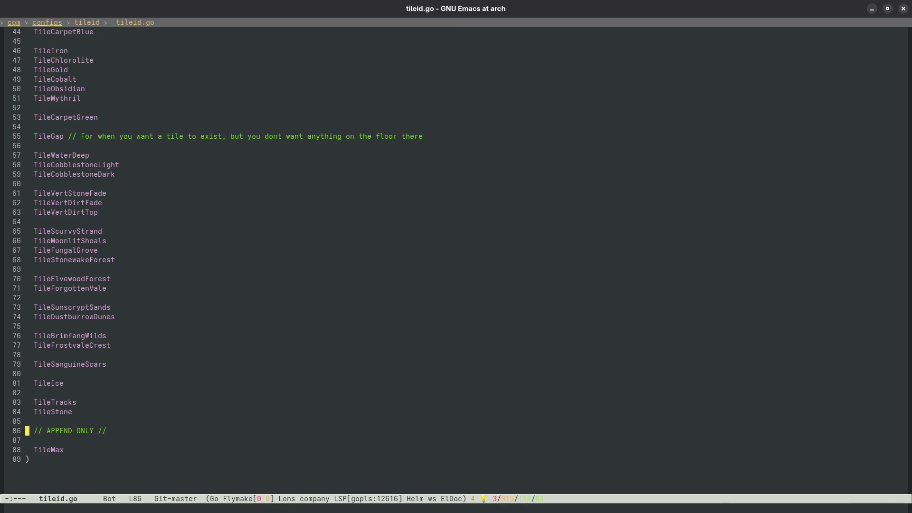
key(ctrl+x)
key(3)
- Search backward for 'cobbl' and review TileCobblestone's references in xref
key(ctrl+r)
text(cobble)
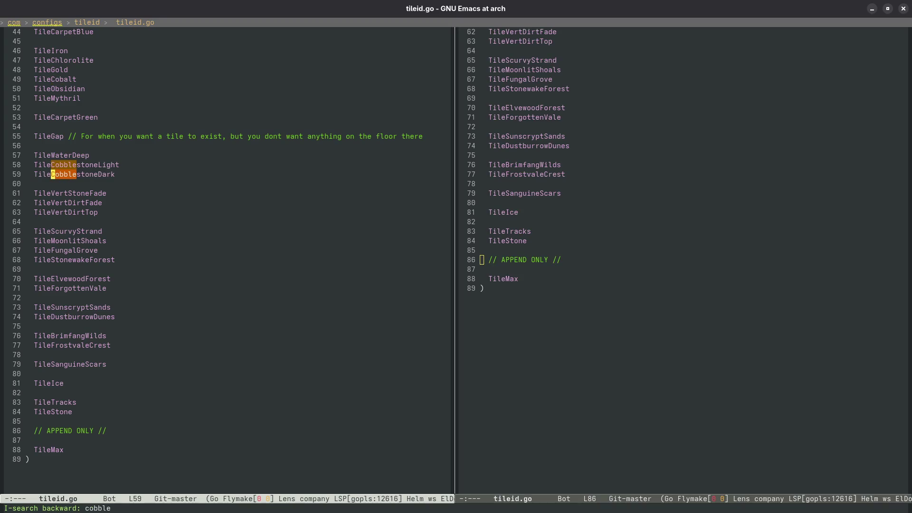
key(ctrl+r)
key(ctrl+r)
key(alt+question)
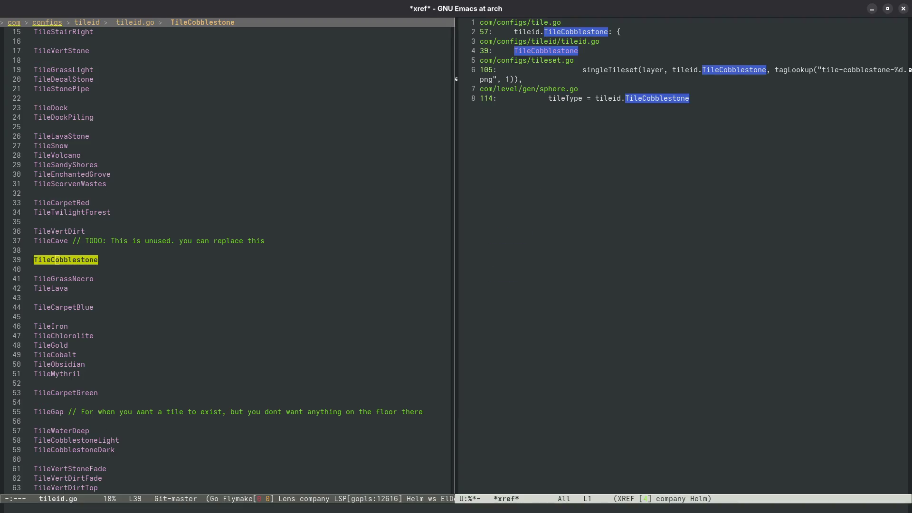
key(q)
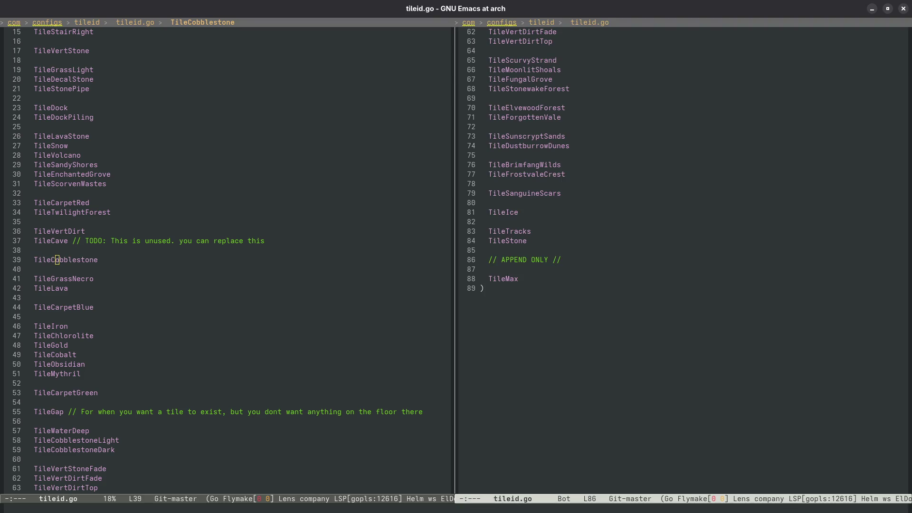
- Add TileCobblestoneRedDark on a new line above the APPEND ONLY comment
key(ctrl+o)
key(ctrl+o)
key(Tab)
text(TileC)
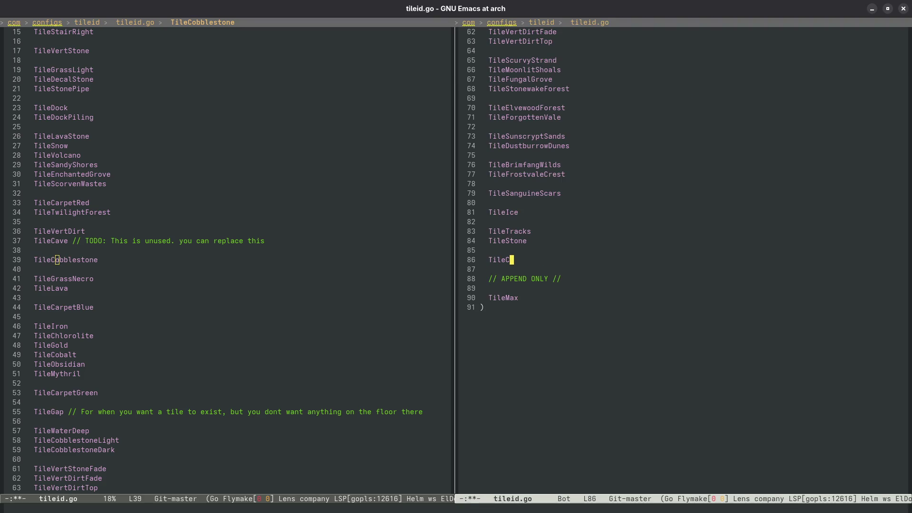
text(obblestoneRedDar)
text(k)
- Find the TileCobblestone config in tile.go and copy its whole block
key(ctrl+x)
key(o)
key(alt+question)
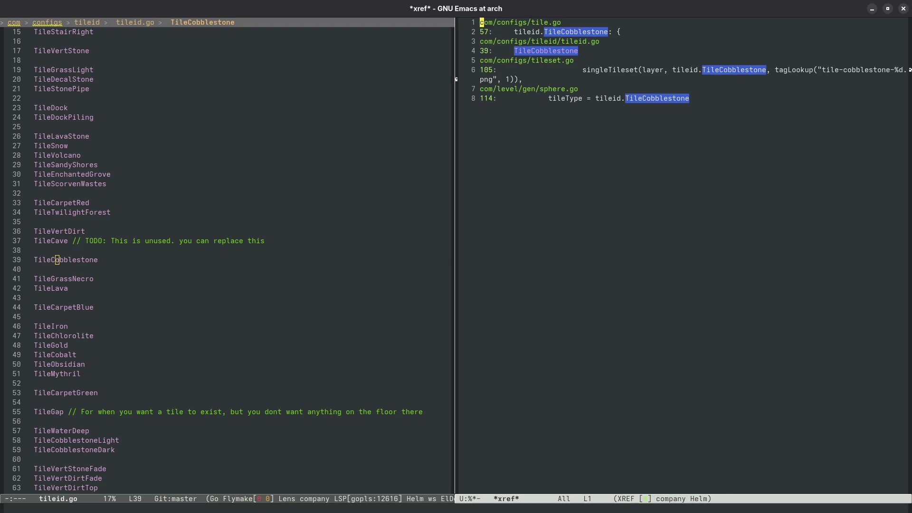
key(ctrl+x)
key(o)
key(ctrl+a)
key(ctrl+space)
key(ctrl+n)
key(ctrl+n)
key(ctrl+n)
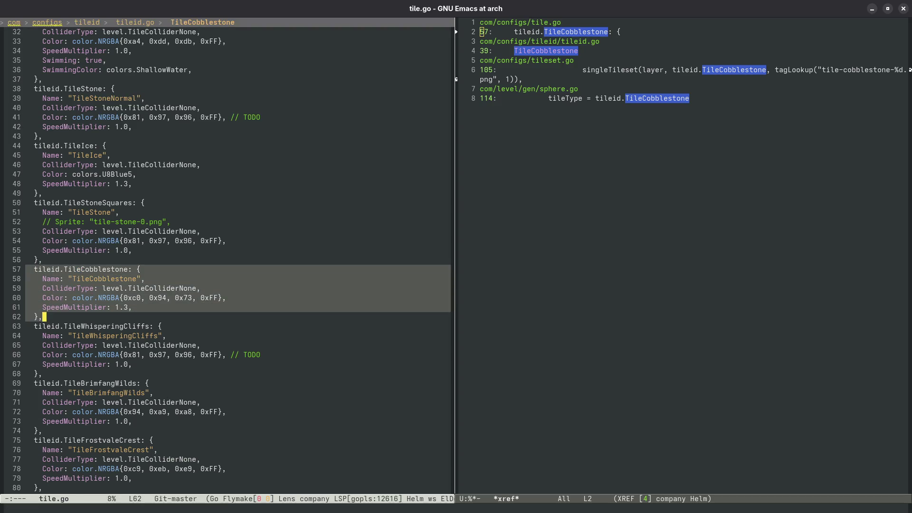
key(ctrl+e)
key(alt+w)
- Paste the block below and rename its key to TileCobblestoneRedDark
key(Return)
key(ctrl+y)
key(ctrl+p)
key(ctrl+p)
key(ctrl+p)
key(ctrl+e)
key(alt+b)
key(alt+f)
text(RedDark: {)
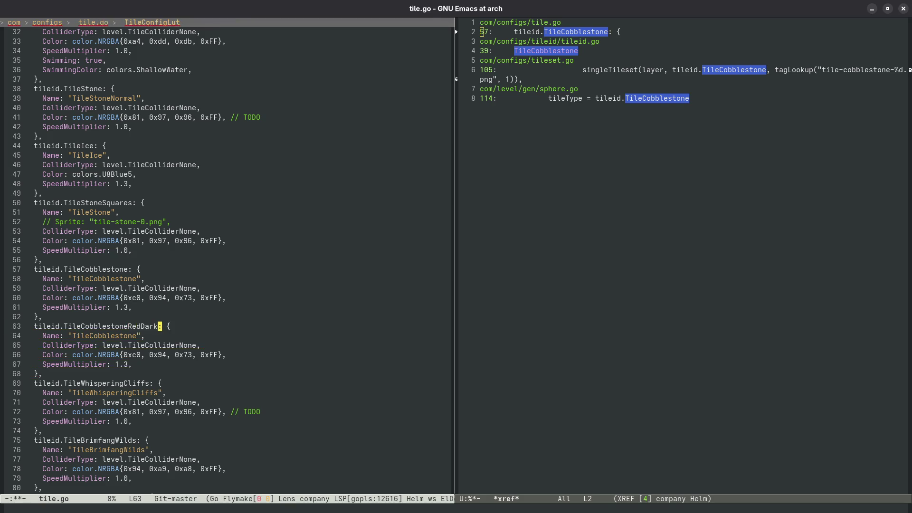
- Change the copied block's Name string to "TileCobblestoneRedDark"
key(super)
scroll(477, 277, down, 1)
scroll(477, 276, up, 1)
click(476, 276)
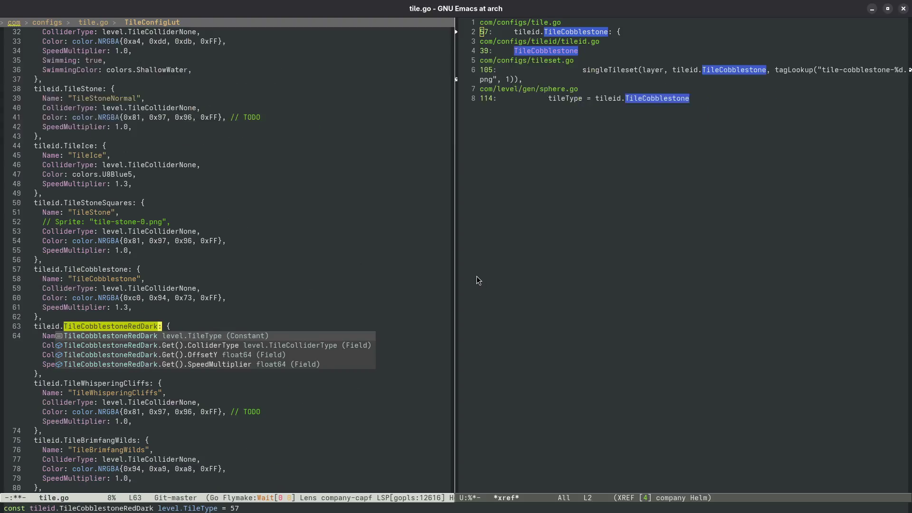
key(ctrl+n)
key(ctrl+b)
key(ctrl+b)
text(RedDark)
key(ctrl+n)
key(ctrl+n)
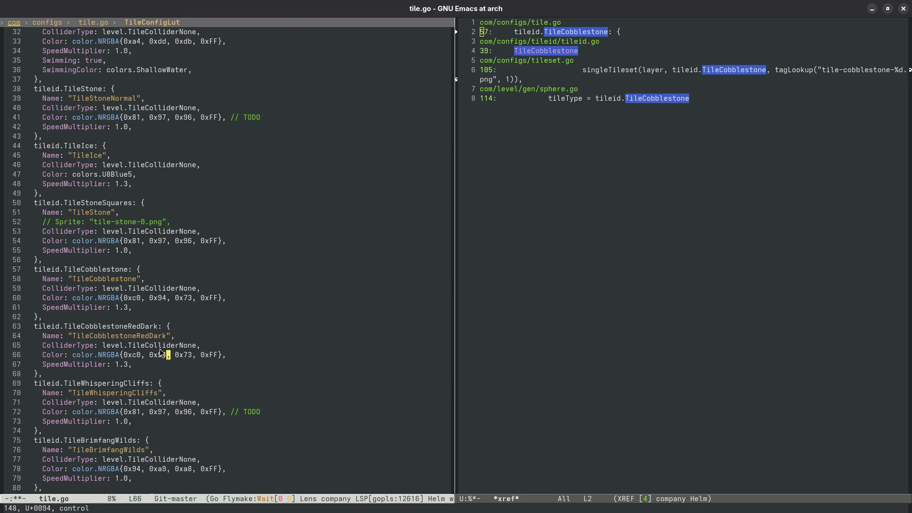
key(super)
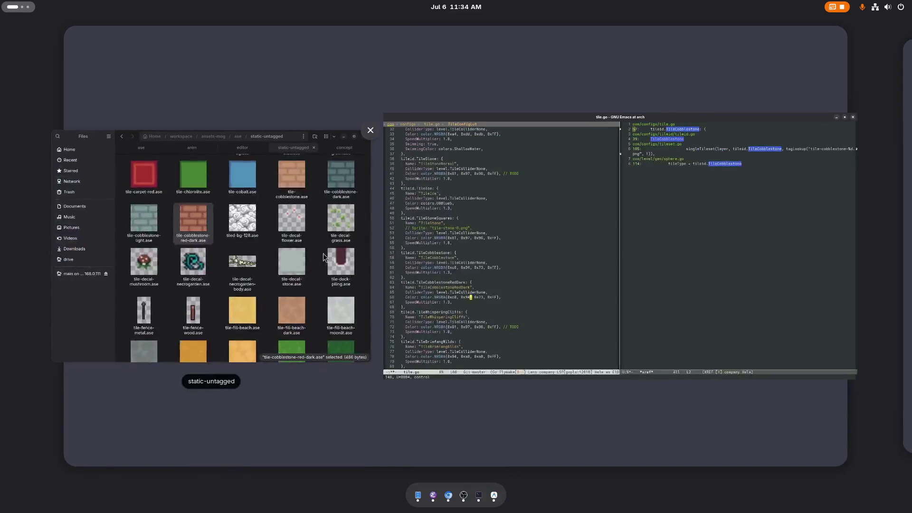
- Open the red-dark tile in Aseprite, inspect the brick palette colours, and copy hex ad7757
click(267, 272)
double_click(380, 208)
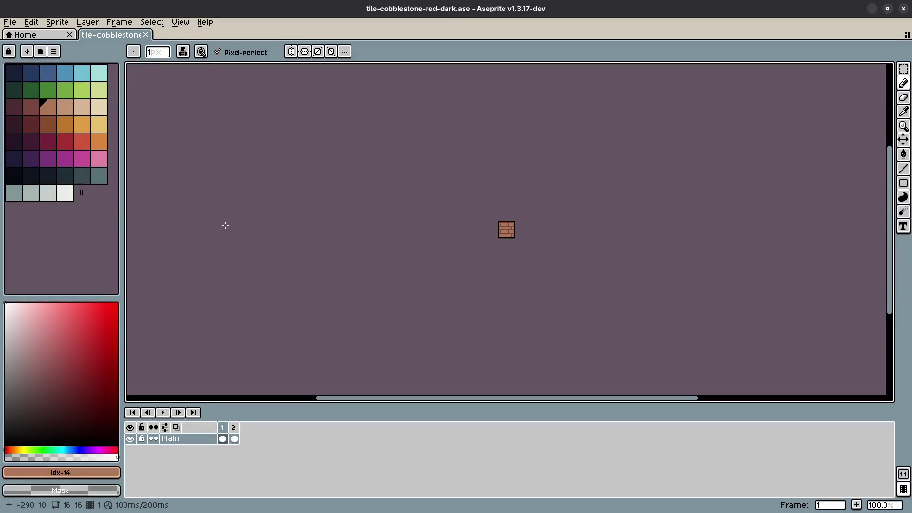
scroll(452, 223, up, 4)
click(69, 112)
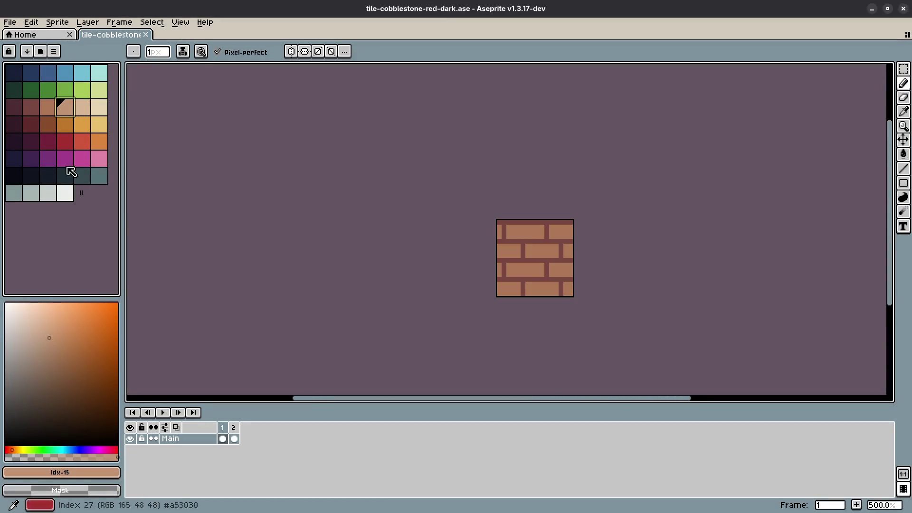
click(66, 472)
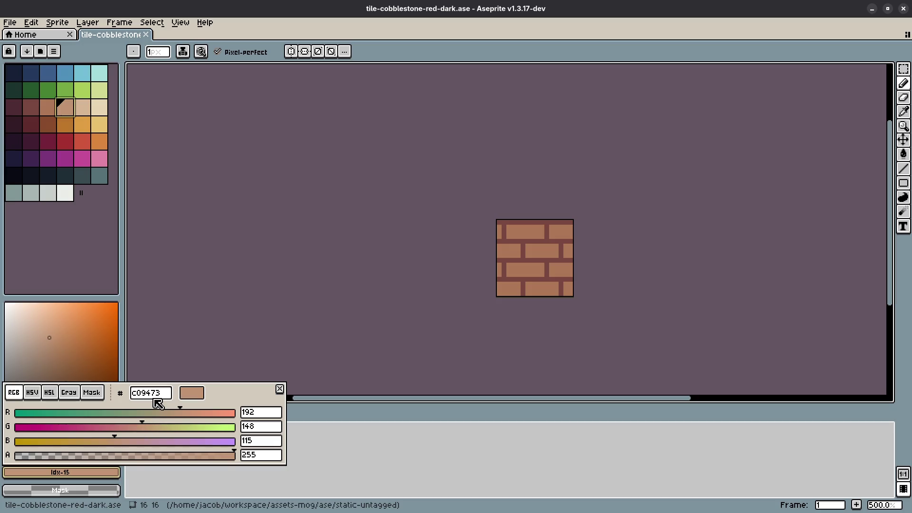
click(48, 107)
click(78, 473)
double_click(149, 394)
key(super)
click(470, 175)
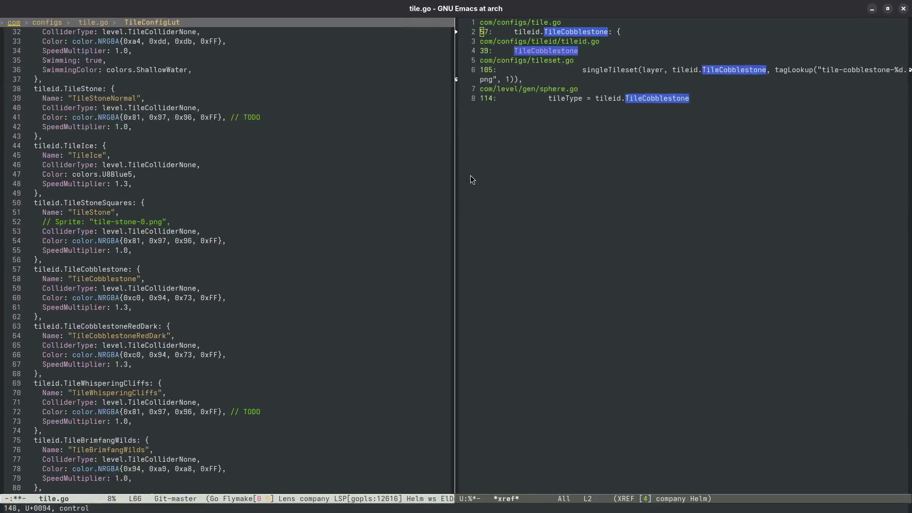
- Set the TileCobblestoneRedDark NRGBA colour to 0xad, 0x77, 0x57, 0xff from the pasted hex code
key(alt+b)
key(alt+b)
key(alt+b)
key(alt+f)
key(ctrl+f)
key(ctrl+y)
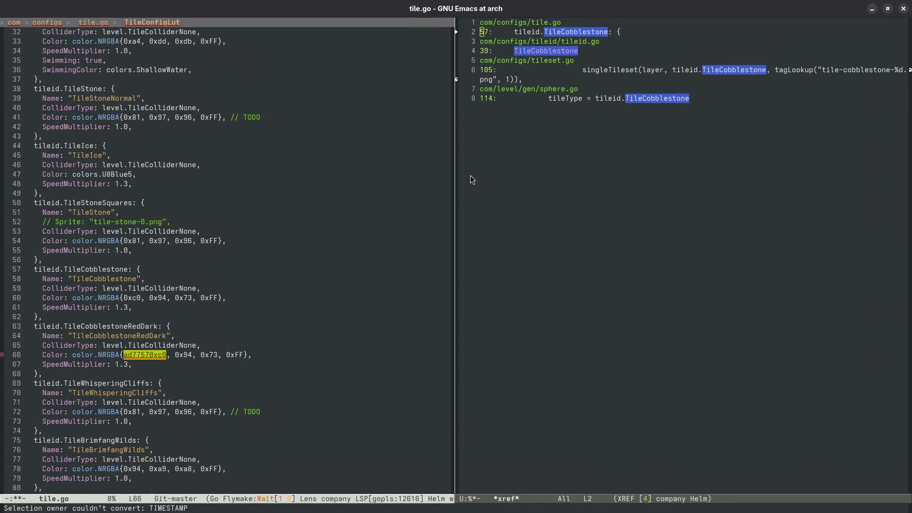
key(alt+d)
key(alt+d)
key(alt+d)
key(alt+b)
text(0x)
key(ctrl+f)
key(ctrl+f)
text(, 0x)
key(ctrl+f)
key(ctrl+f)
text(, 0xf57)
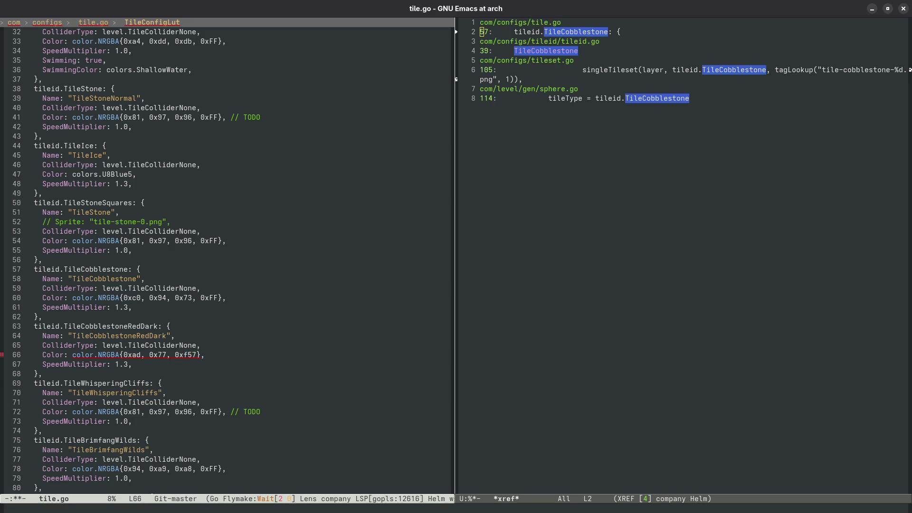
key(BackSpace)
key(ctrl+f)
key(ctrl+f)
text(, 0xff)
- Save tile.go and bring up tileset.go
key(ctrl+x)
key(ctrl+s)
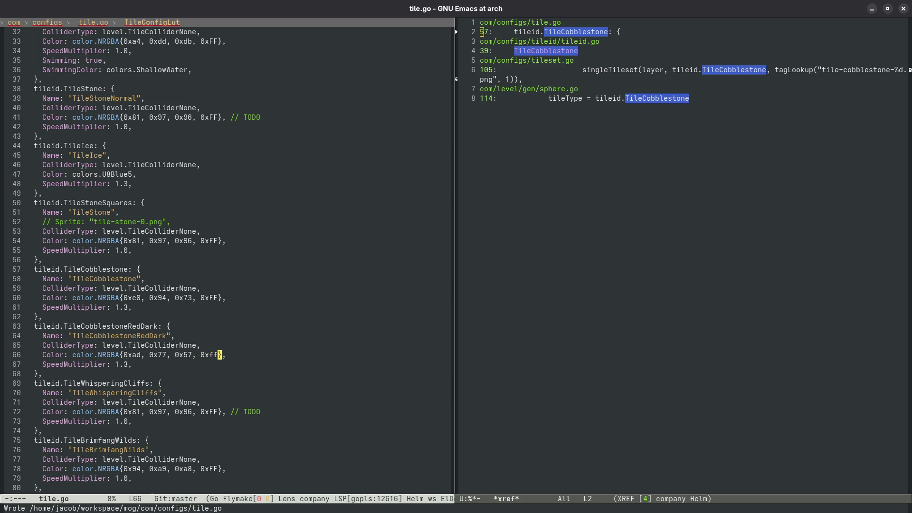
key(ctrl+x)
key(o)
key(n)
key(n)
- Duplicate the existing cobblestone entry line in tileset.go
key(ctrl+x)
key(o)
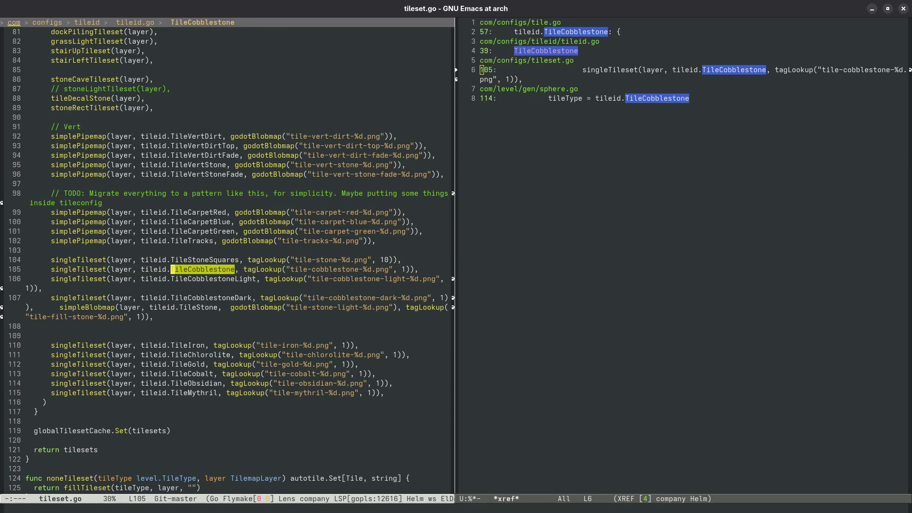
key(ctrl+e)
key(ctrl+c)
key(d)
key(ctrl+f)
key(alt+f)
key(alt+f)
key(alt+f)
- Rename the copy to TileCobblestoneRedDark with the red-dark sprite tag
key(alt+f)
key(alt+f)
key(alt+b)
key(alt+b)
key(alt+f)
text(RedDark)
key(alt+f)
key(alt+f)
key(alt+f)
text(-cobblestone--%d.png", 1)),)
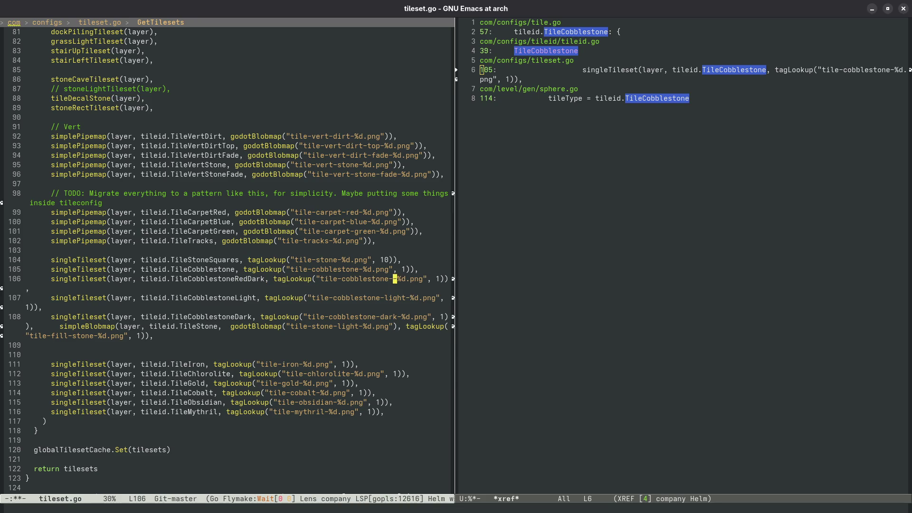
key(super)
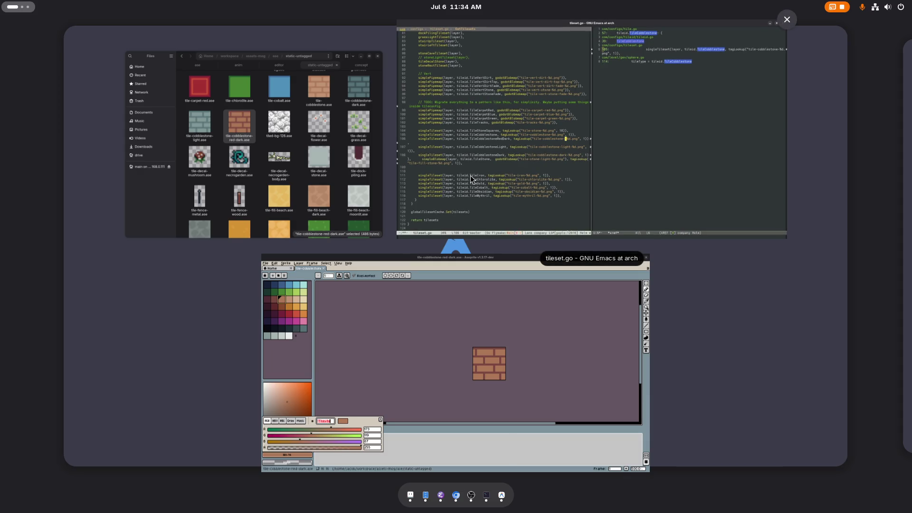
click(470, 175)
text(red-dak)
- Save tileset.go and bring up sphere.go
key(ctrl+x)
key(ctrl+s)
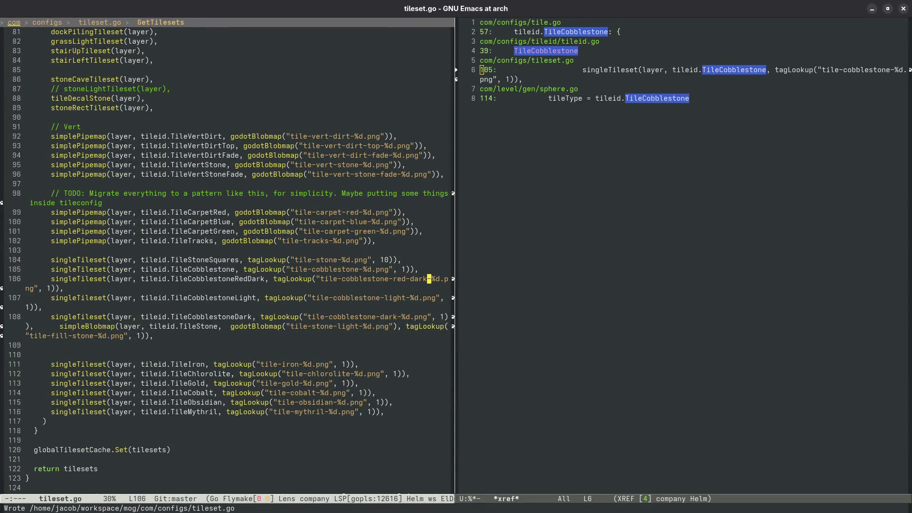
key(ctrl+x)
key(o)
key(n)
- Review the cobblestoneColor case in sphere.go beside tileid.go, then start the make build
key(Return)
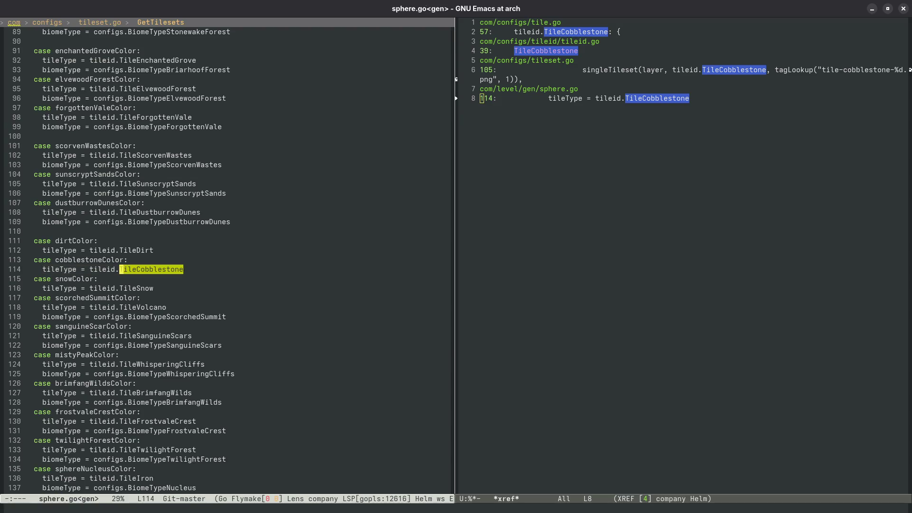
key(ctrl+p)
key(ctrl+a)
key(ctrl+n)
key(ctrl+e)
key(ctrl+n)
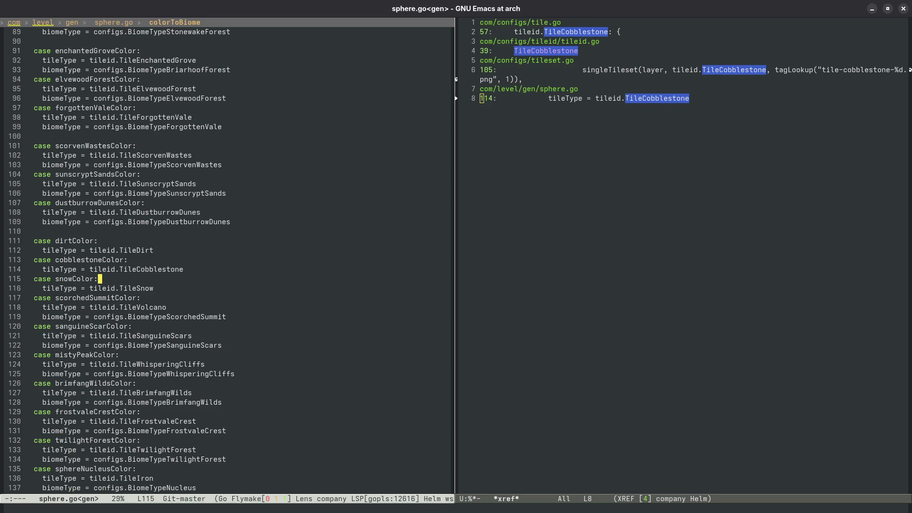
click(619, 147)
key(q)
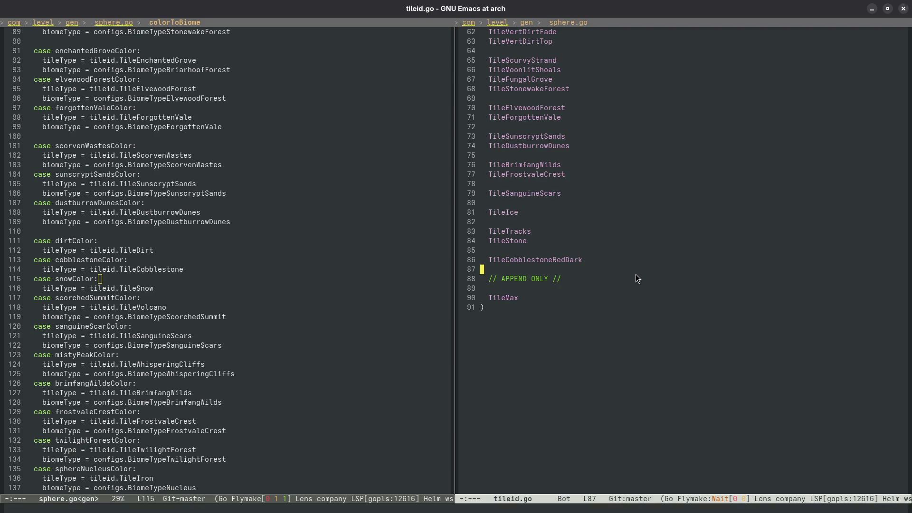
key(F5)
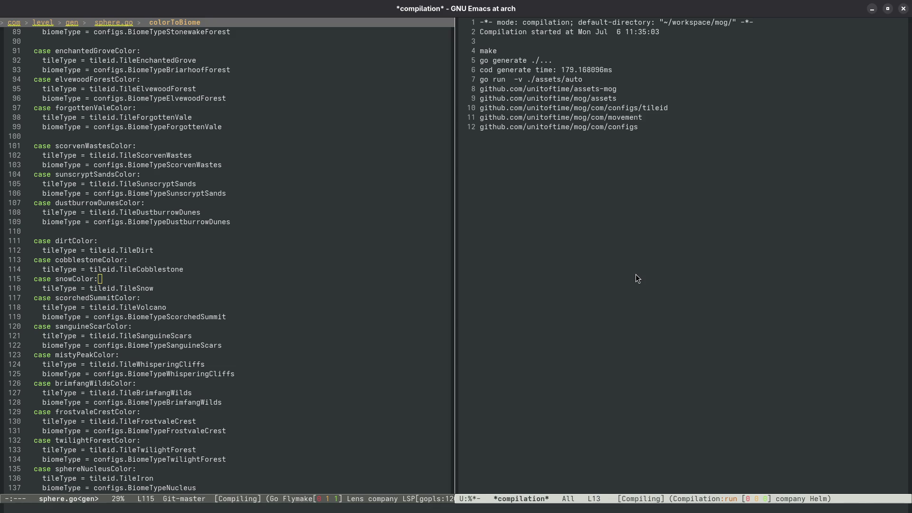
- Recompile with 'make editor' so the Mythfall Editor rebuilds and launches
key(ctrl+u)
key(F5)
text(editor)
key(Return)
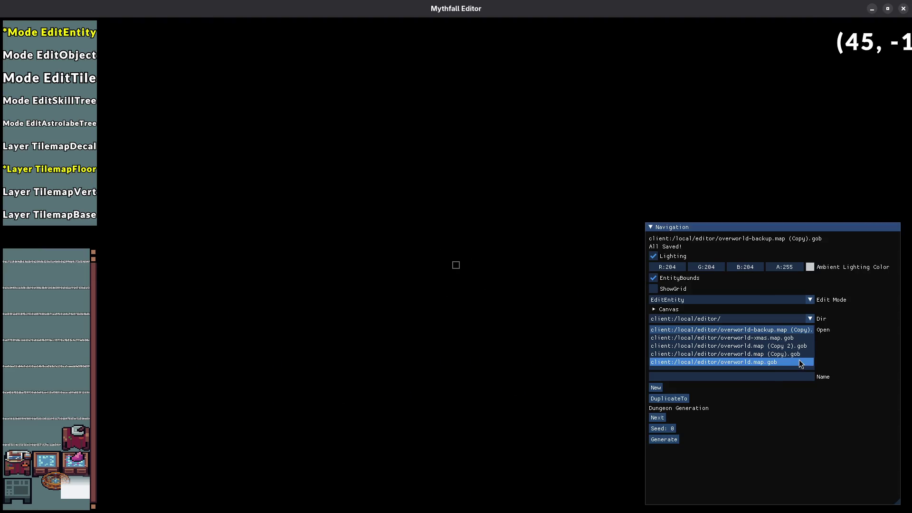
- Load overworld.map.gob and switch to floor-tile editing
click(761, 366)
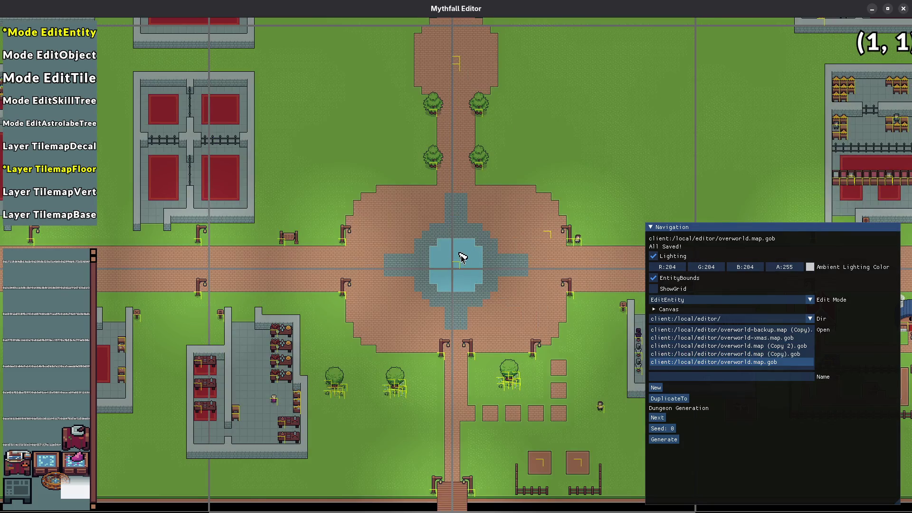
scroll(462, 257, up, 3)
key(3)
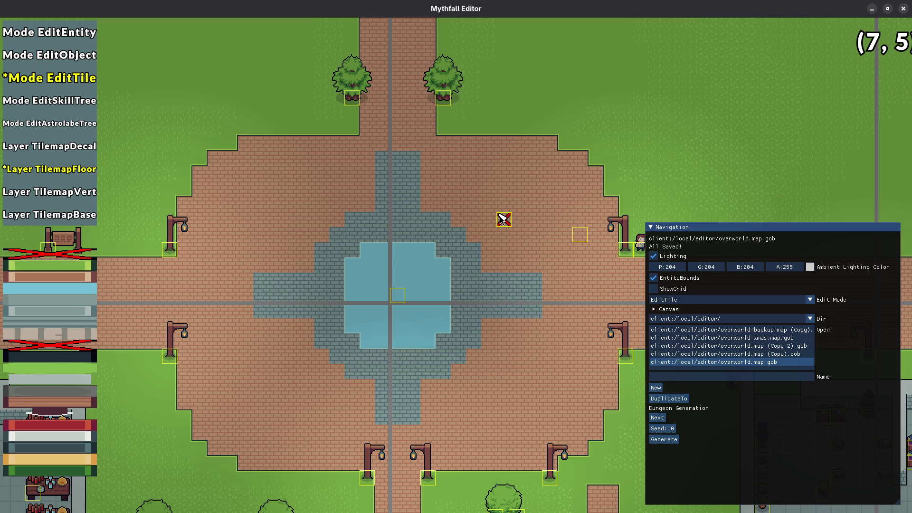
scroll(59, 440, down, 5)
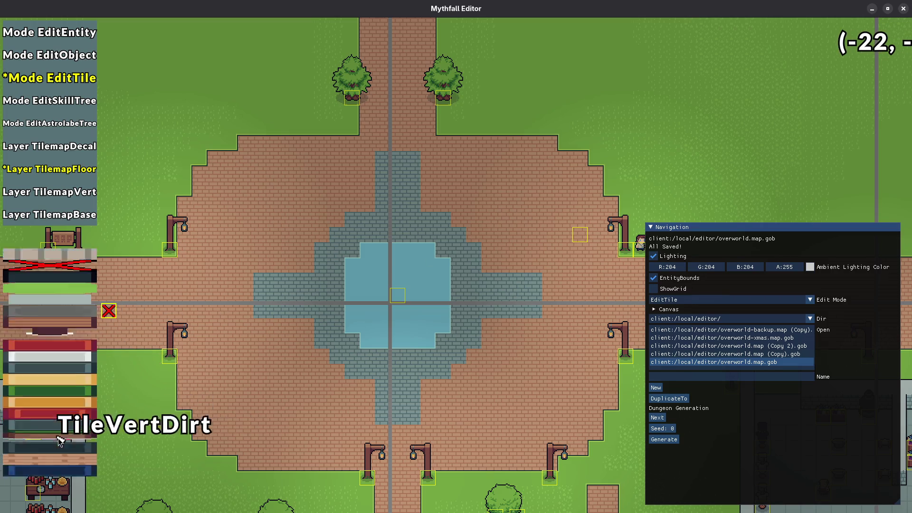
scroll(58, 441, down, 10)
scroll(62, 429, down, 6)
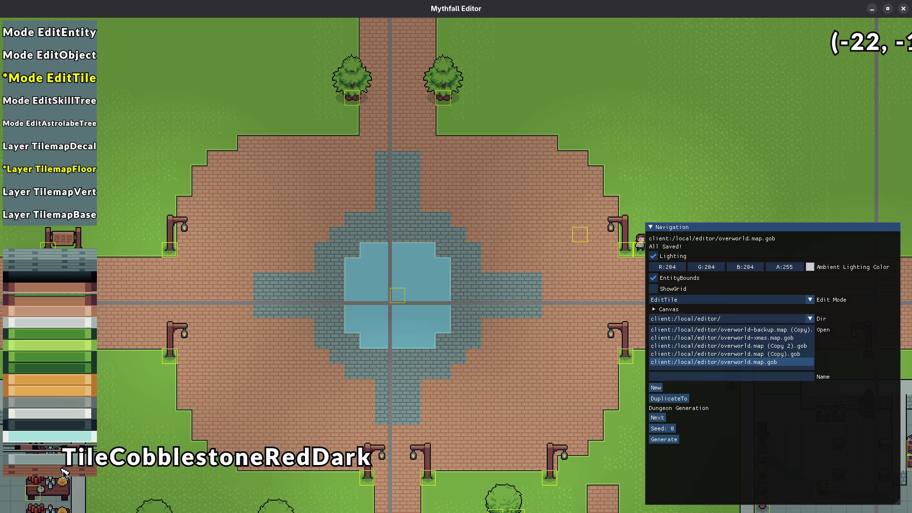
- Fill the fountain cross with TileCobblestoneRedDark and save the map
click(63, 472)
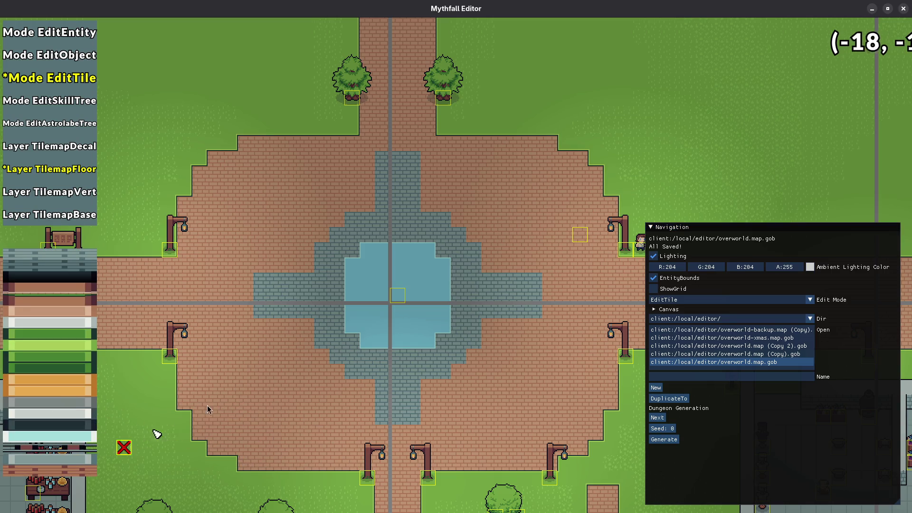
click(324, 293)
scroll(327, 292, down, 2)
scroll(437, 285, up, 2)
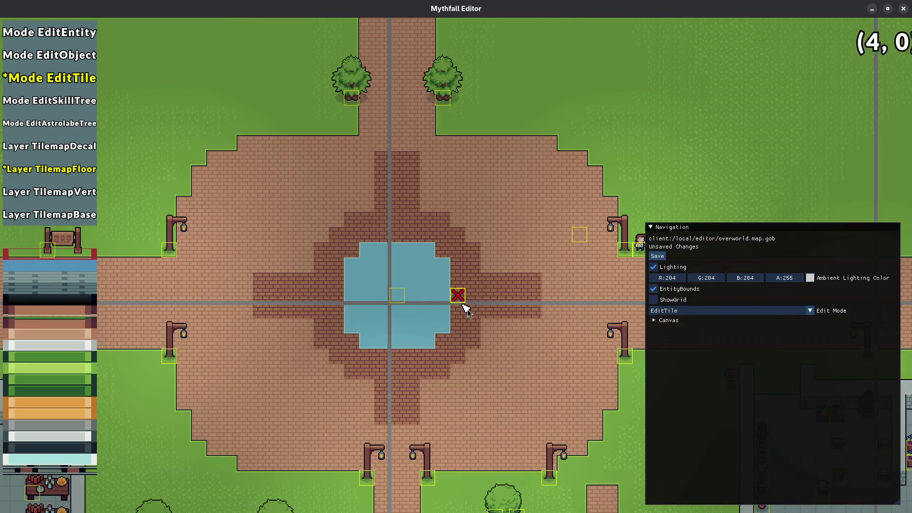
key(ctrl+s)
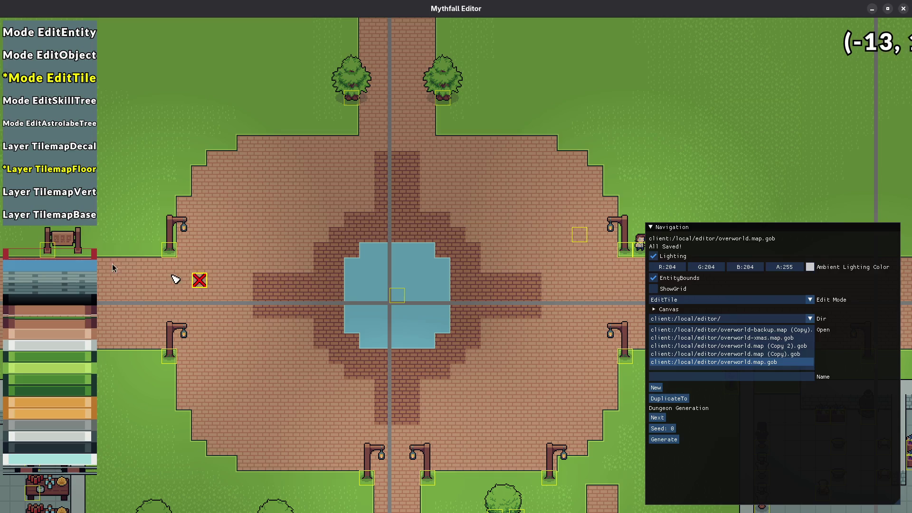
- Fill the light brick plaza floor with grey cobblestone
scroll(209, 295, down, 3)
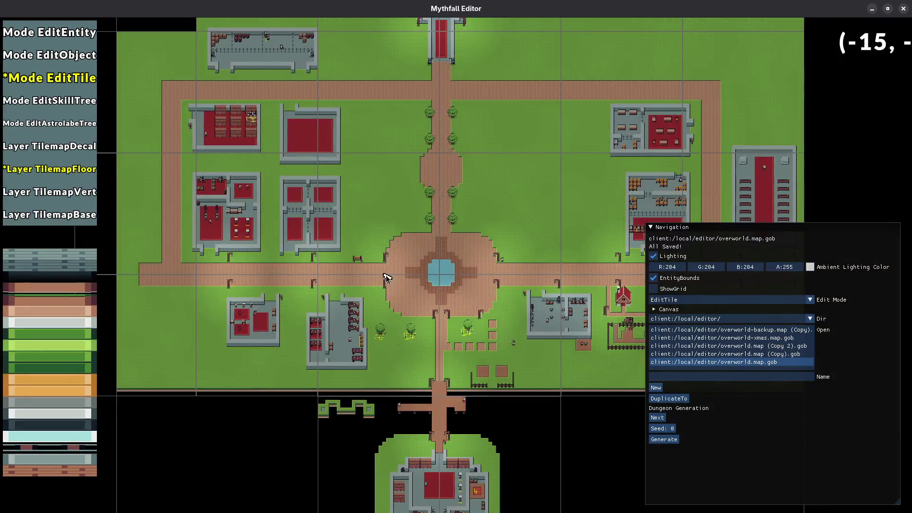
scroll(397, 270, up, 3)
click(293, 218)
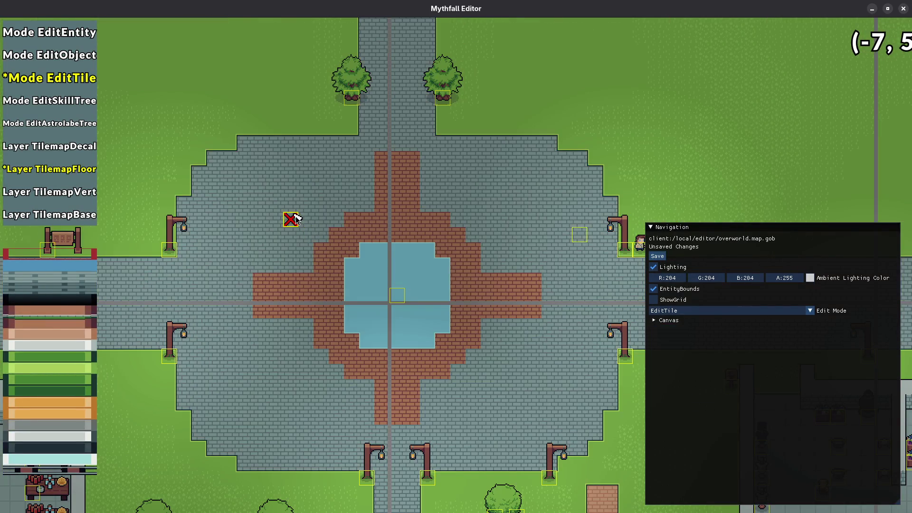
- Try dark cobblestone on the red cross and red-brown cobblestone across the roads and plaza
click(382, 232)
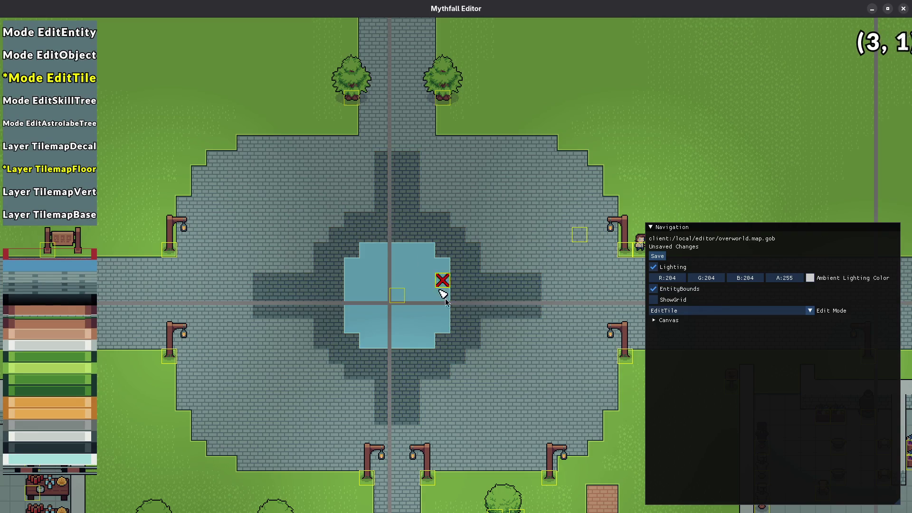
scroll(441, 283, down, 3)
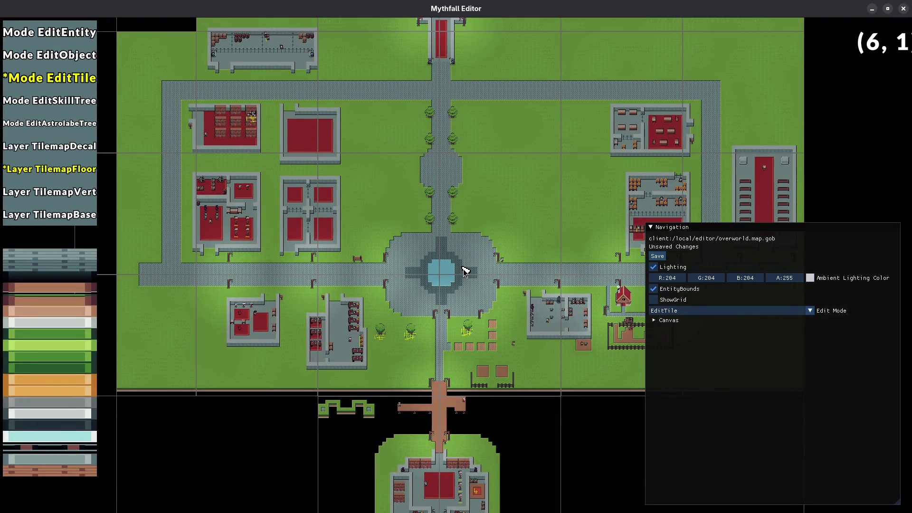
click(55, 473)
click(417, 254)
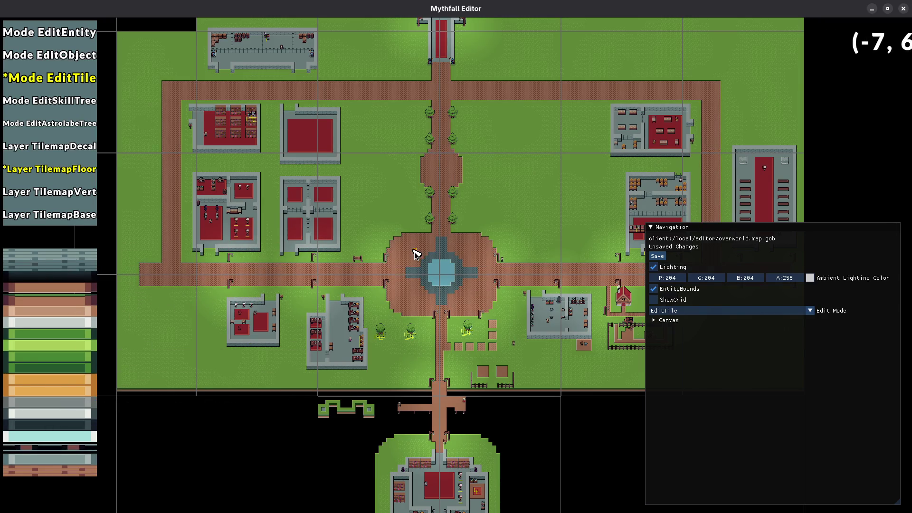
scroll(56, 319, down, 5)
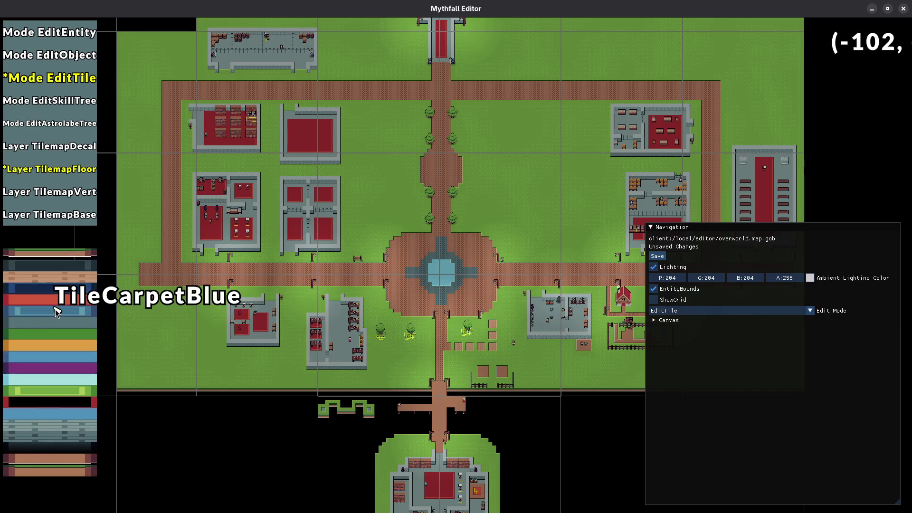
scroll(56, 319, up, 1)
- Test TileCobblestone fills around the fountain and across the plaza and roads
click(56, 319)
scroll(429, 257, up, 5)
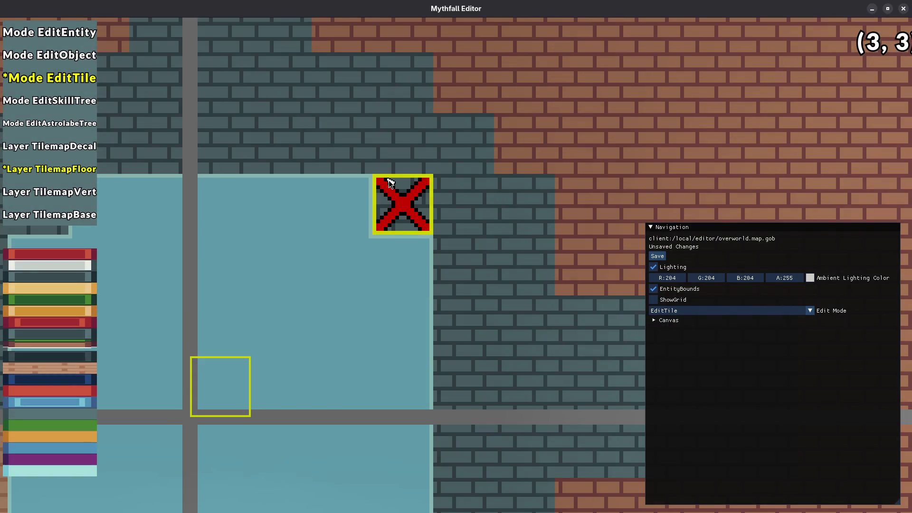
scroll(423, 219, down, 4)
click(422, 219)
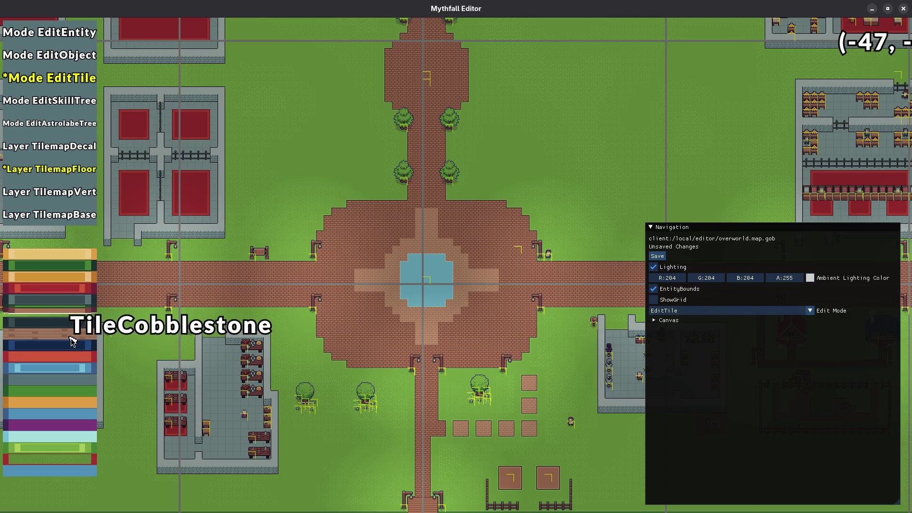
scroll(73, 341, up, 11)
scroll(73, 344, up, 6)
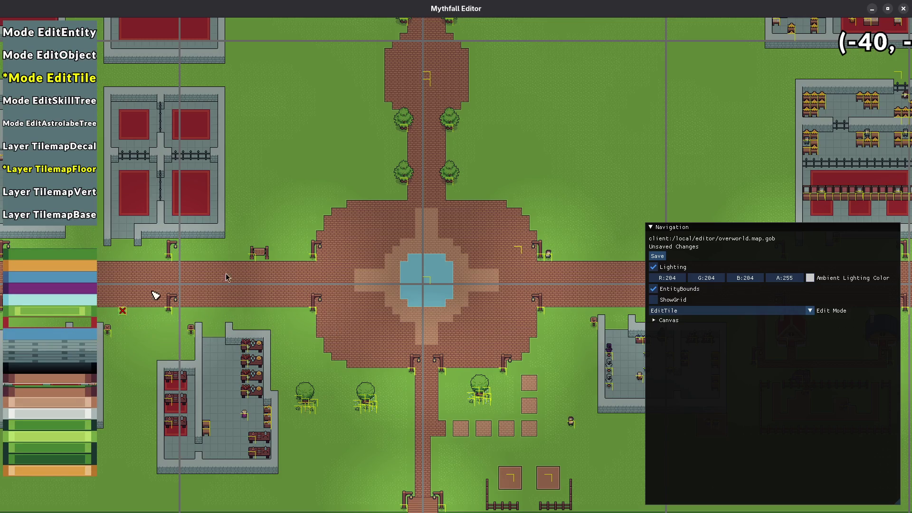
click(362, 244)
scroll(424, 273, down, 3)
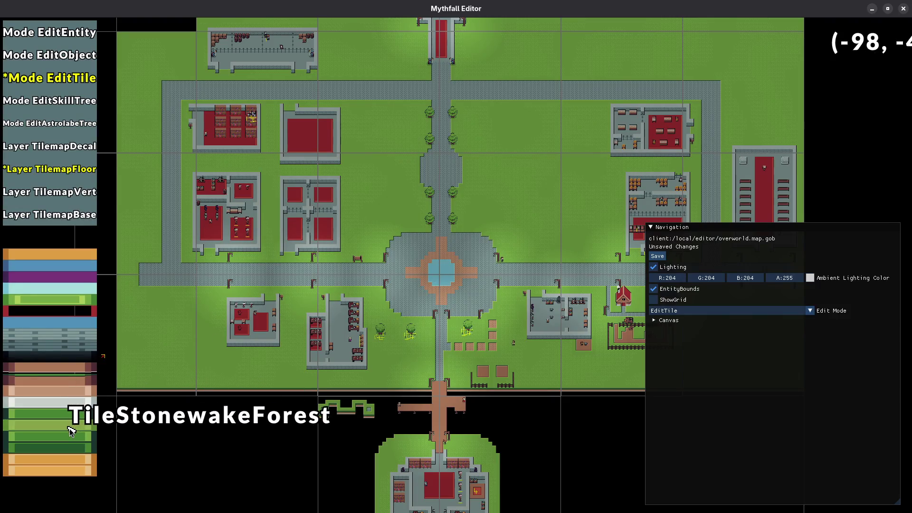
scroll(71, 429, down, 7)
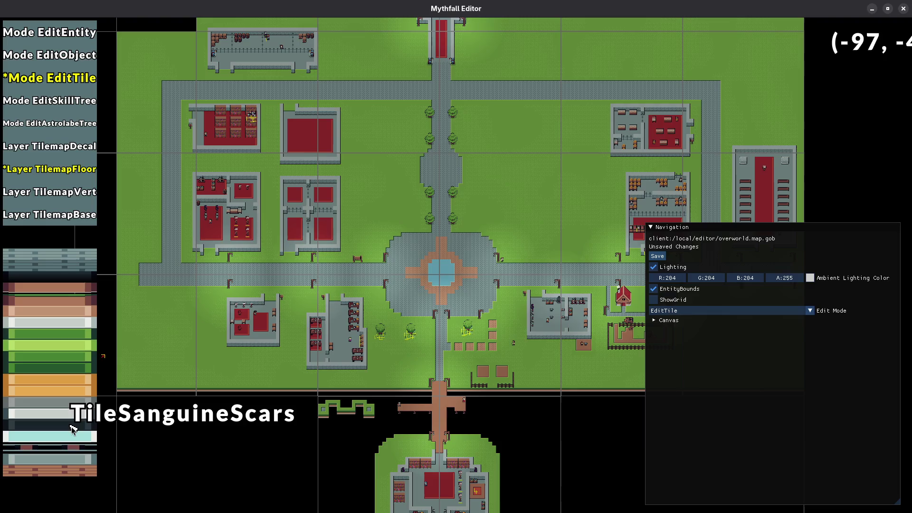
- Settle on tan TileCobblestone for the plaza floor, save the map, and close the editor
click(72, 471)
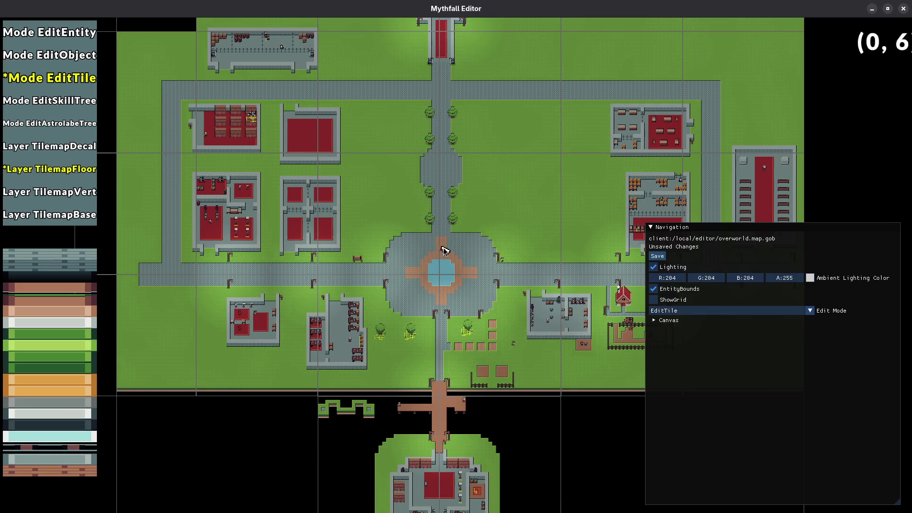
scroll(444, 250, up, 5)
scroll(48, 403, up, 8)
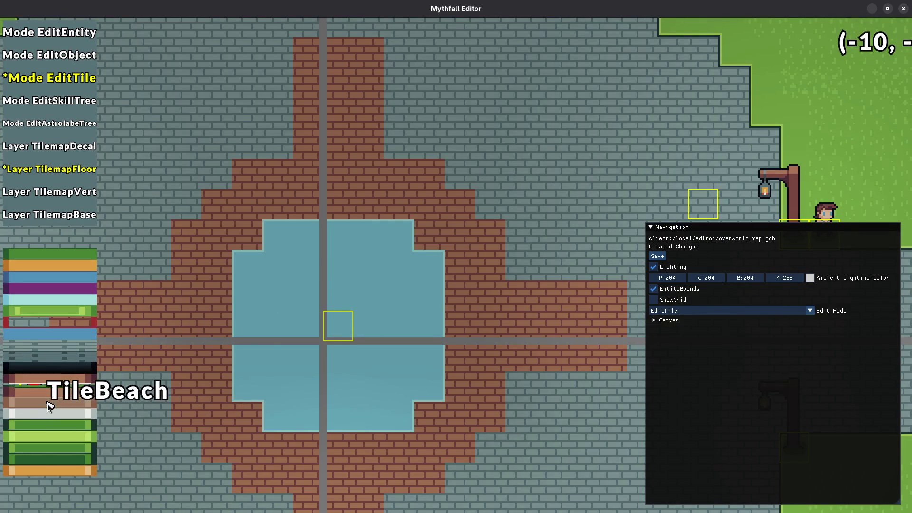
scroll(48, 403, up, 3)
scroll(81, 383, up, 5)
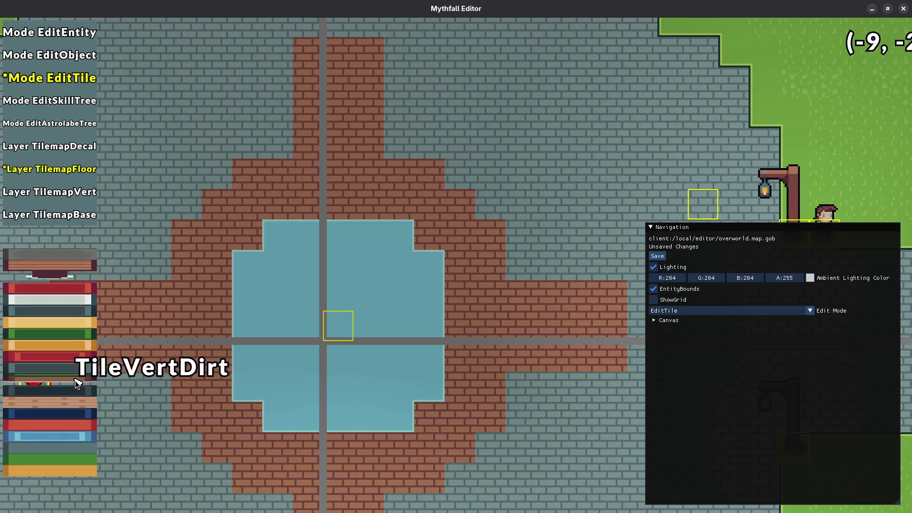
click(64, 404)
click(152, 164)
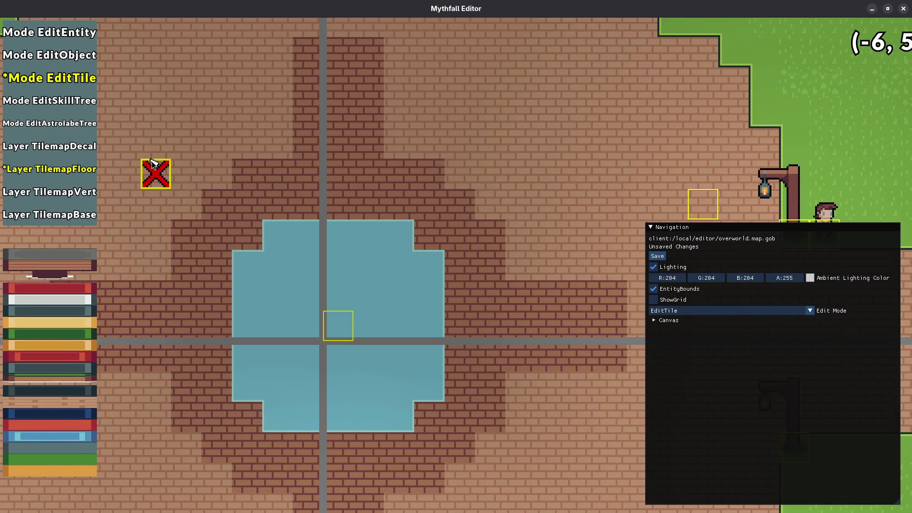
scroll(167, 189, down, 6)
scroll(358, 279, up, 2)
key(ctrl+s)
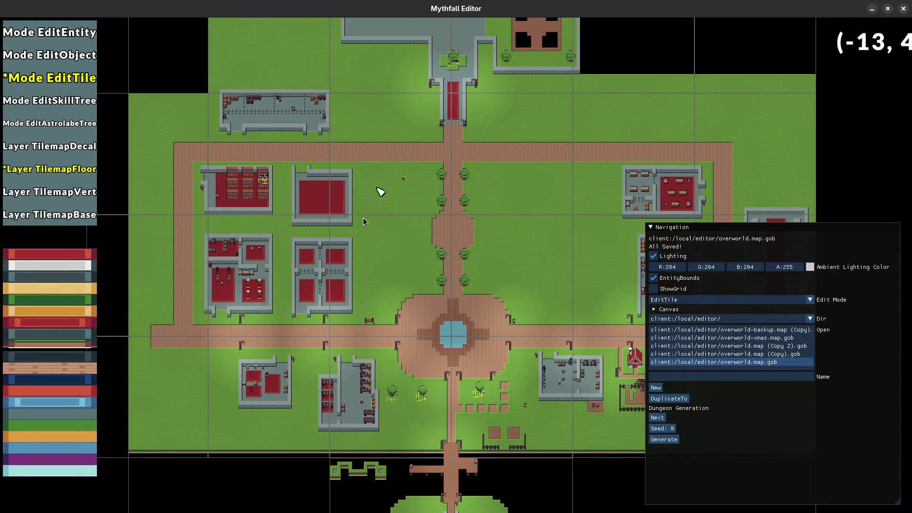
key(Escape)
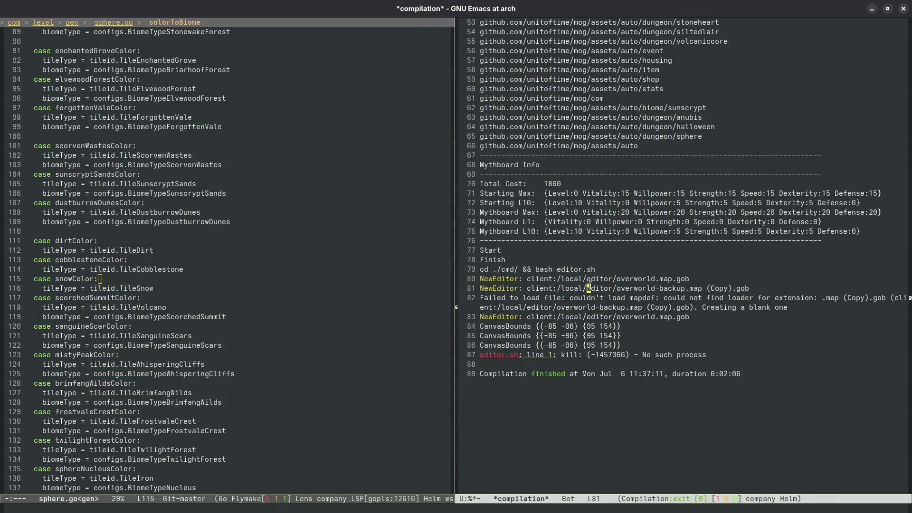
- Rerun the previous 'make editor' compile command to rebuild the editor
key(ctrl+c)
key(c)
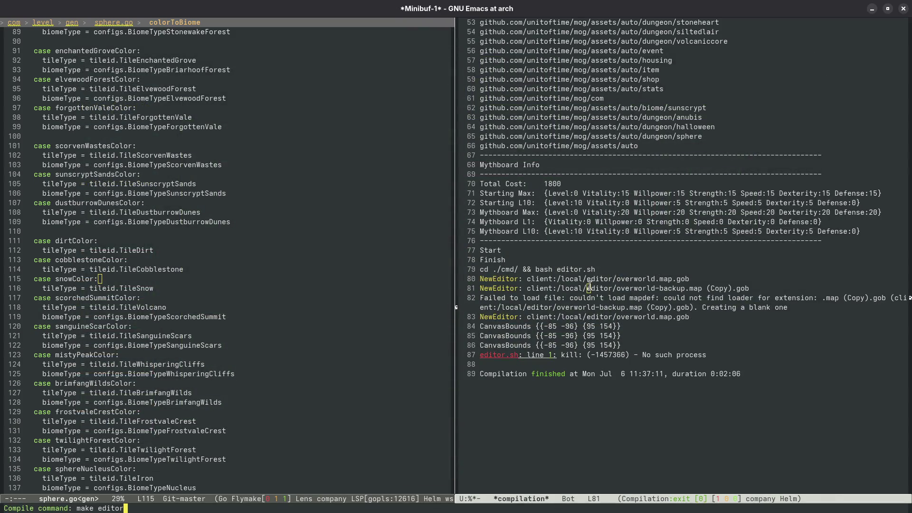
key(Return)
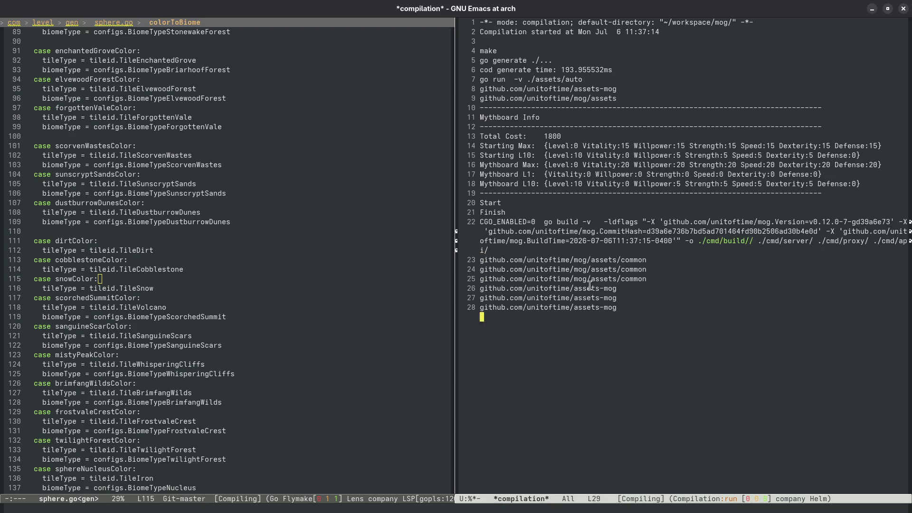
key(super)
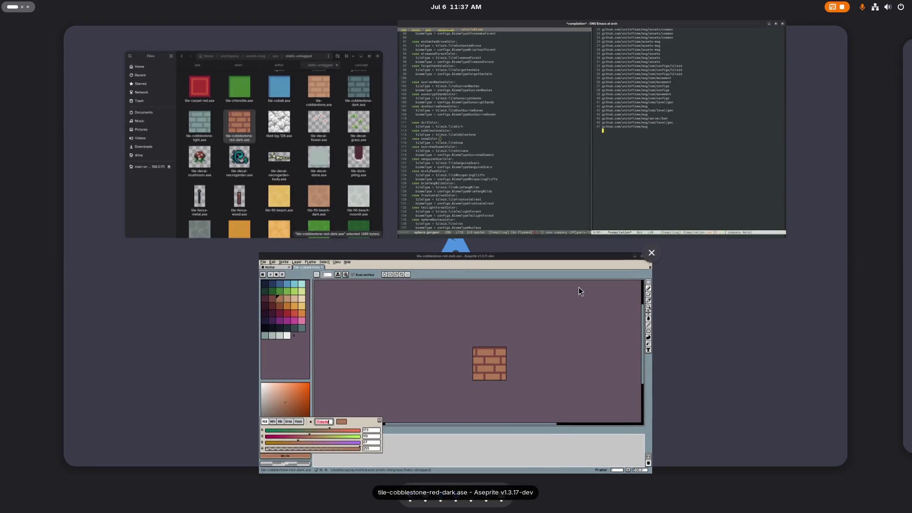
- In Aseprite, recolour the bricks a lighter brown and the mortar brown, then save
click(578, 287)
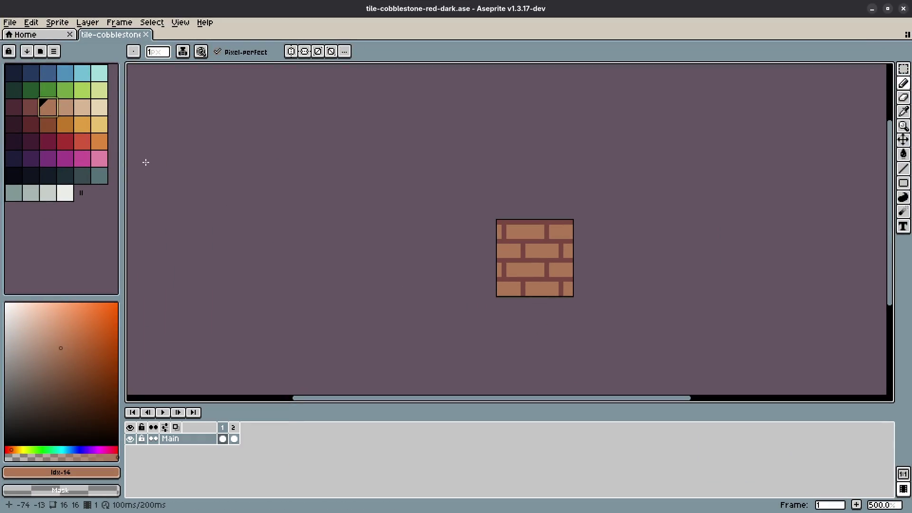
key(i)
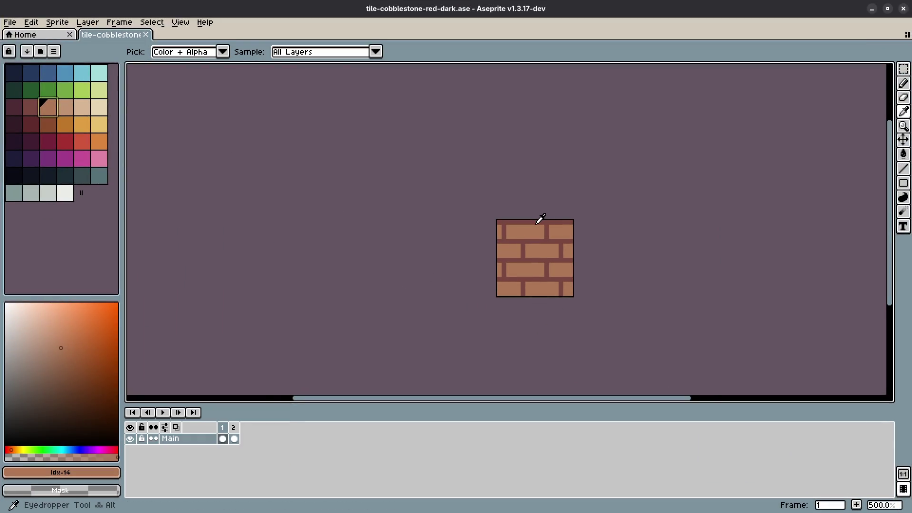
scroll(538, 223, up, 5)
click(548, 220)
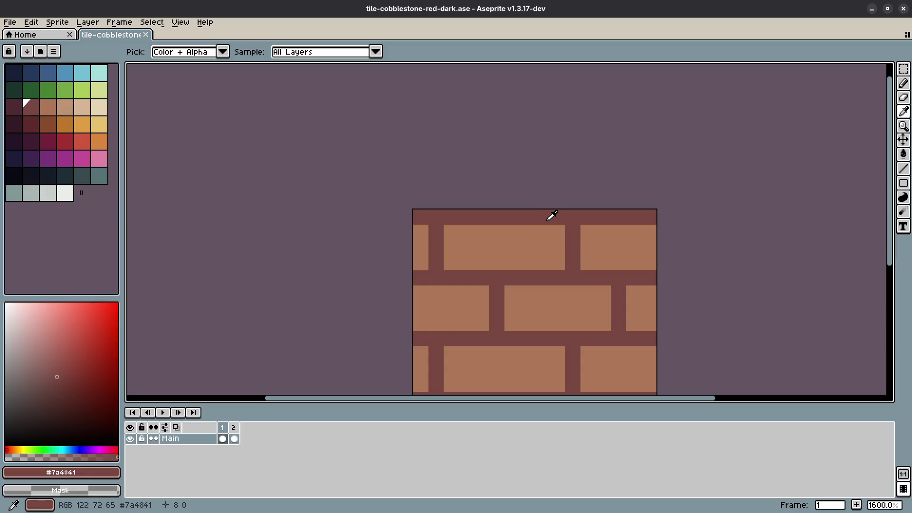
click(550, 231)
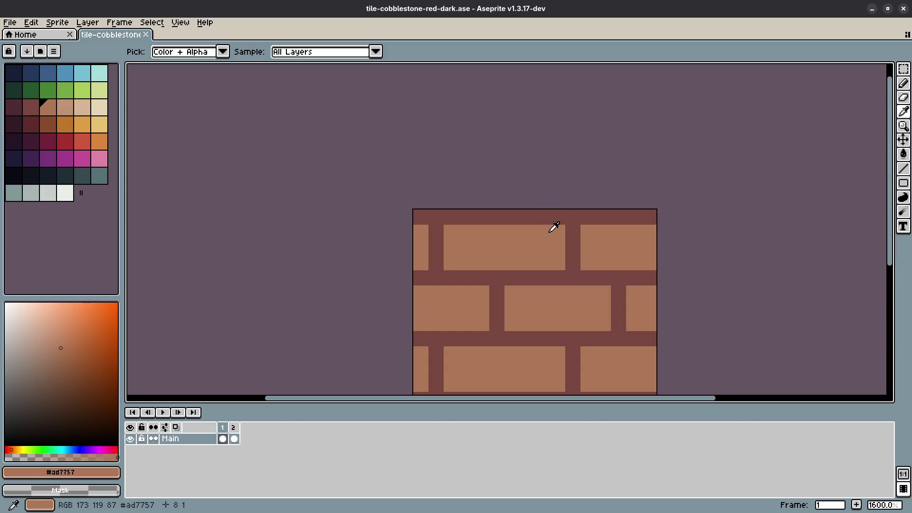
click(557, 216)
click(550, 235)
click(548, 237)
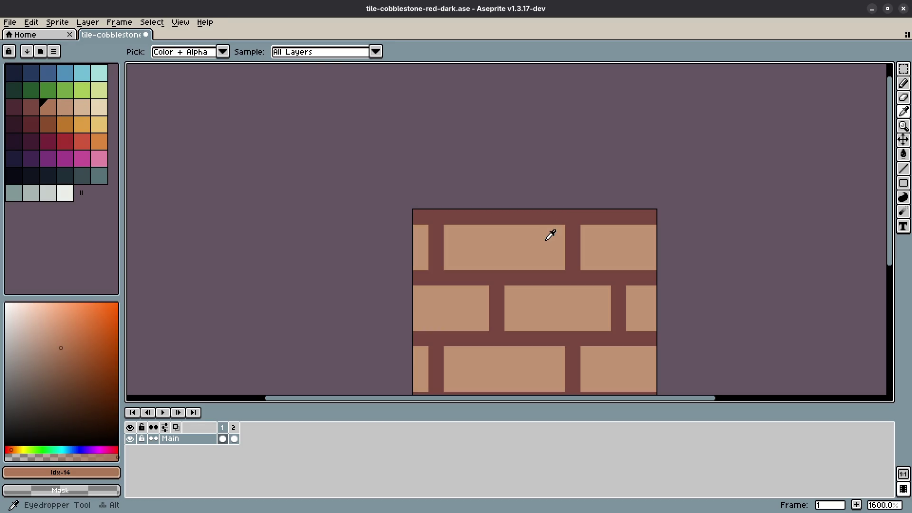
click(556, 222)
key(ctrl+s)
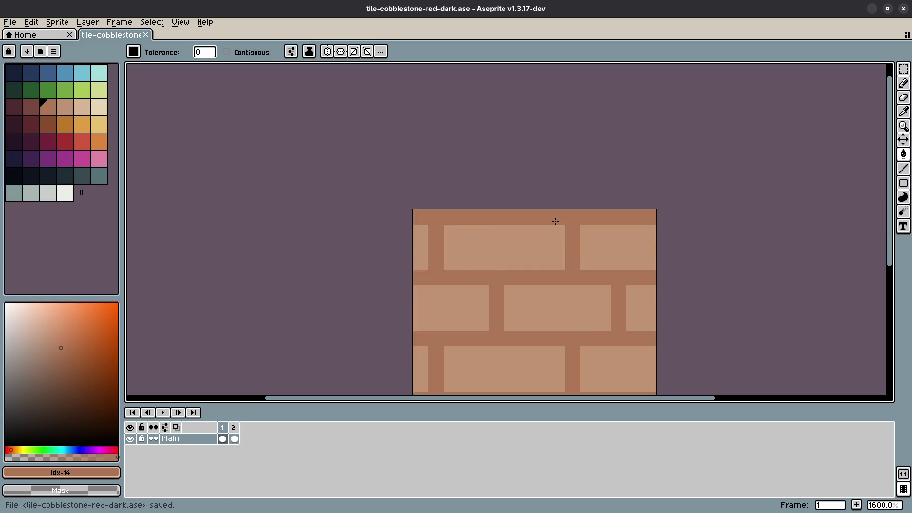
- Refill all the mortar lines with a darker brown, #996b50
scroll(549, 234, down, 4)
scroll(550, 234, right, 2)
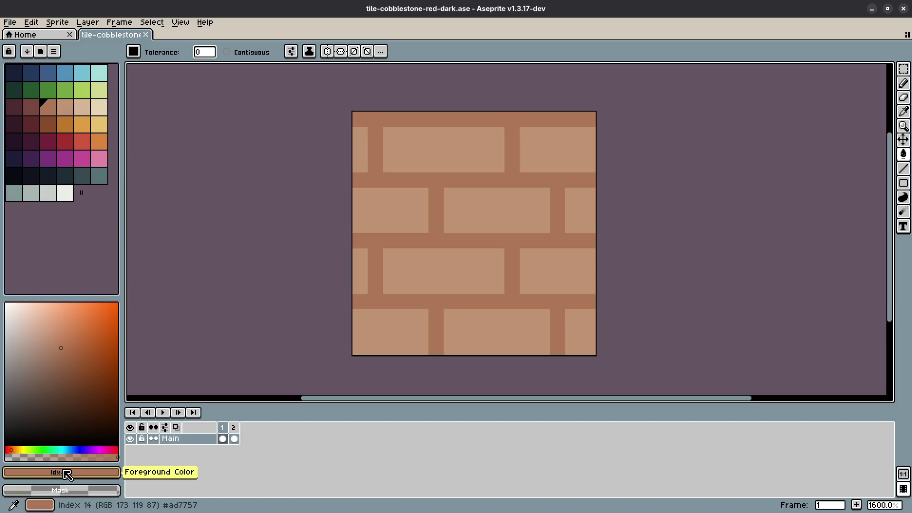
key(i)
click(464, 173)
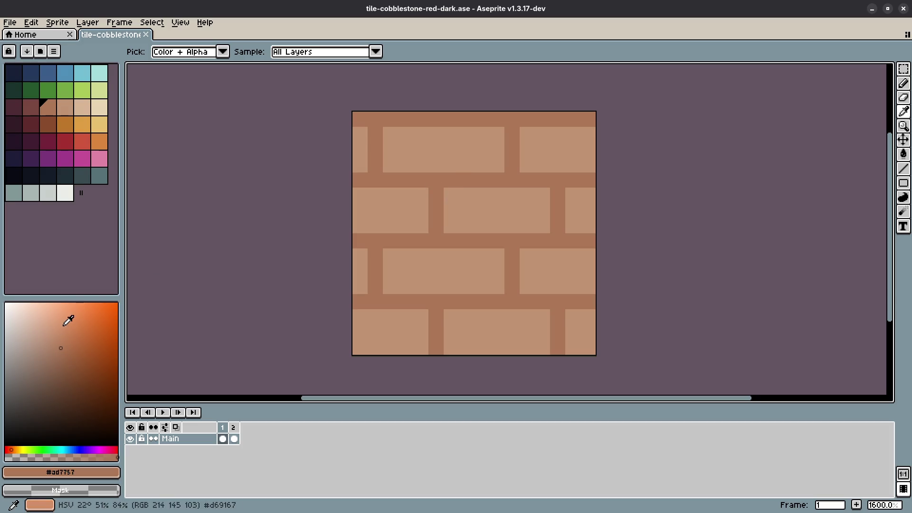
click(59, 359)
key(g)
click(444, 182)
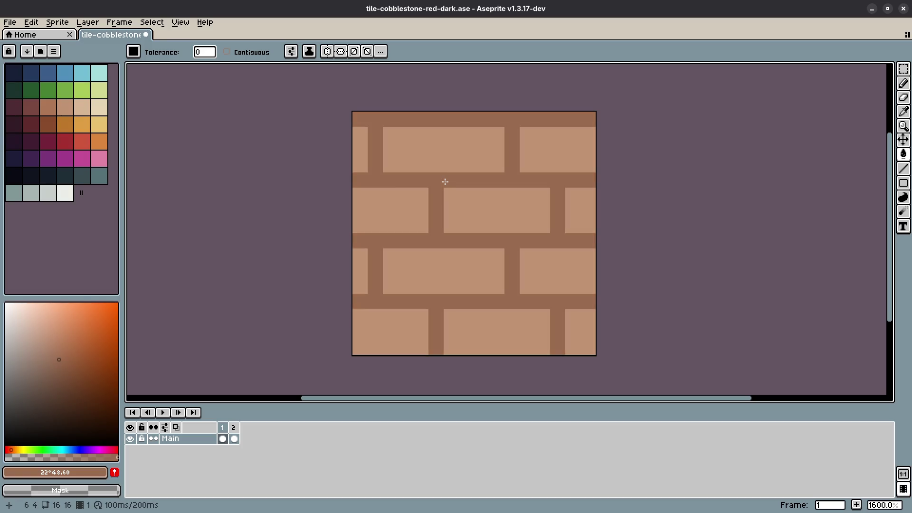
- Fill the bricks with a slightly darker shade, save the tile, and return to Emacs
key(i)
click(456, 150)
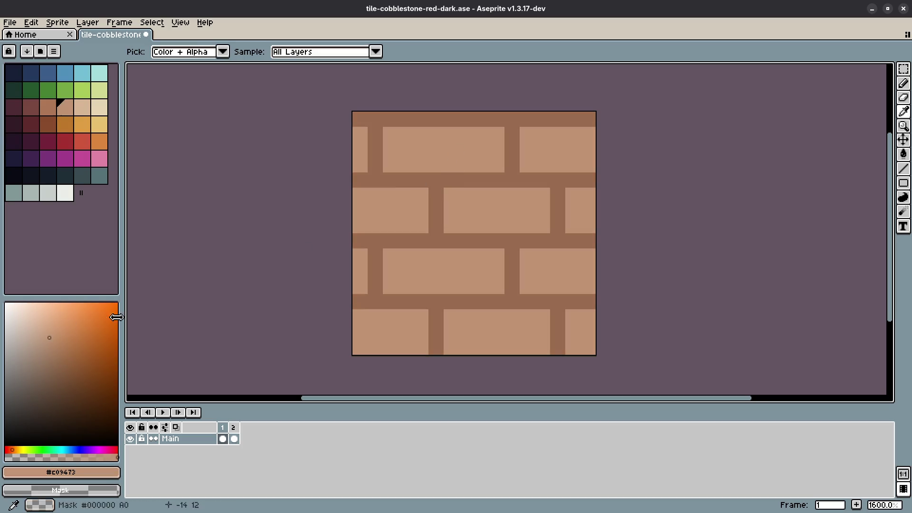
click(53, 349)
key(g)
click(438, 163)
scroll(488, 237, down, 4)
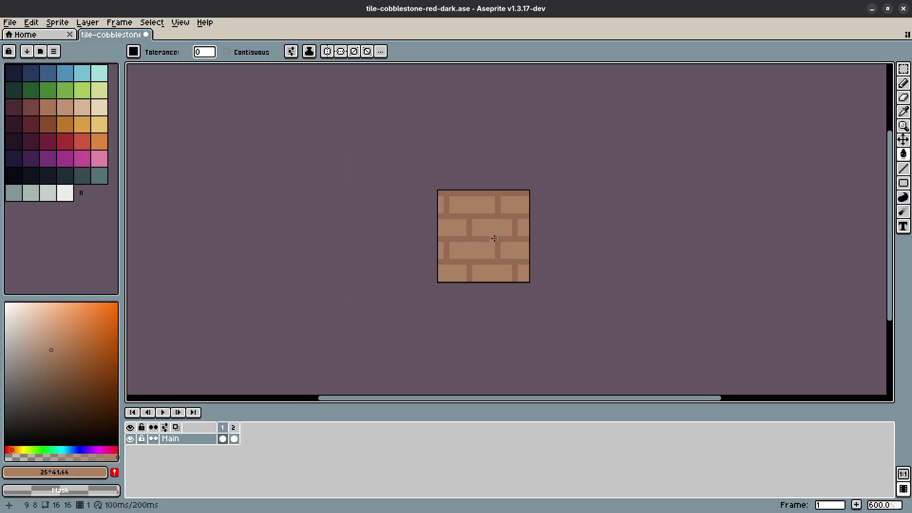
key(m)
key(ctrl+s)
key(super)
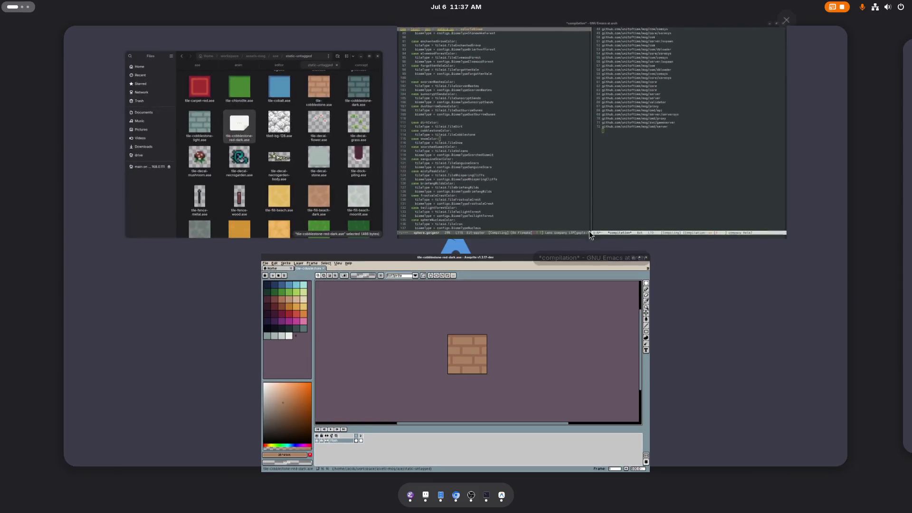
click(589, 230)
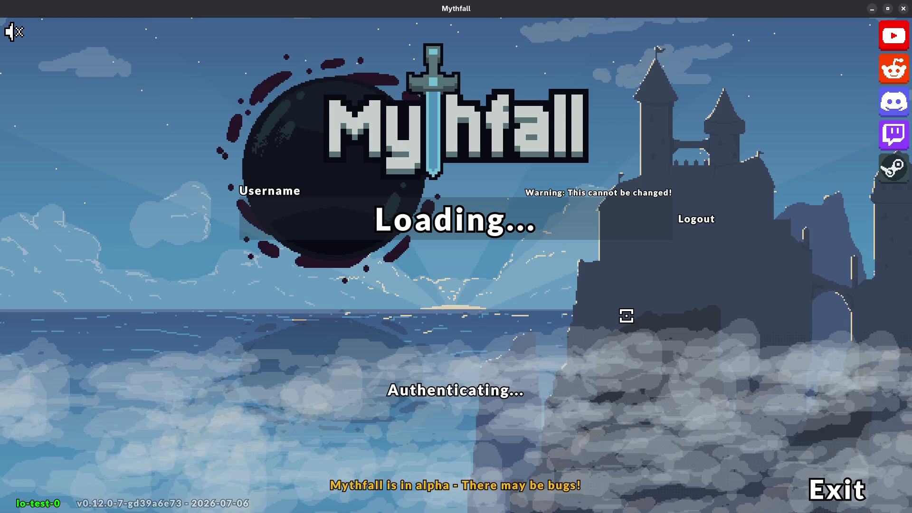
- Enter the game world and walk around the fountain to view the tan brick plaza
click(504, 382)
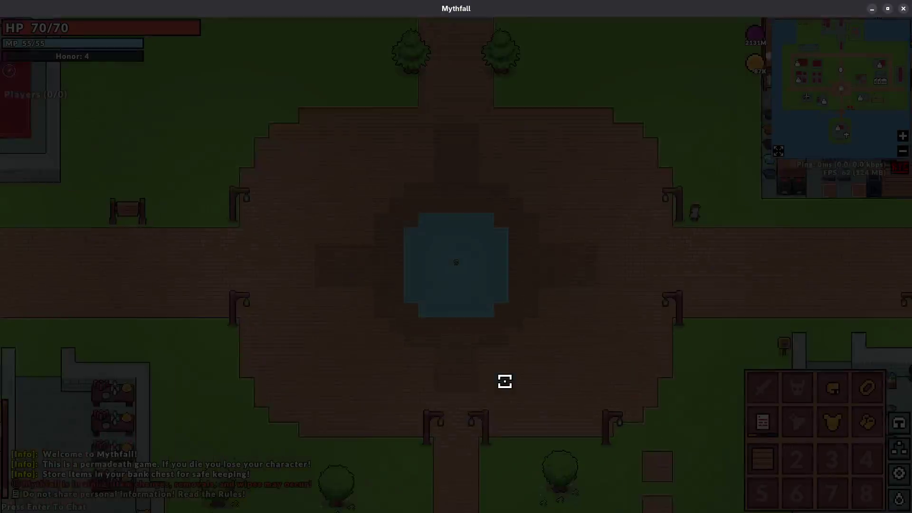
key(w+a)
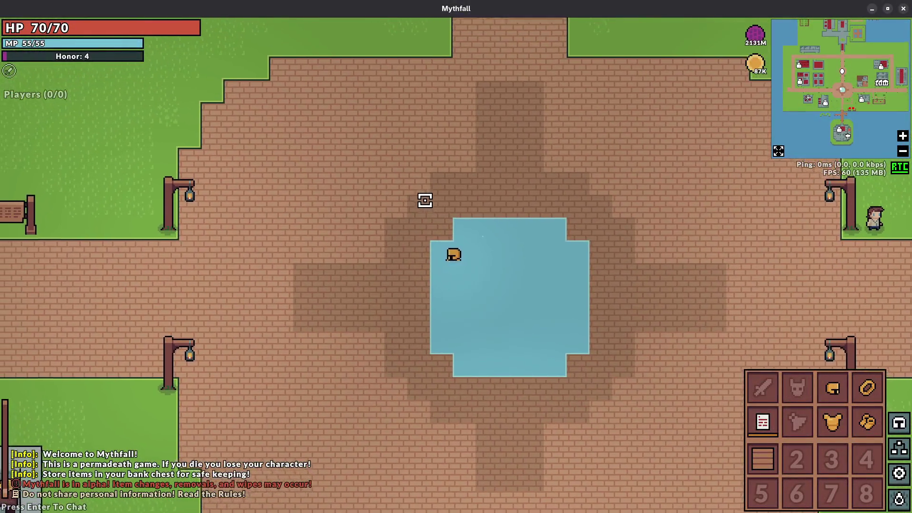
key(s)
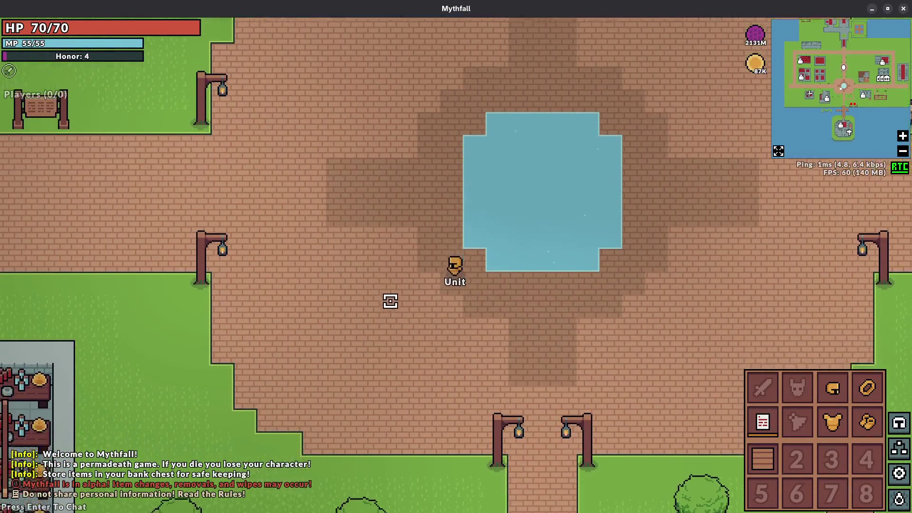
key(d)
key(w)
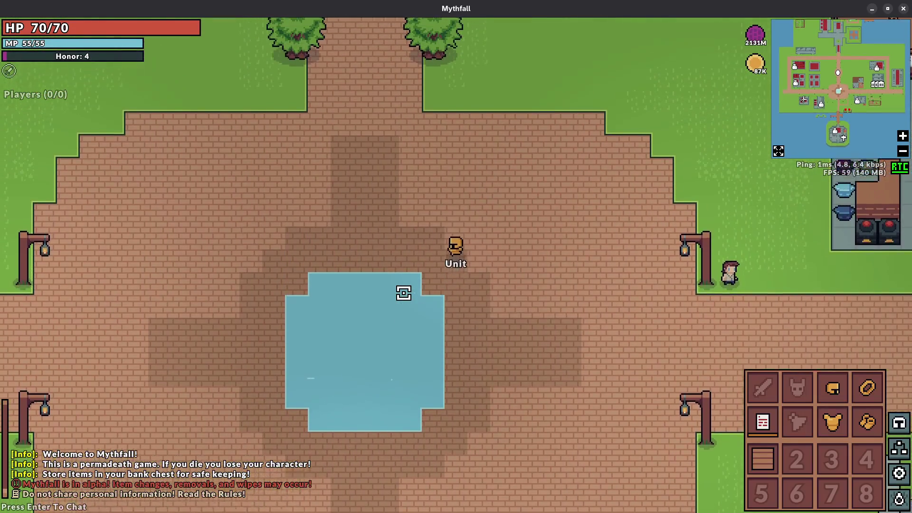
key(a)
key(s)
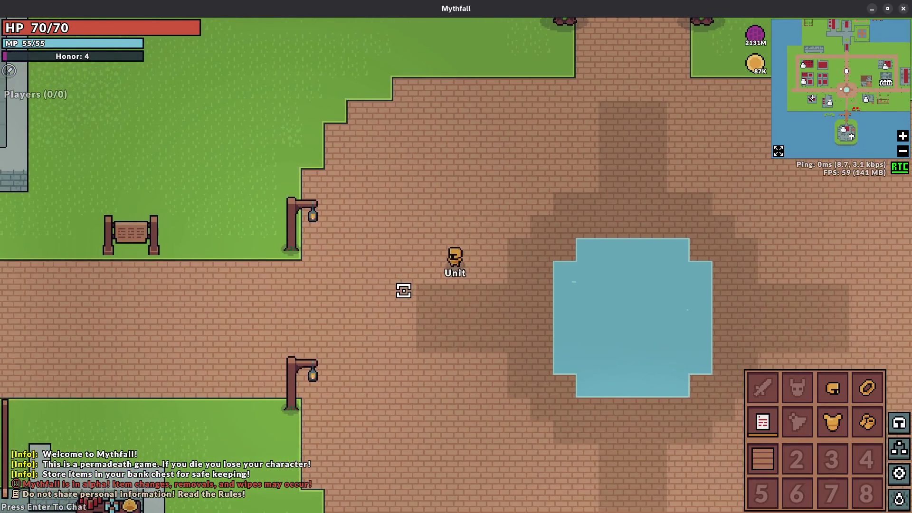
key(s)
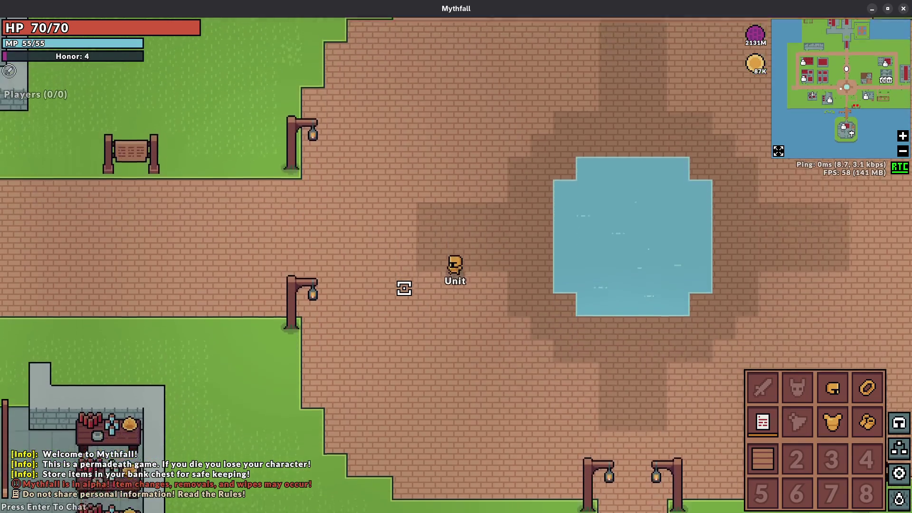
key(d)
key(d)
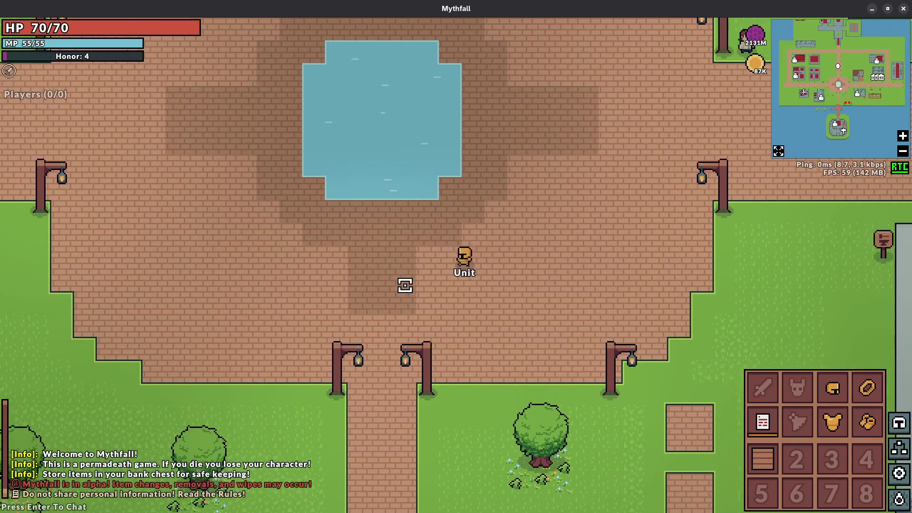
key(w)
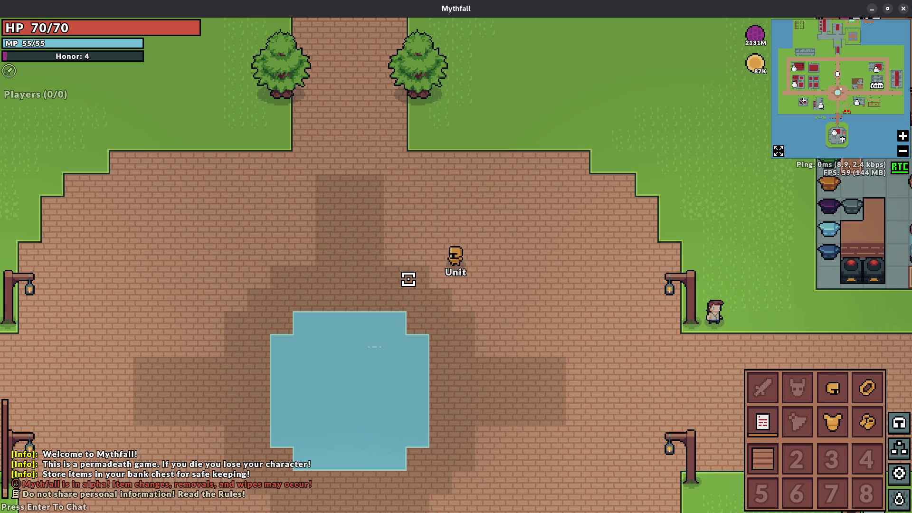
- Walk west, south and north across the plaza to inspect the darker brick cross
key(a)
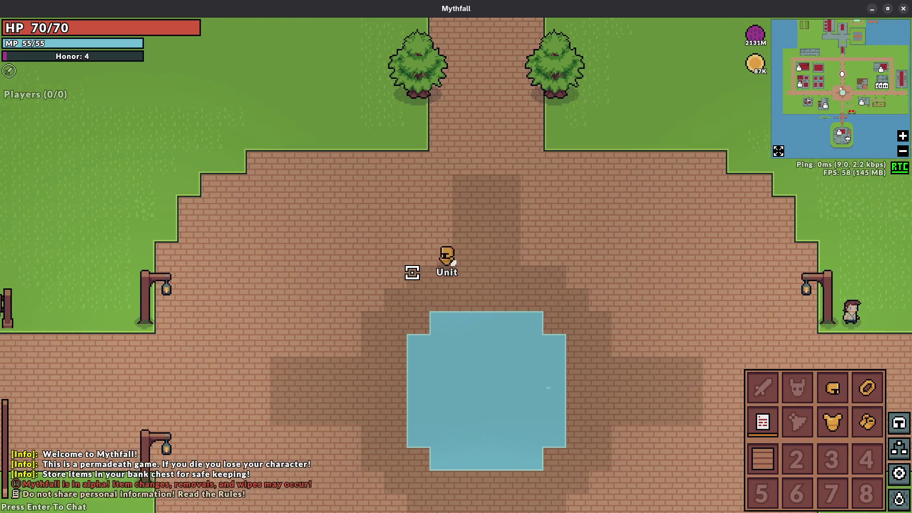
key(s)
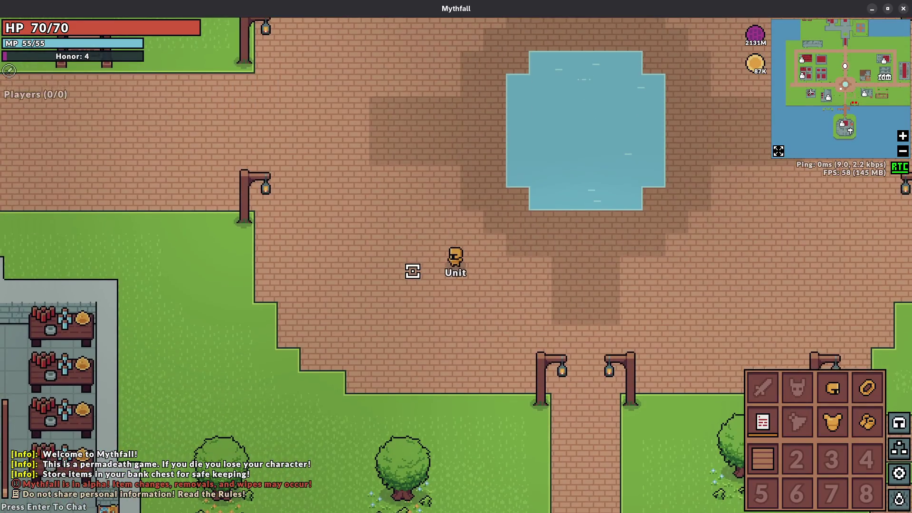
key(w)
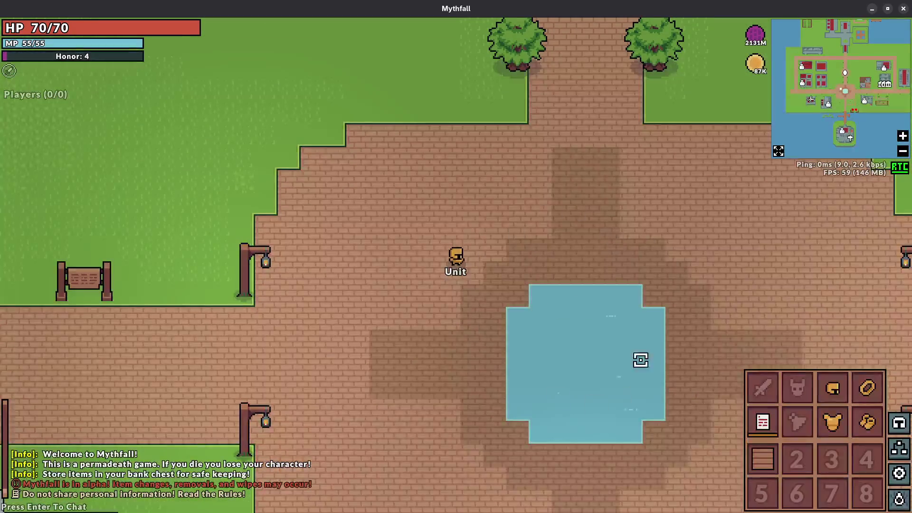
key(s)
key(super)
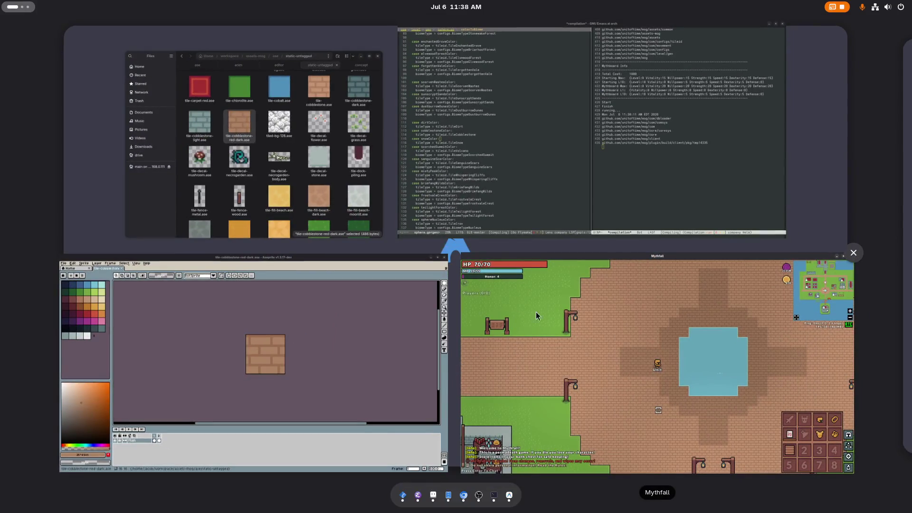
click(583, 329)
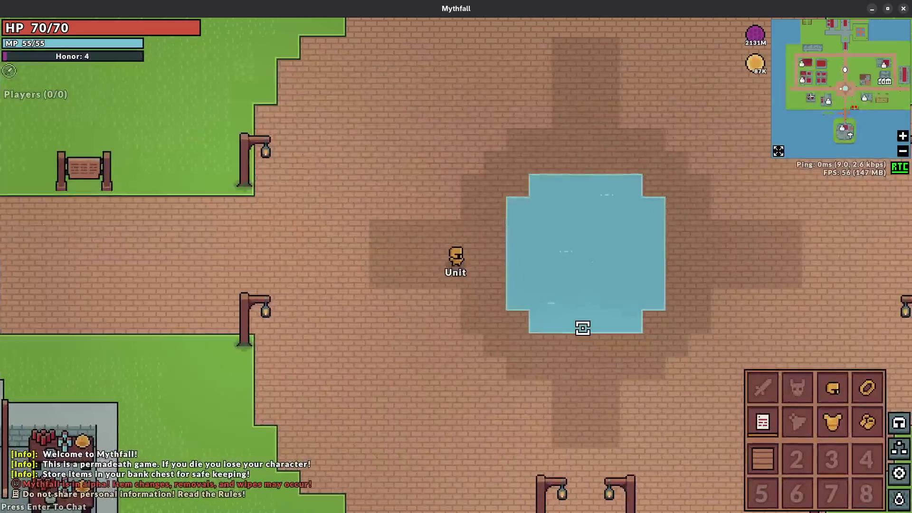